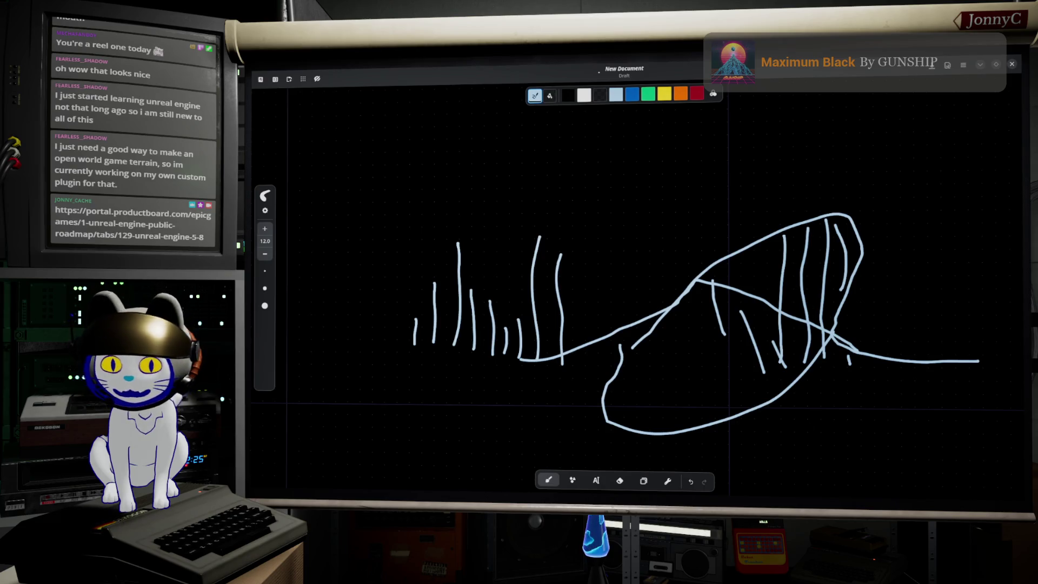
# - Switch from the drawing app to the browser showing the roadmap's Mesh Terrain entry
pyautogui.hotkey('alt', 'Tab')
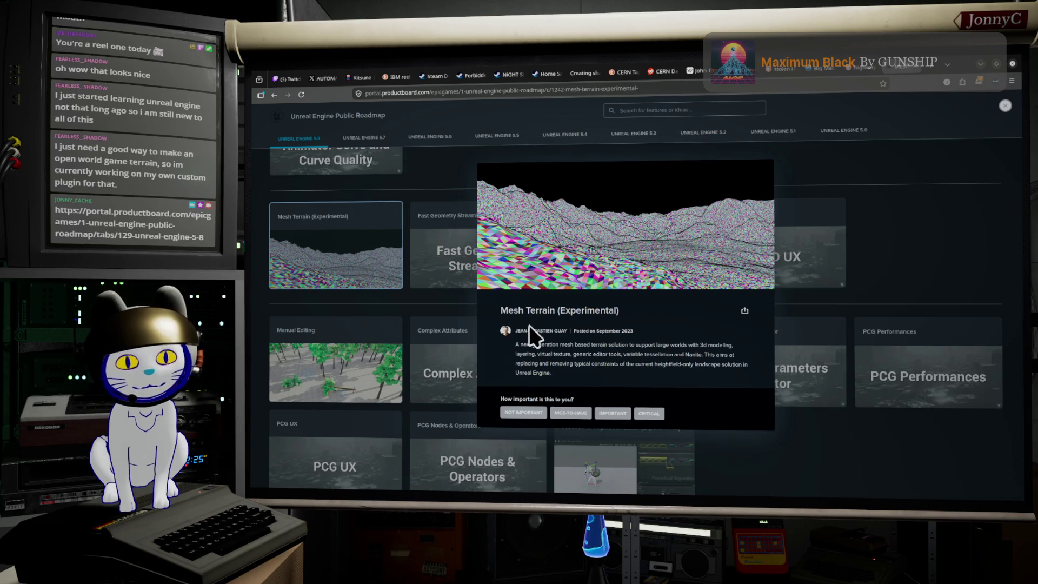
# - Close the Mesh Terrain details and scroll through the 5.8 planned features
pyautogui.click(913, 270)
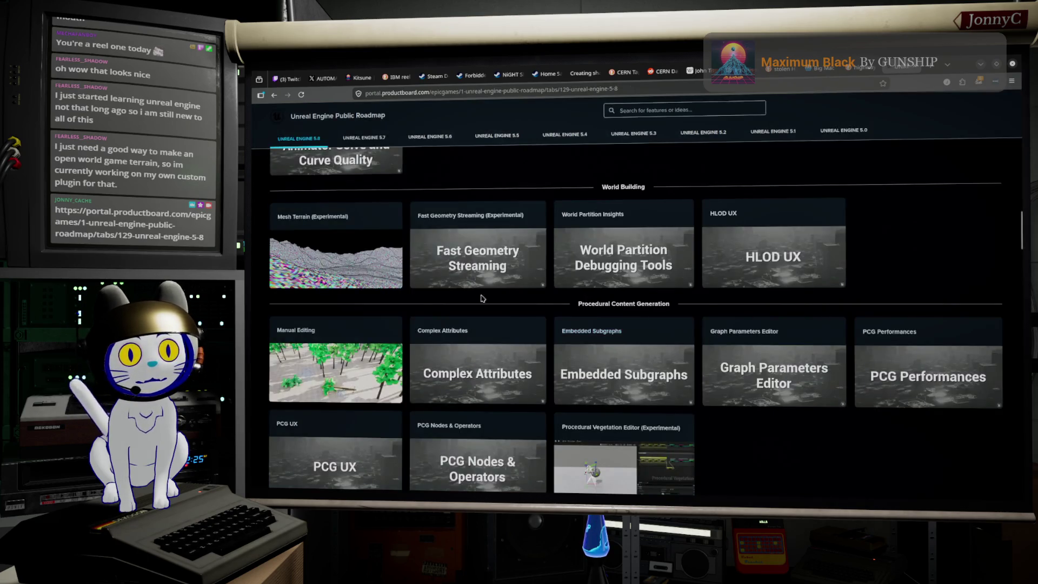
pyautogui.scroll(10, 906, 238)
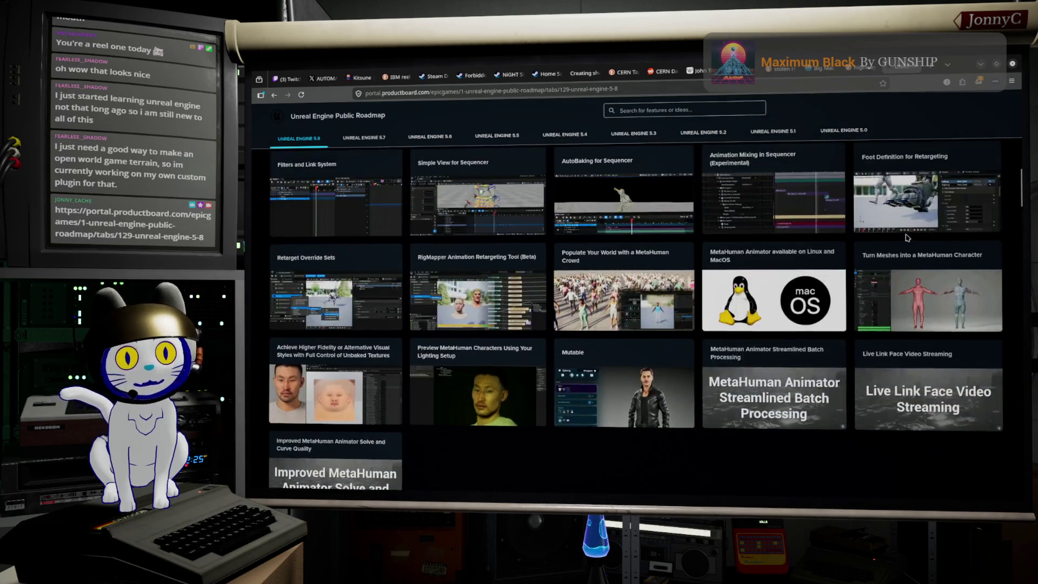
pyautogui.scroll(-15, 907, 238)
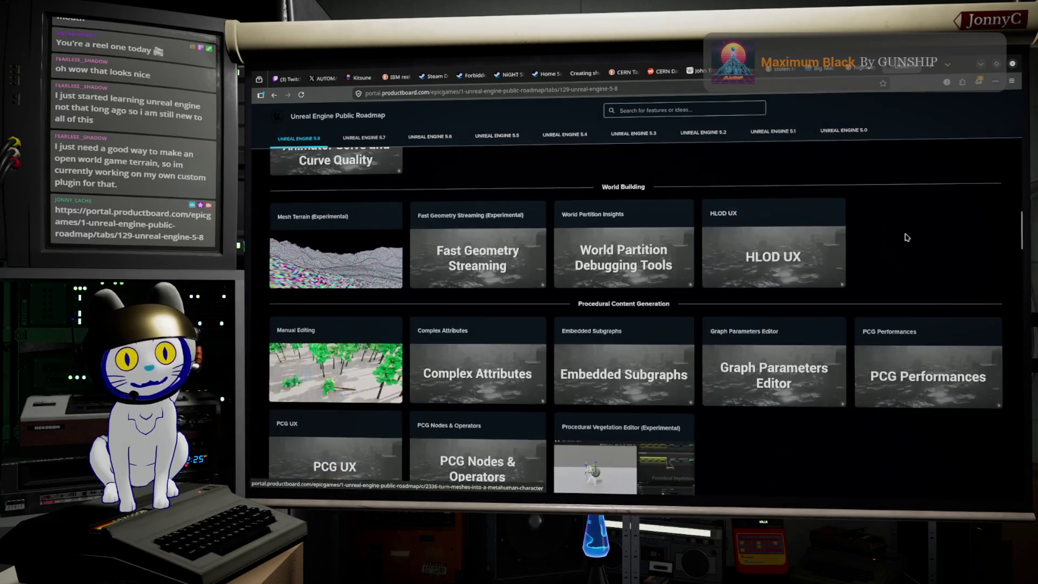
pyautogui.scroll(-15, 905, 238)
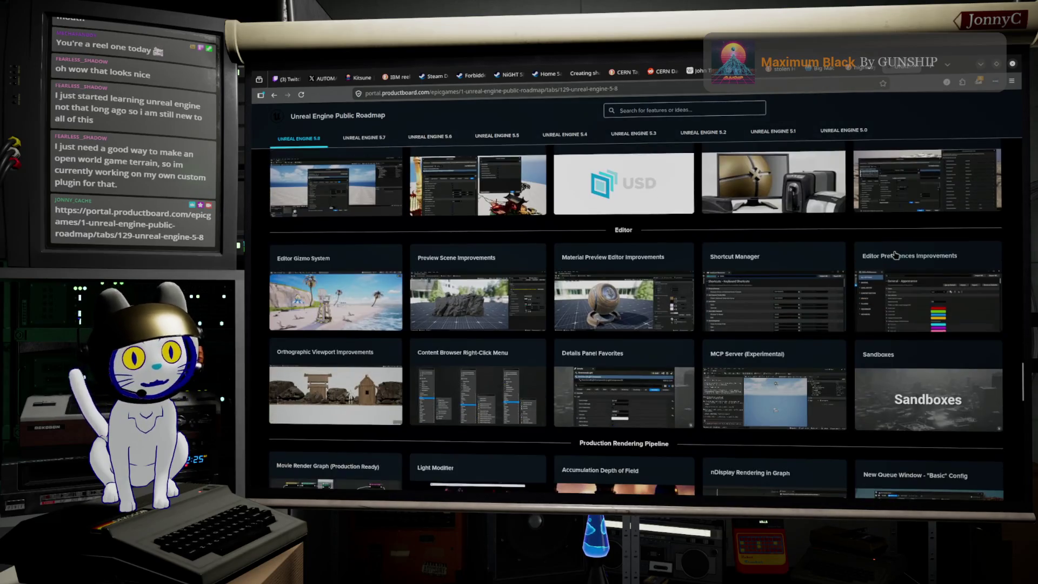
pyautogui.scroll(-3, 893, 253)
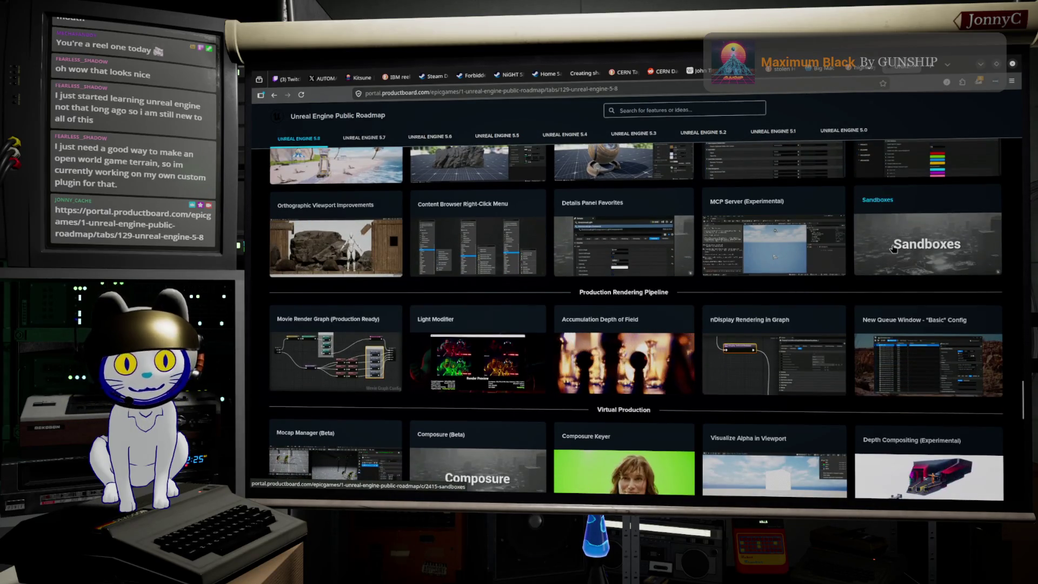
pyautogui.scroll(-3, 893, 258)
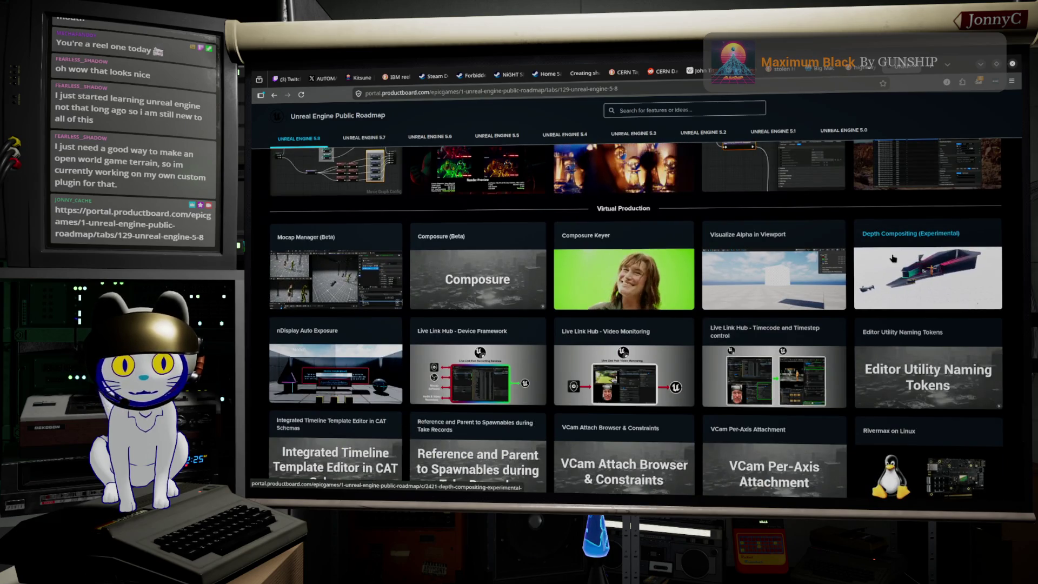
pyautogui.scroll(-5, 893, 259)
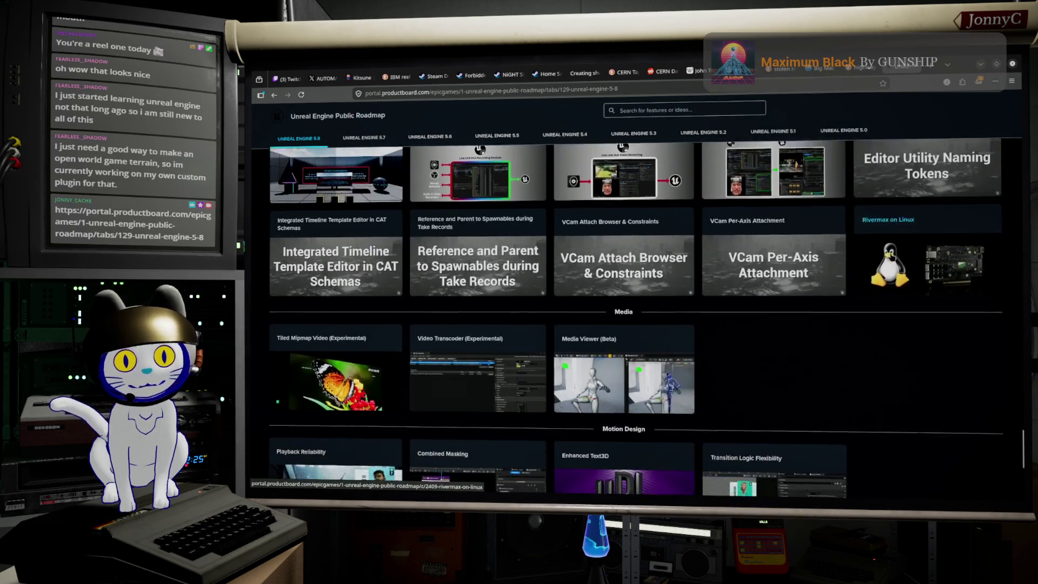
pyautogui.scroll(10, 695, 360)
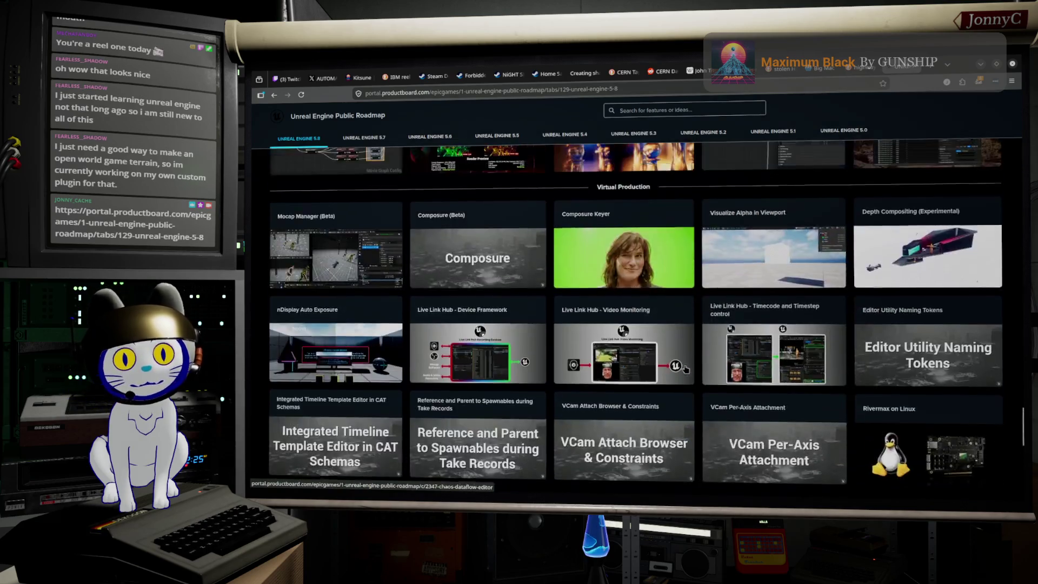
pyautogui.scroll(-10, 696, 360)
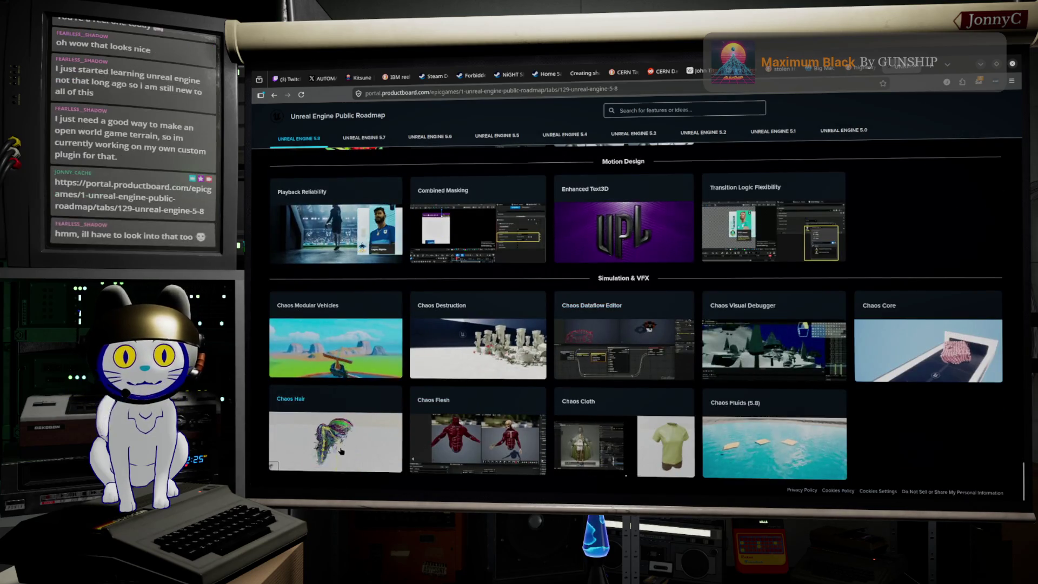
# - Check the Chaos Hair feature details, then minimize the browser to reveal the terrain sketch
pyautogui.click(341, 451)
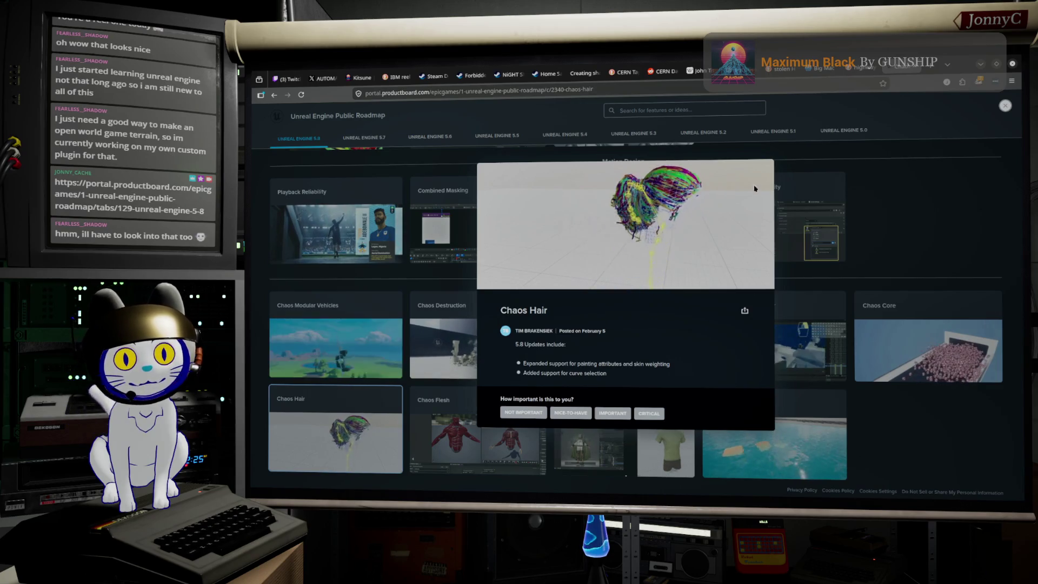
pyautogui.click(911, 244)
pyautogui.scroll(-5, 911, 244)
pyautogui.scroll(20, 912, 245)
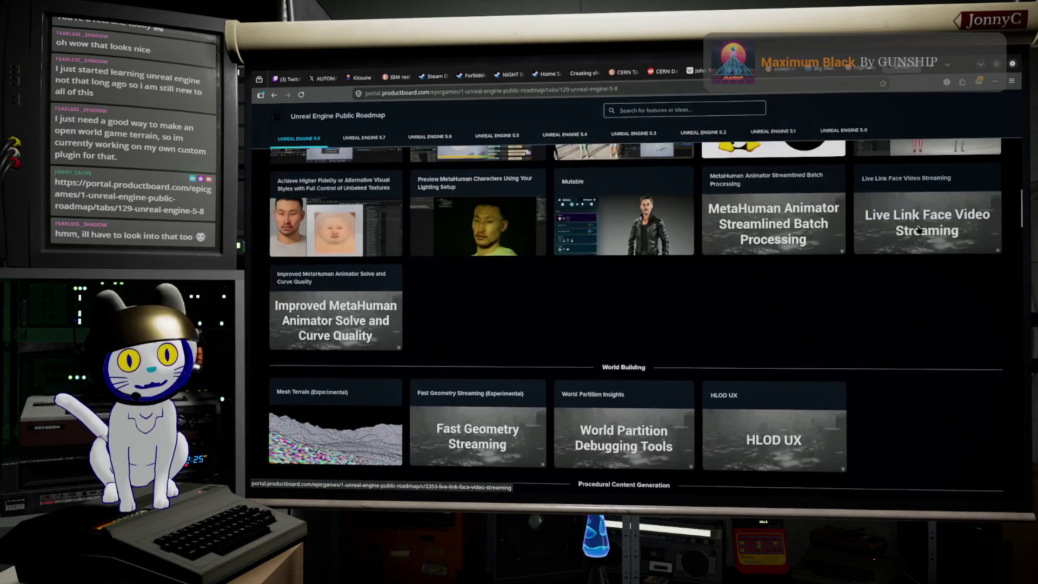
pyautogui.scroll(2, 919, 229)
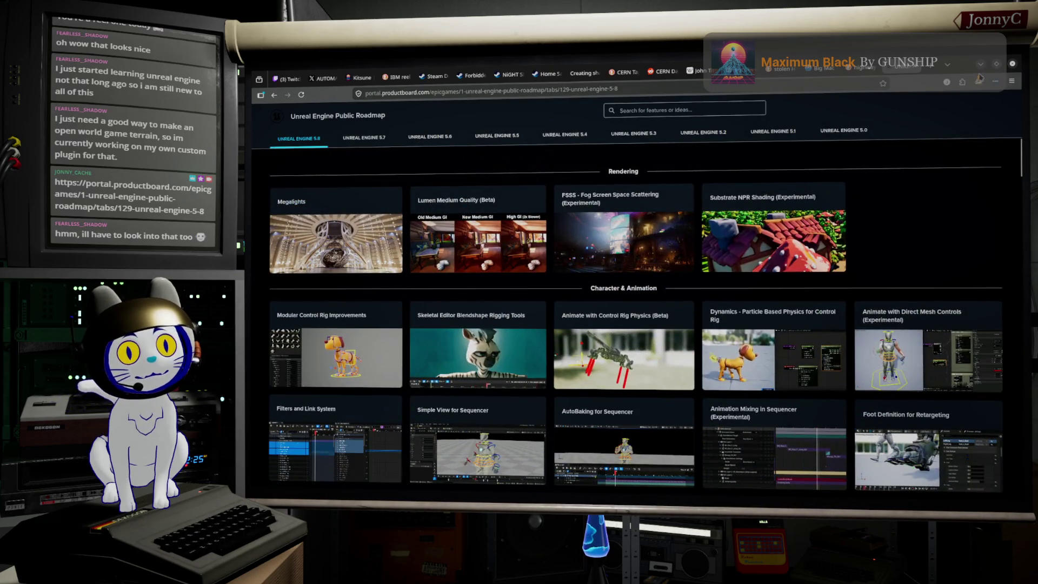
pyautogui.click(979, 67)
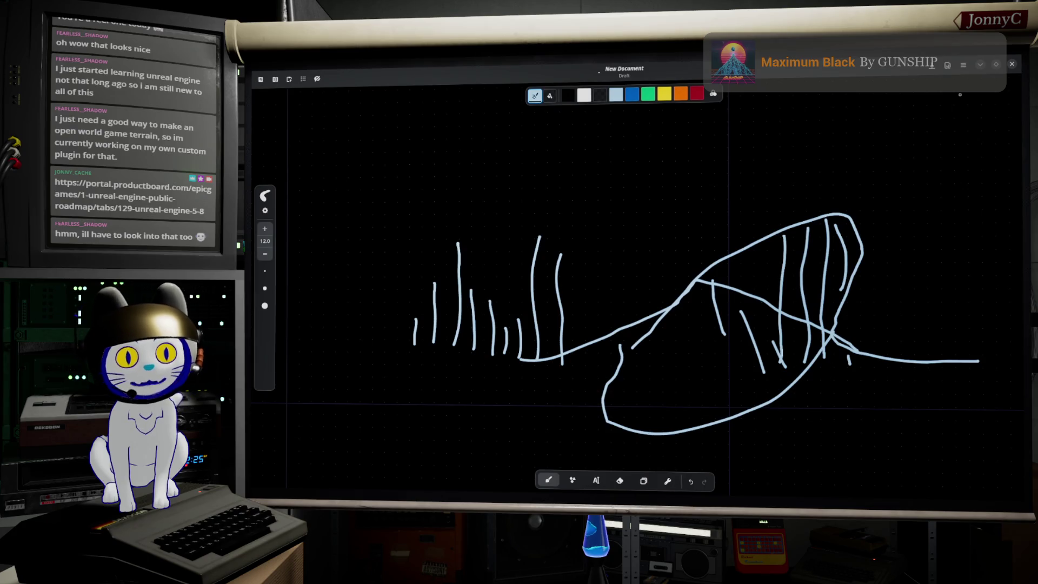
# - Minimize the sketch and orbit around the ServerReel_Sealed ring in Blender's viewport
pyautogui.click(979, 71)
pyautogui.moveTo(643, 375); pyautogui.dragTo(607, 350)
pyautogui.moveTo(585, 316)
pyautogui.mouseDown()
pyautogui.moveTo(616, 323)
pyautogui.moveTo(627, 303)
pyautogui.mouseUp()
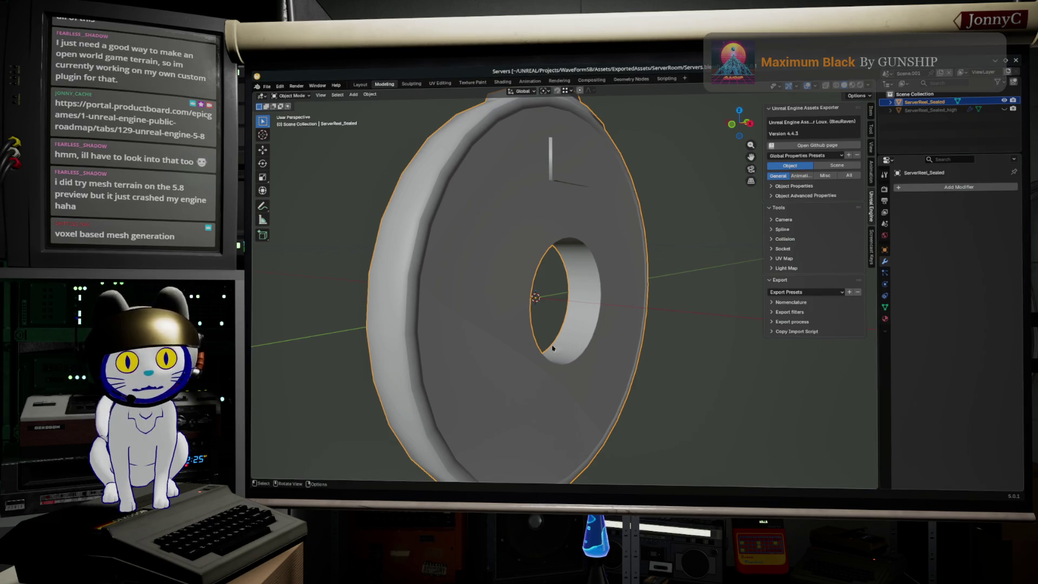
# - Orbit to a top-down view of the disc, then switch to the 5.8 roadmap in the browser
pyautogui.moveTo(655, 351); pyautogui.dragTo(655, 393)
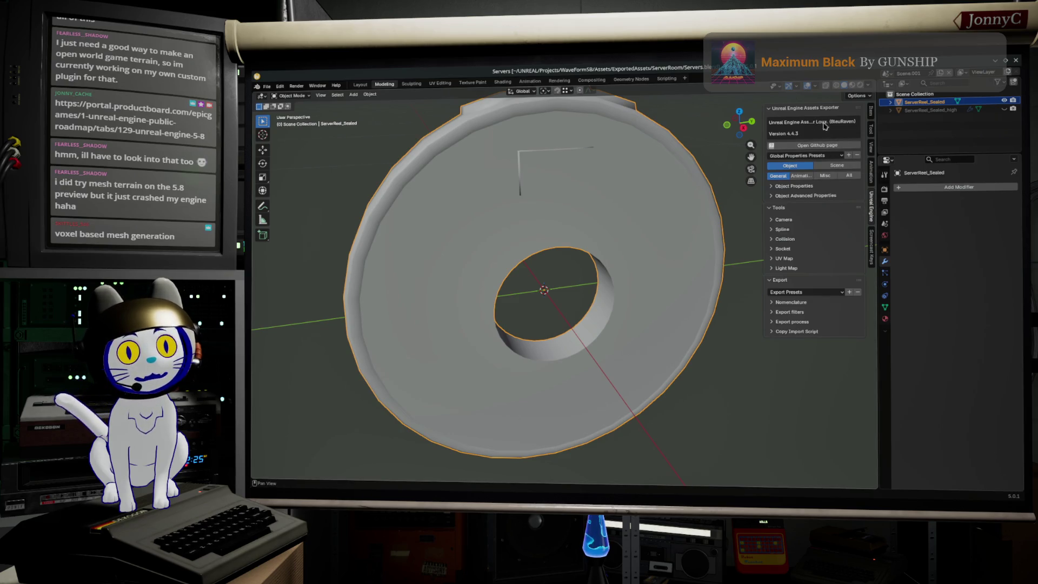
pyautogui.hotkey('alt', 'Tab')
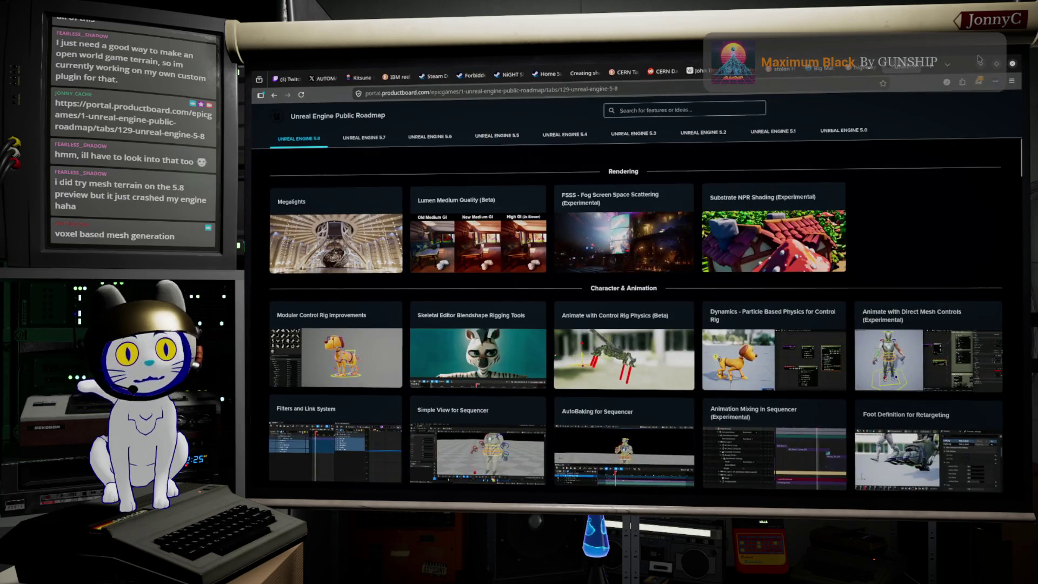
# - Switch from the roadmap browser back to Blender's ServerReel_Sealed ring model
pyautogui.hotkey('alt', 'Tab')
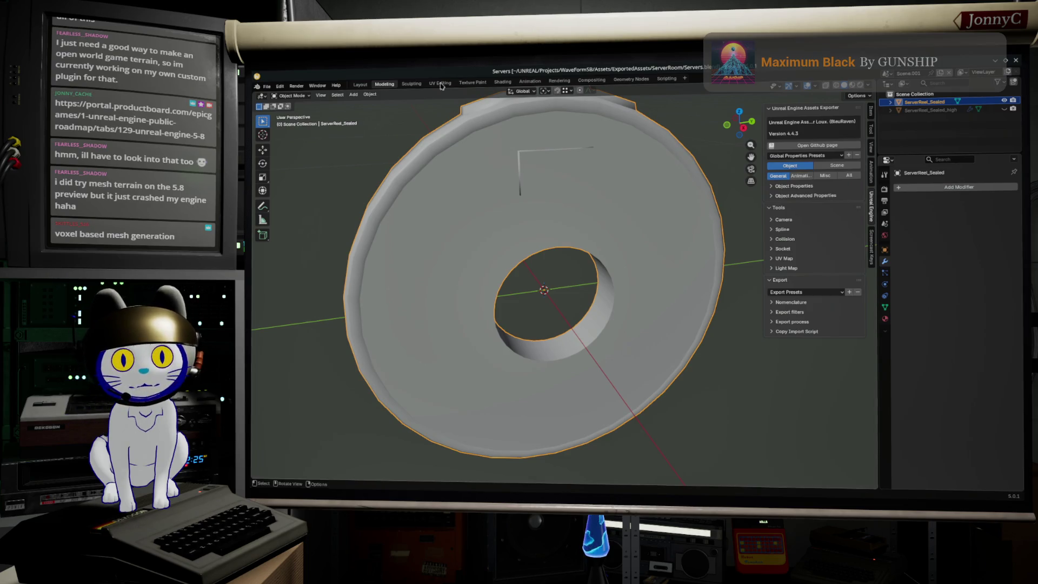
# - Open the Add-ons preferences, start Install from Disk, cancel it, and close Preferences
pyautogui.click(281, 88)
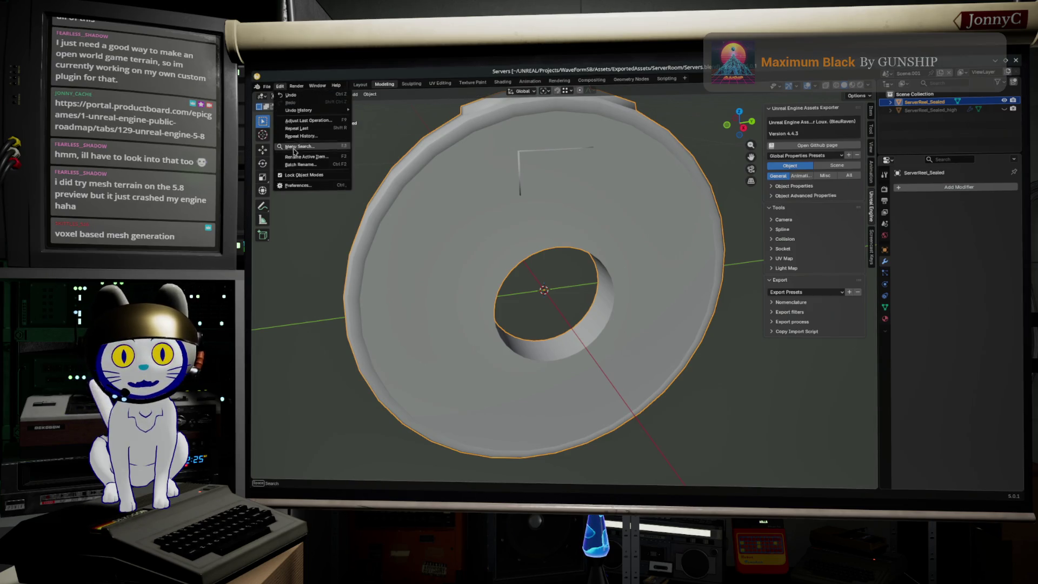
pyautogui.click(301, 187)
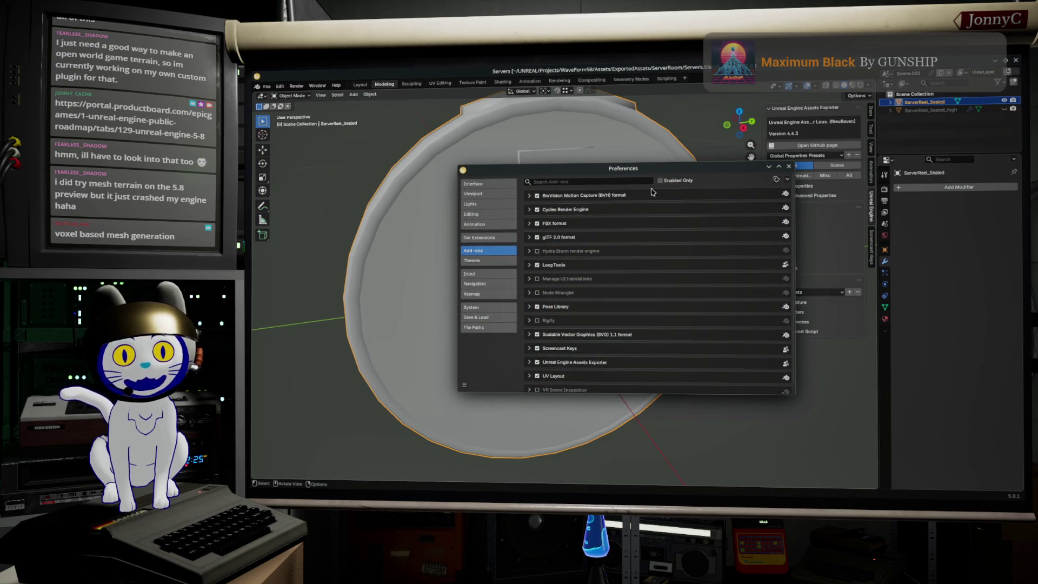
pyautogui.click(785, 182)
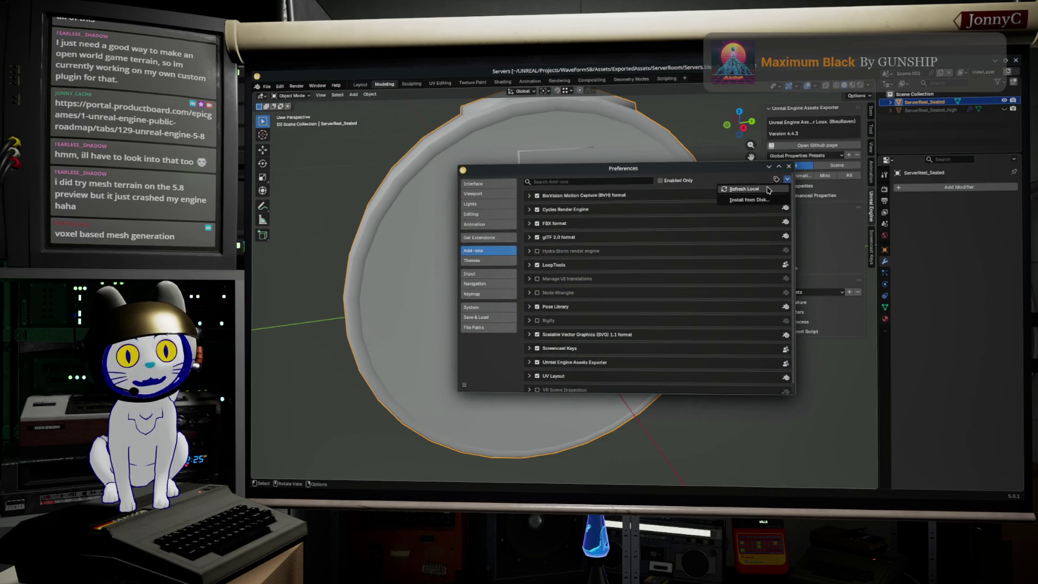
pyautogui.click(765, 203)
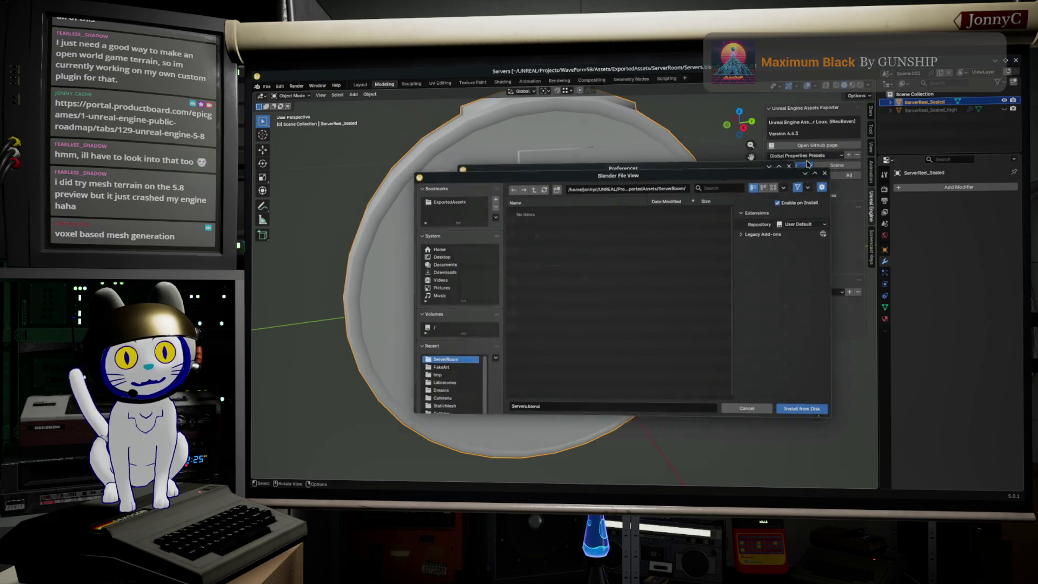
pyautogui.click(834, 157)
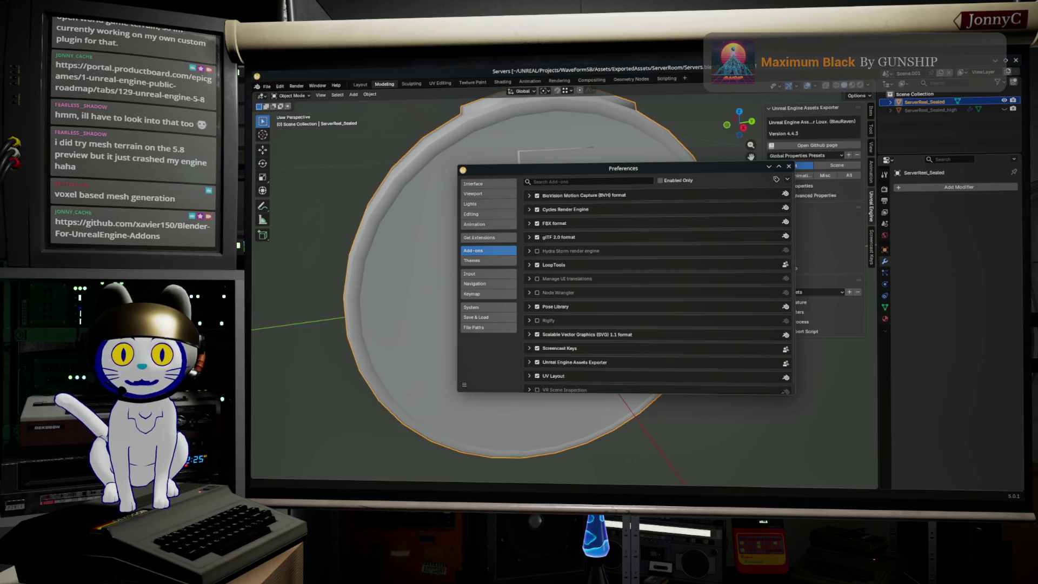
pyautogui.click(789, 167)
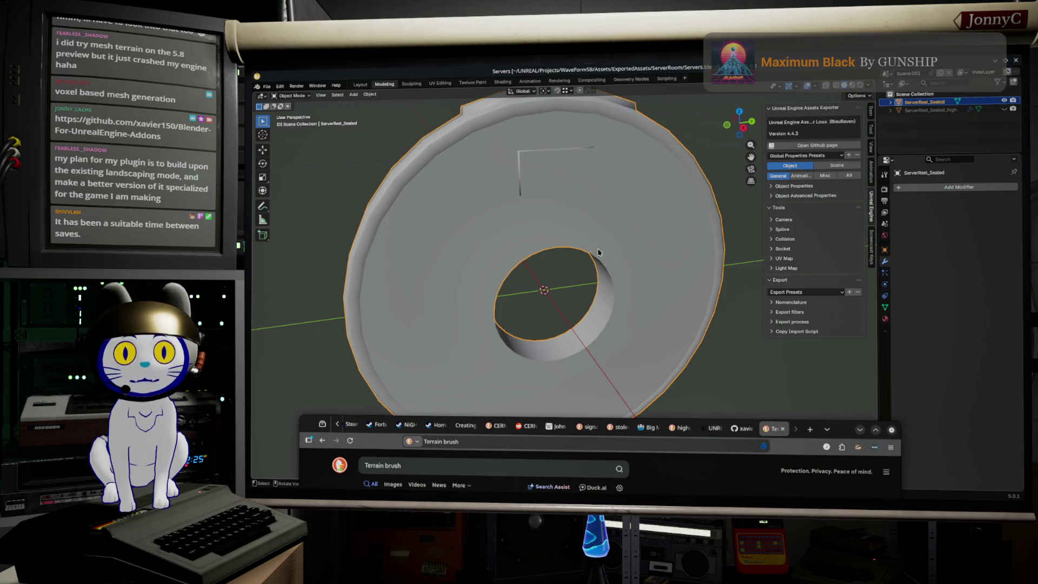
# - Save Servers.blend from the File menu
pyautogui.click(267, 86)
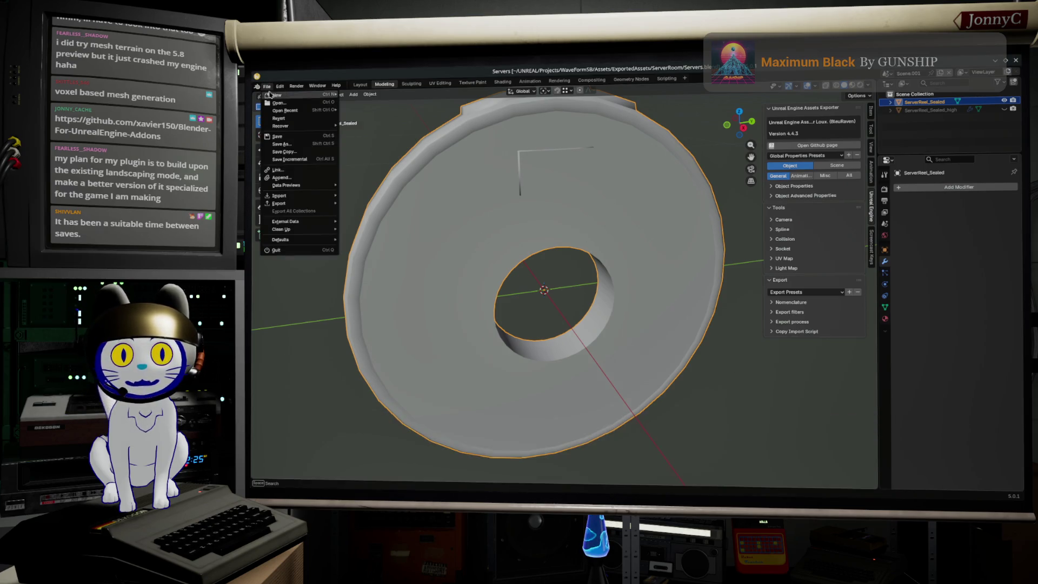
pyautogui.click(301, 136)
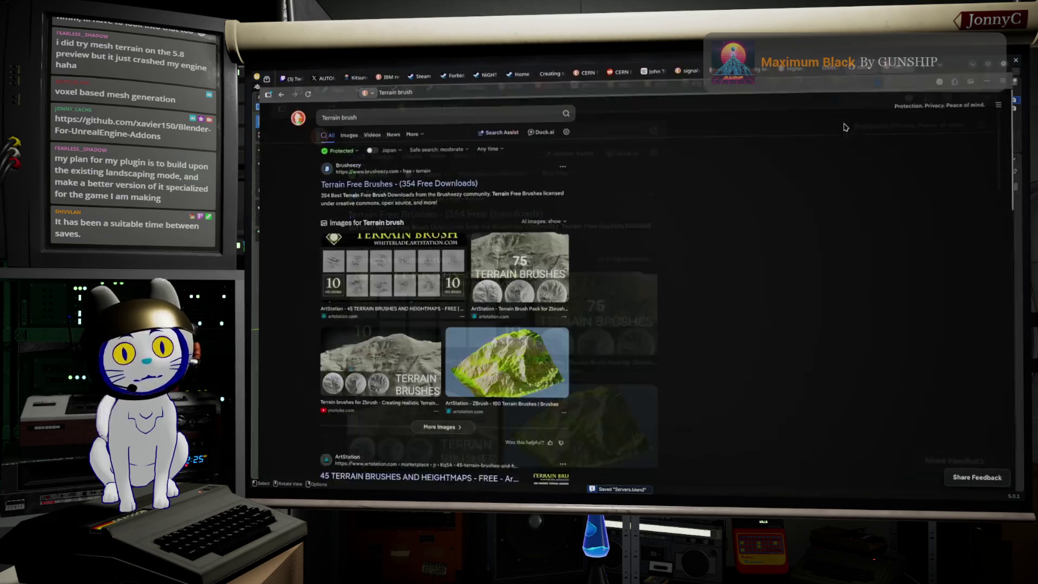
# - Preview the Terrain Brush, Unity Terrain Editor tutorial and ArtStation terrain brush image results
pyautogui.click(397, 299)
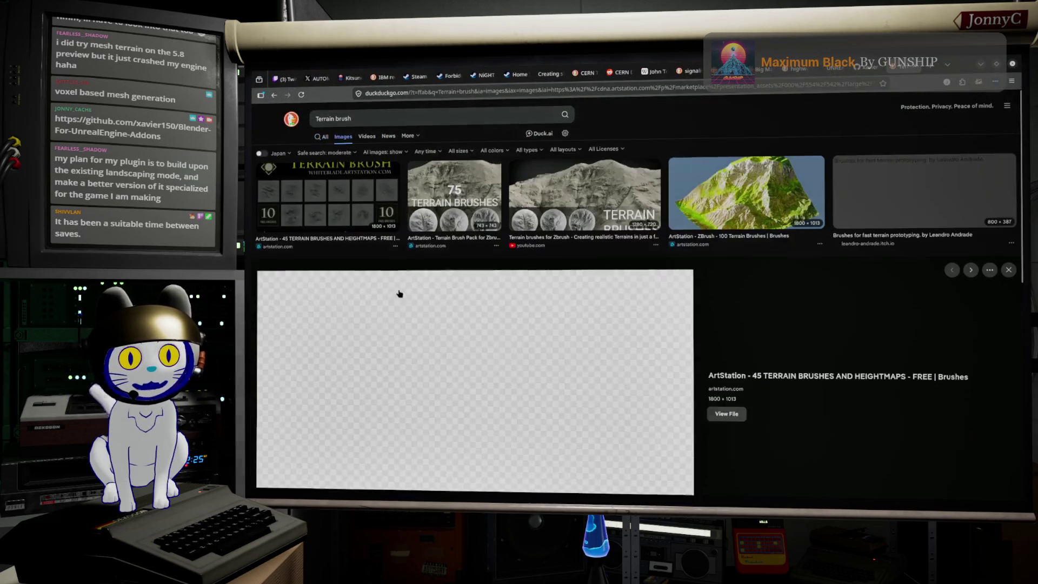
pyautogui.scroll(-2, 479, 431)
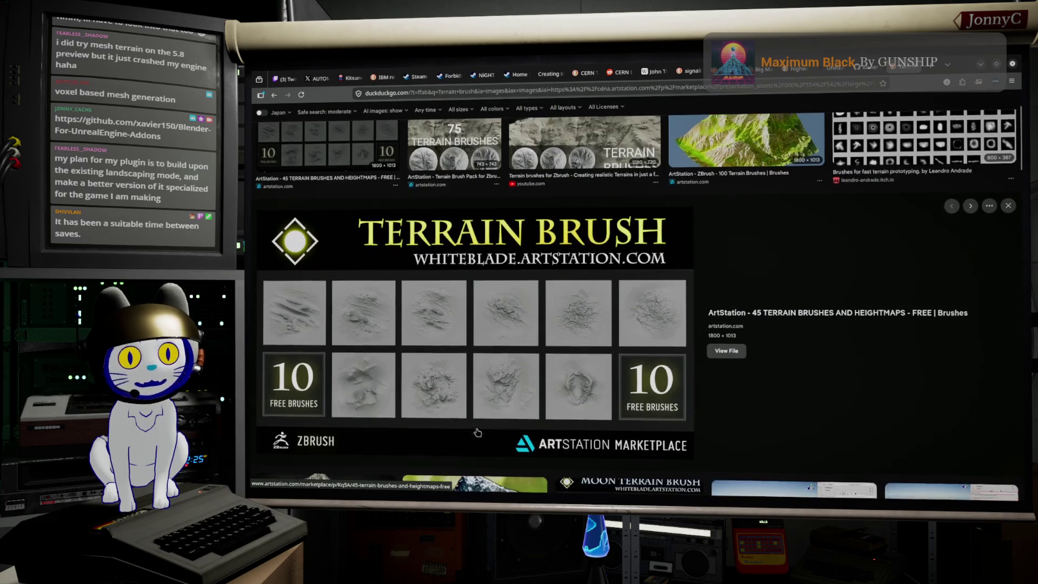
pyautogui.scroll(-1, 543, 347)
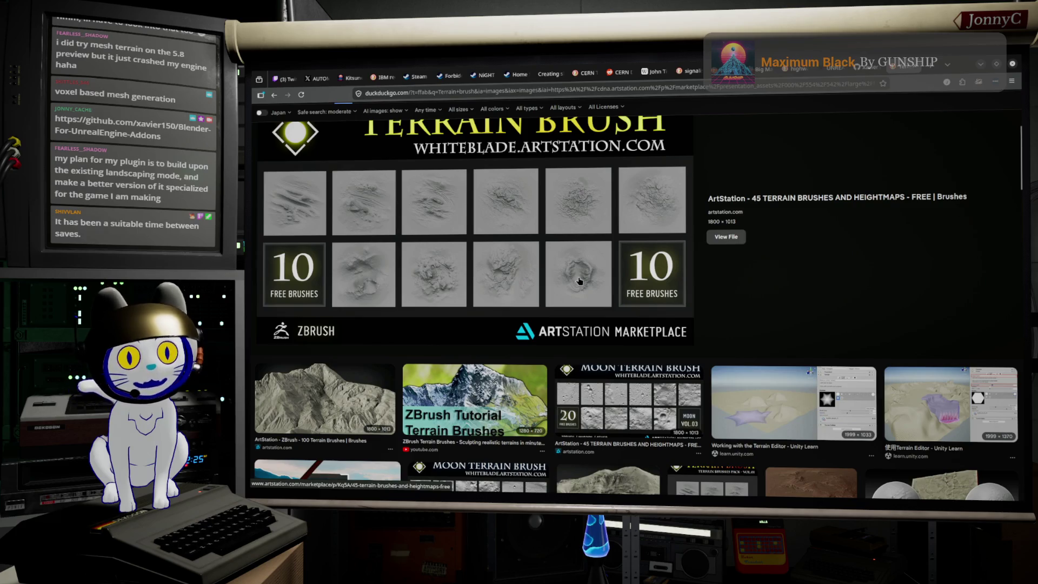
pyautogui.click(756, 399)
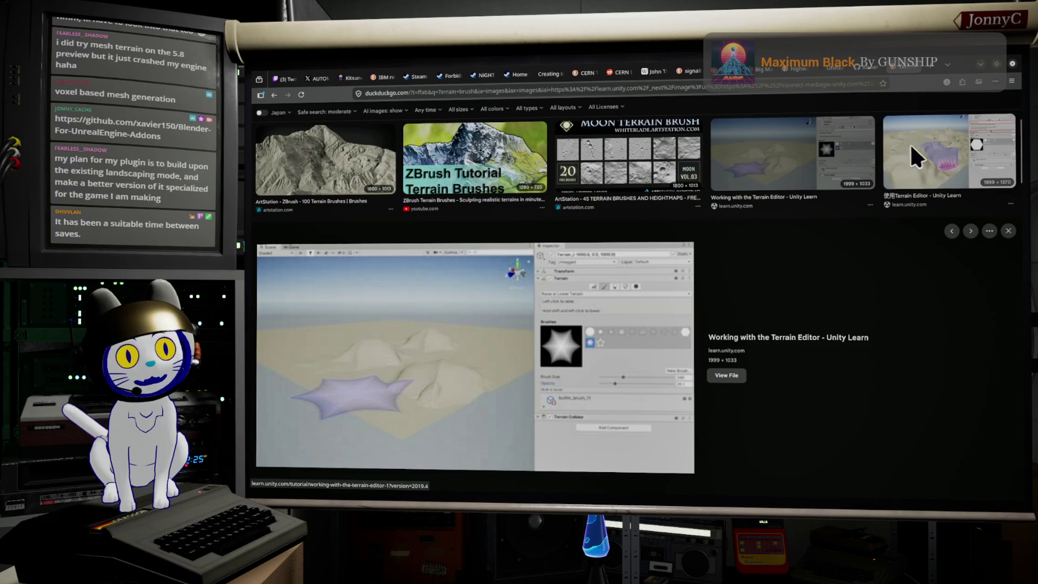
pyautogui.scroll(-4, 511, 339)
pyautogui.scroll(-2, 484, 346)
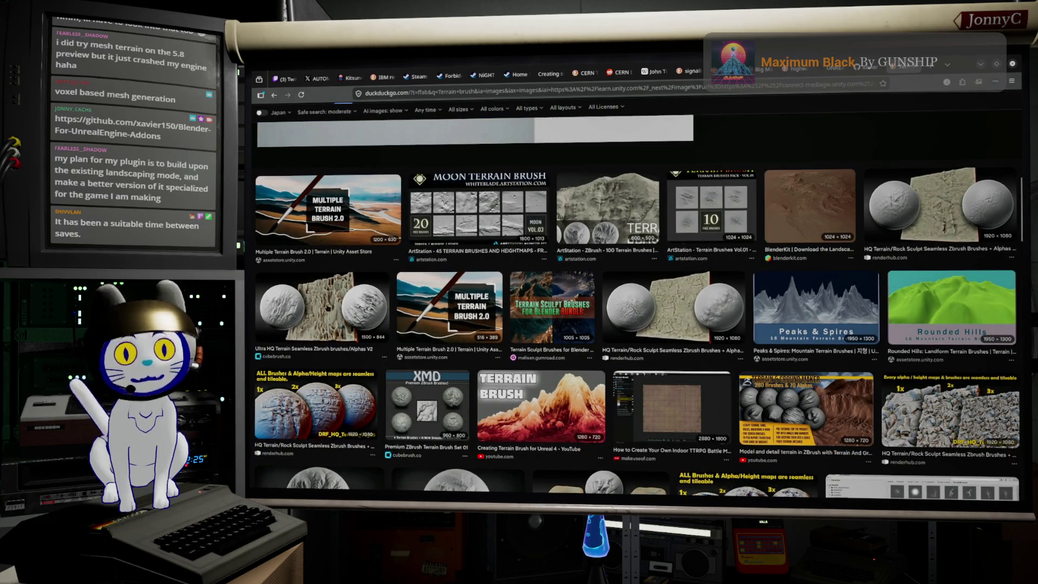
pyautogui.scroll(-3, 375, 338)
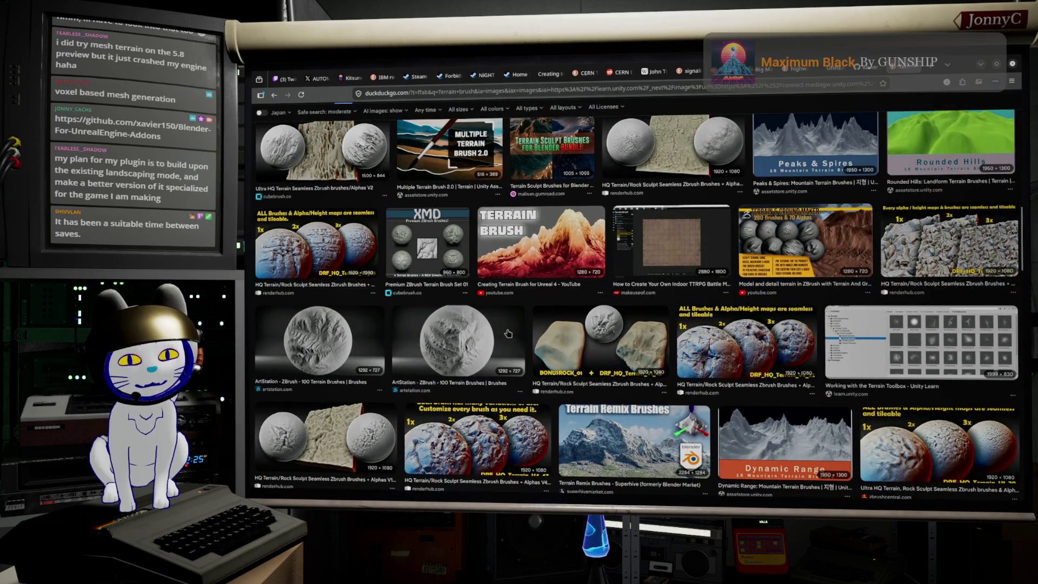
pyautogui.click(328, 352)
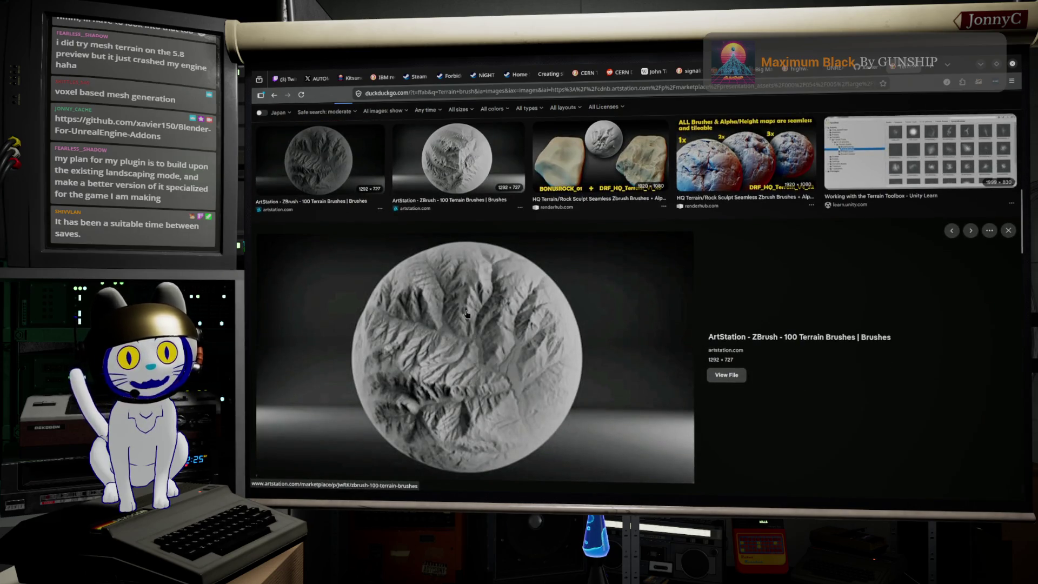
pyautogui.scroll(5, 685, 335)
pyautogui.scroll(5, 686, 335)
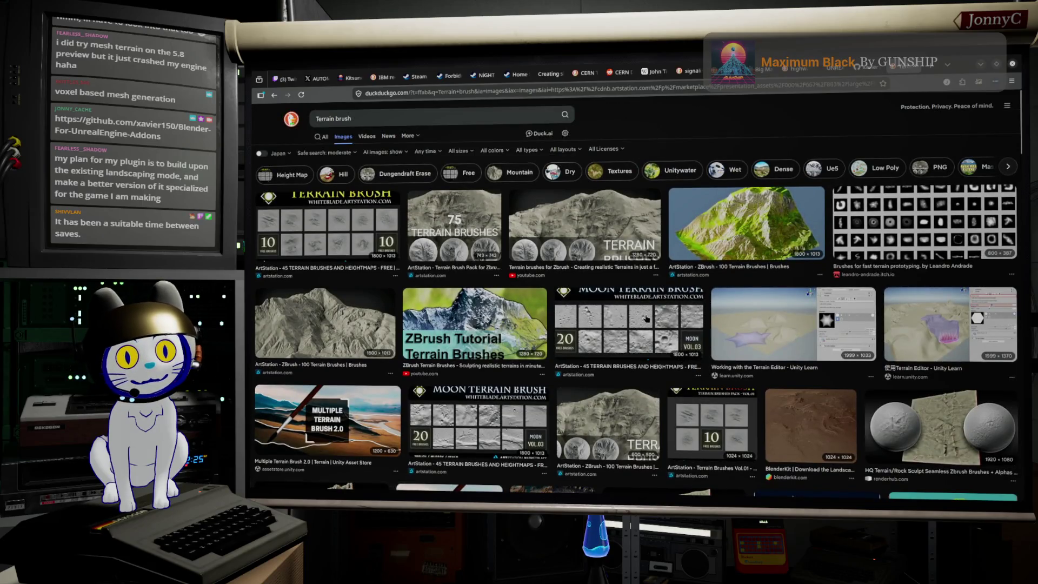
# - Preview the Moon Terrain Brush and Terrain Brush results, then scroll further down
pyautogui.click(631, 316)
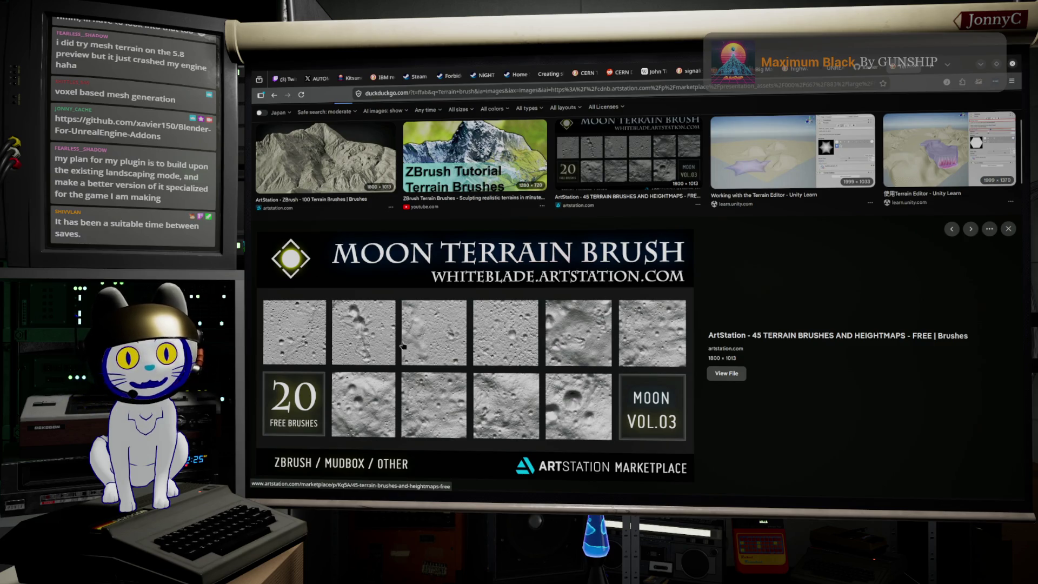
pyautogui.scroll(3, 480, 329)
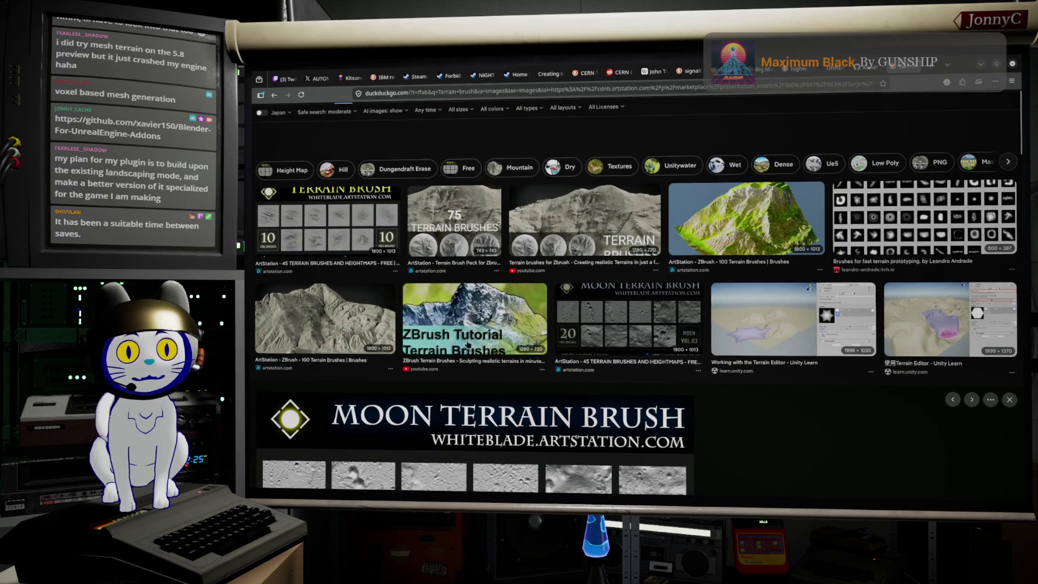
pyautogui.click(392, 217)
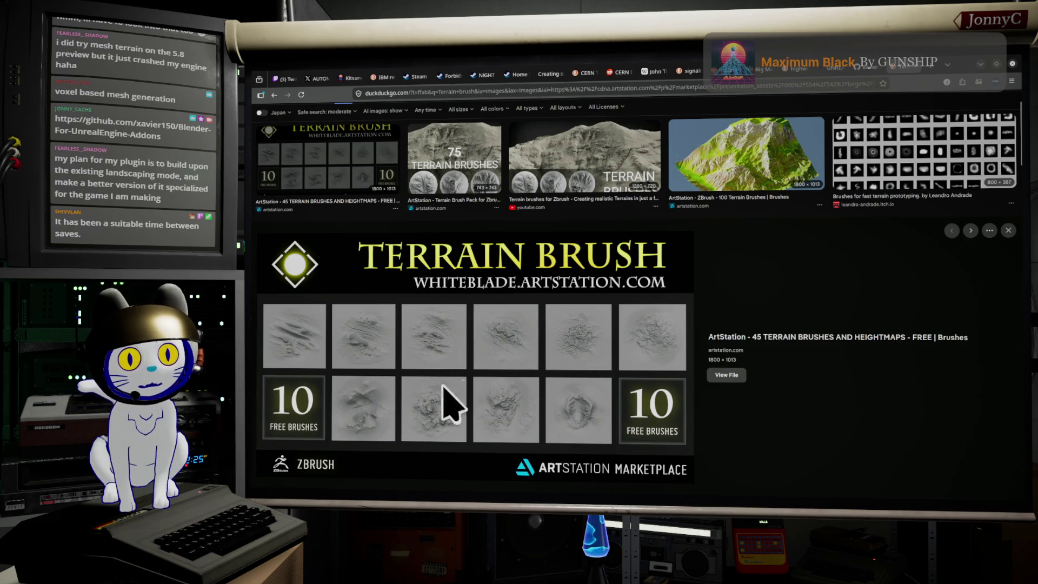
pyautogui.scroll(-4, 535, 411)
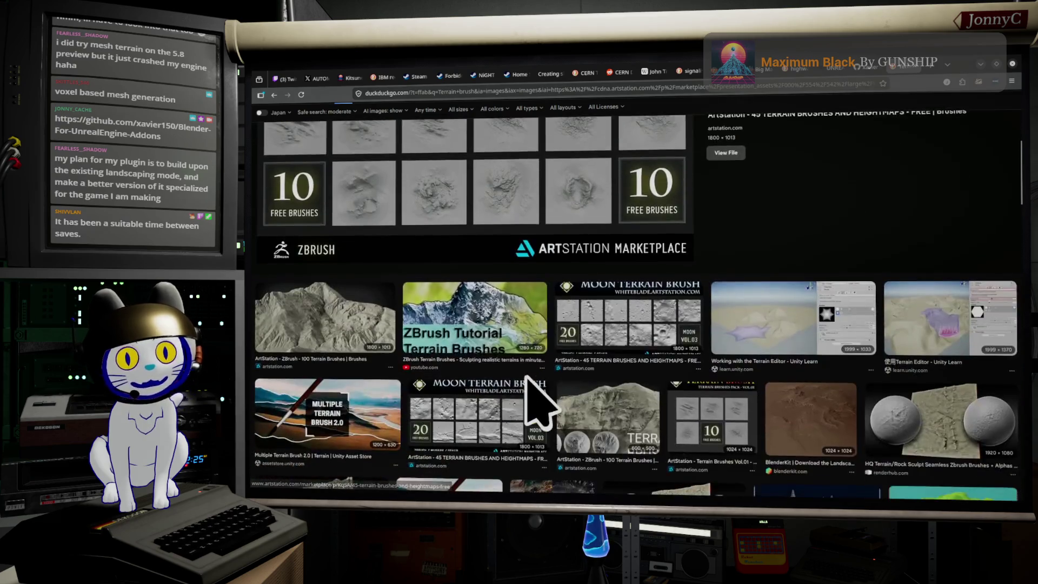
pyautogui.scroll(-2, 630, 366)
pyautogui.scroll(-3, 632, 362)
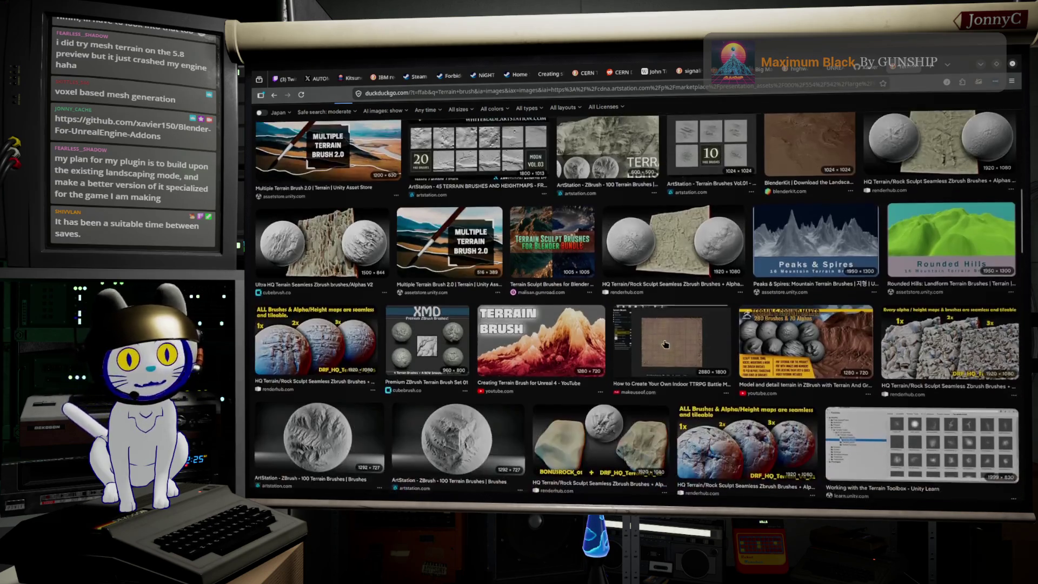
pyautogui.scroll(-3, 665, 344)
pyautogui.scroll(-2, 644, 374)
pyautogui.scroll(-3, 644, 375)
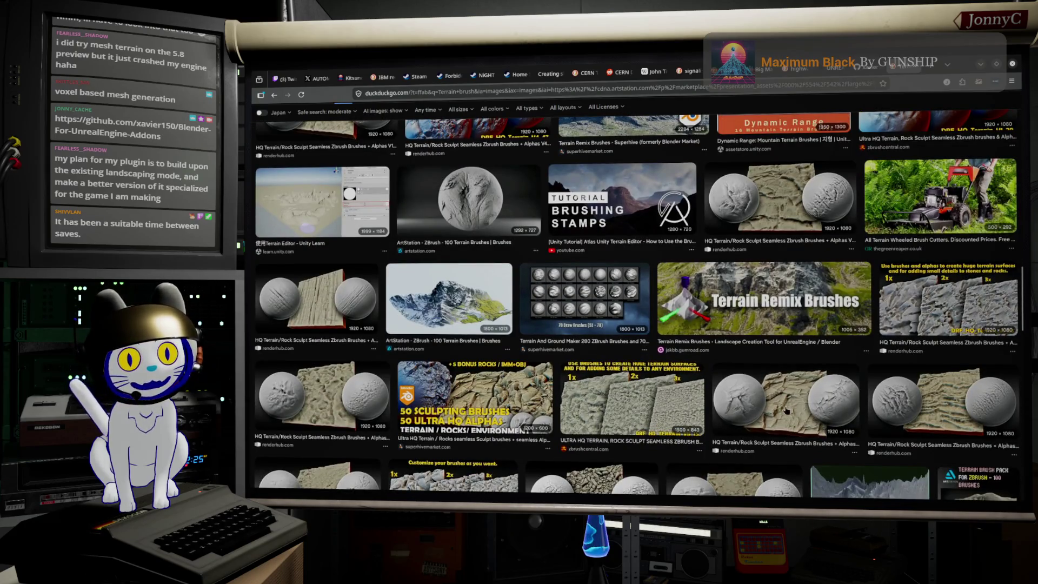
# - Preview the HQ Terrain/Rock Sculpt brush, then return to Blender facing the disc head-on
pyautogui.click(789, 412)
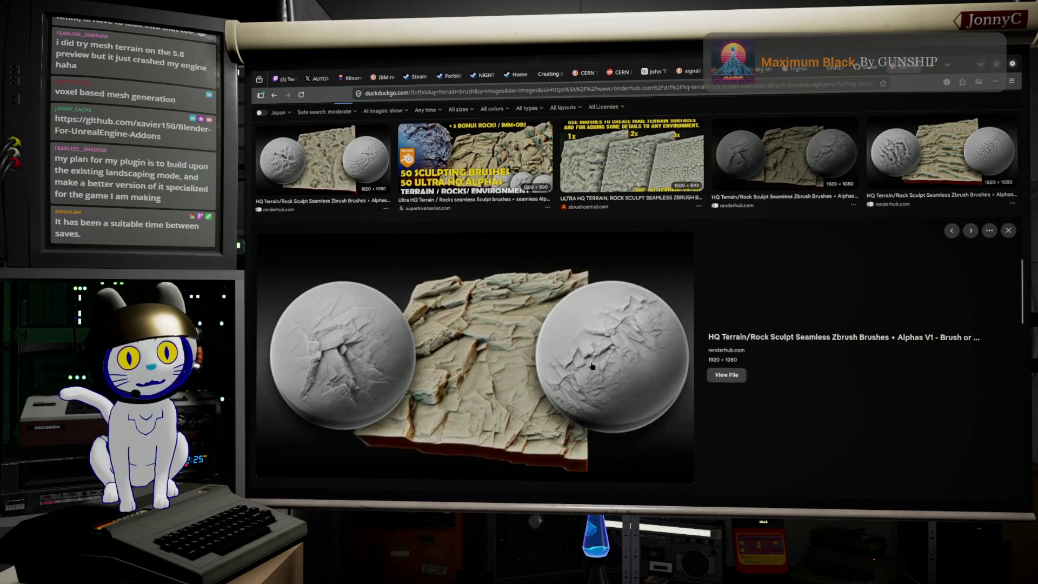
pyautogui.scroll(-4, 493, 369)
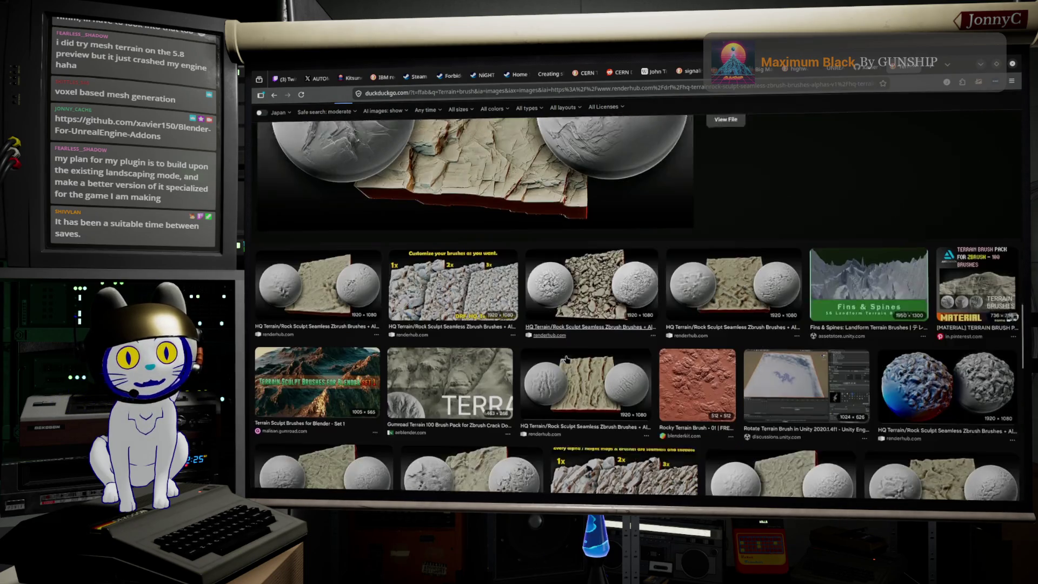
pyautogui.scroll(-6, 577, 360)
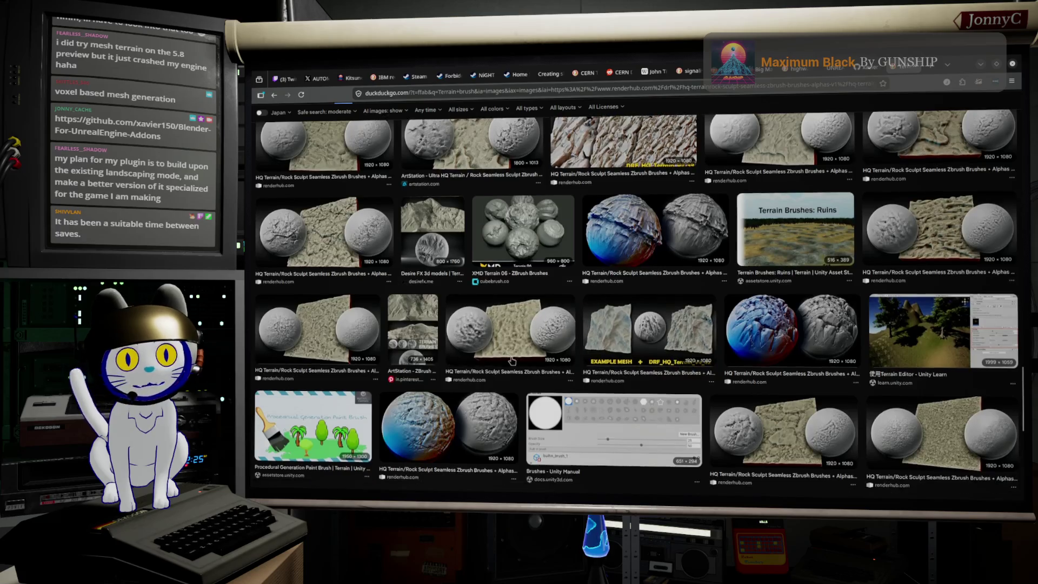
pyautogui.scroll(-3, 499, 304)
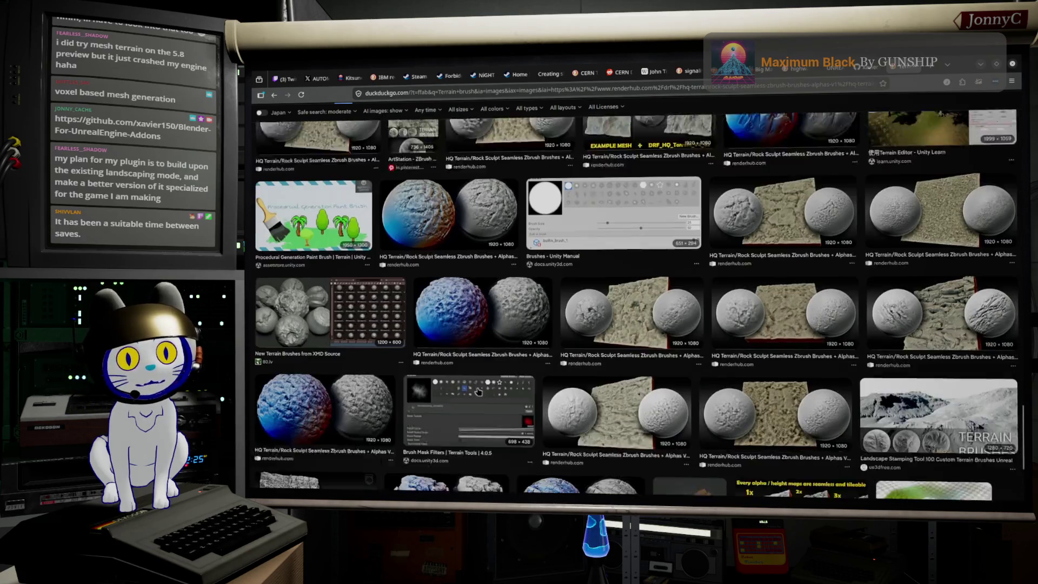
pyautogui.scroll(-8, 499, 304)
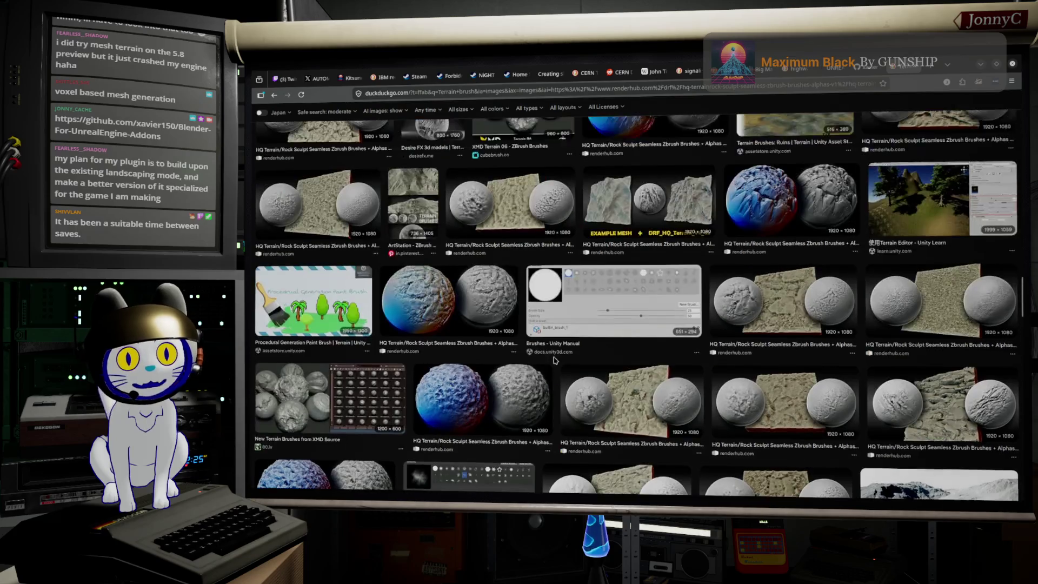
pyautogui.scroll(15, 555, 356)
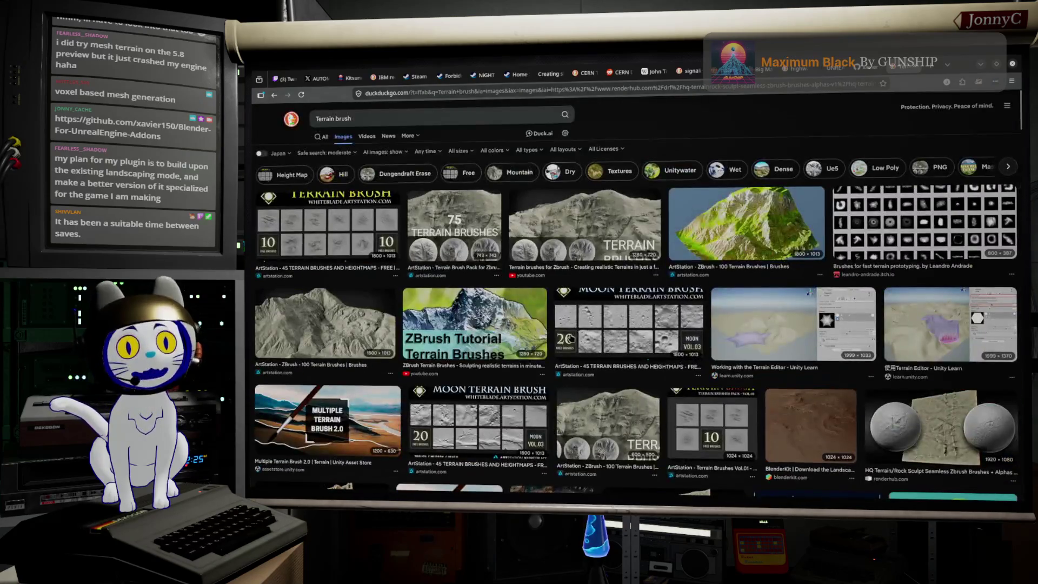
pyautogui.click(979, 66)
pyautogui.moveTo(668, 286); pyautogui.dragTo(663, 263)
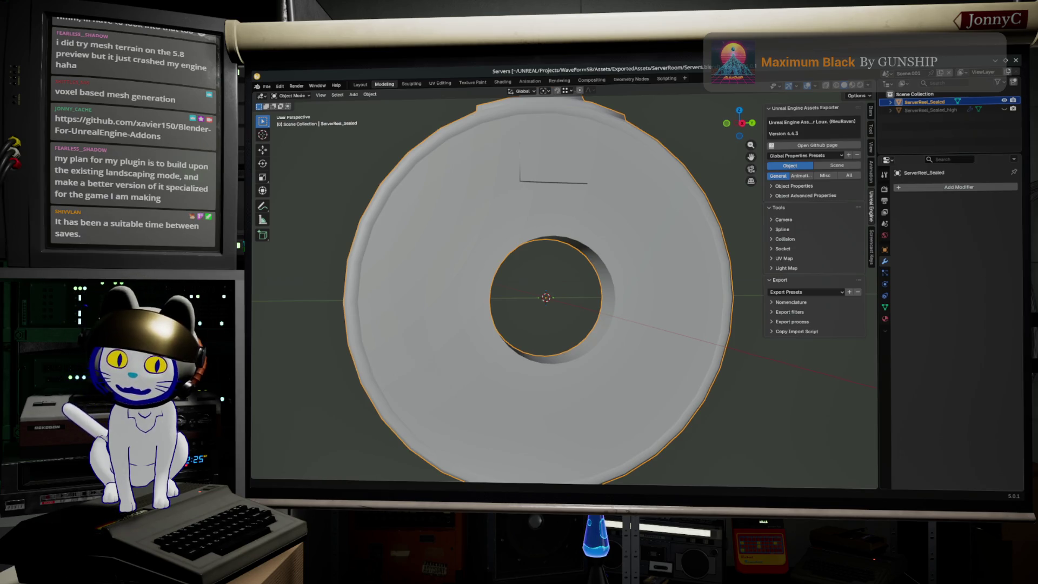
# - Look over the Blender-For-UnrealEngine-Addons repository page in the browser, then return to Blender
pyautogui.hotkey('alt', 'Tab')
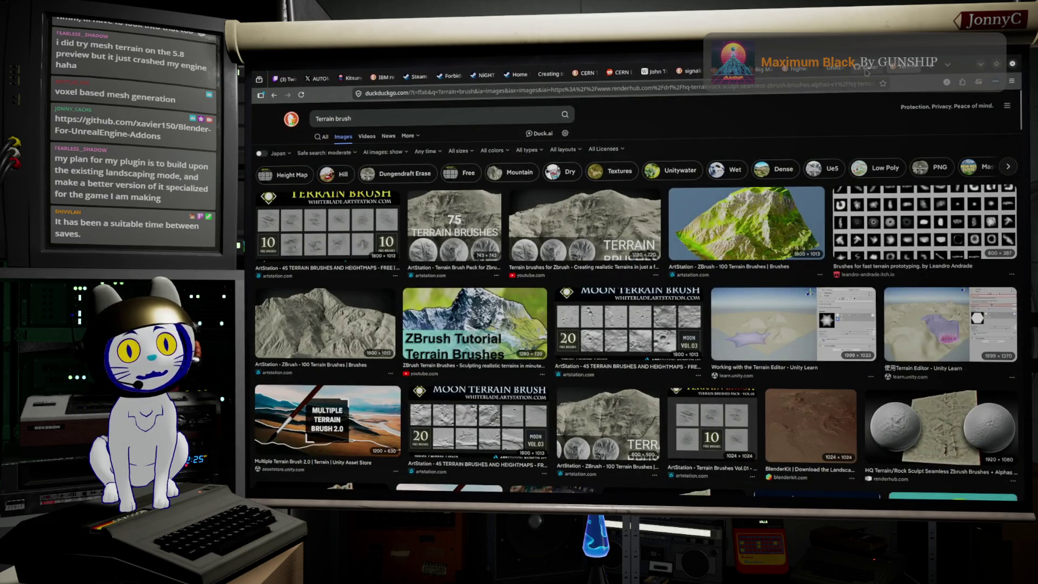
pyautogui.click(866, 72)
pyautogui.scroll(-5, 511, 345)
pyautogui.scroll(-8, 512, 345)
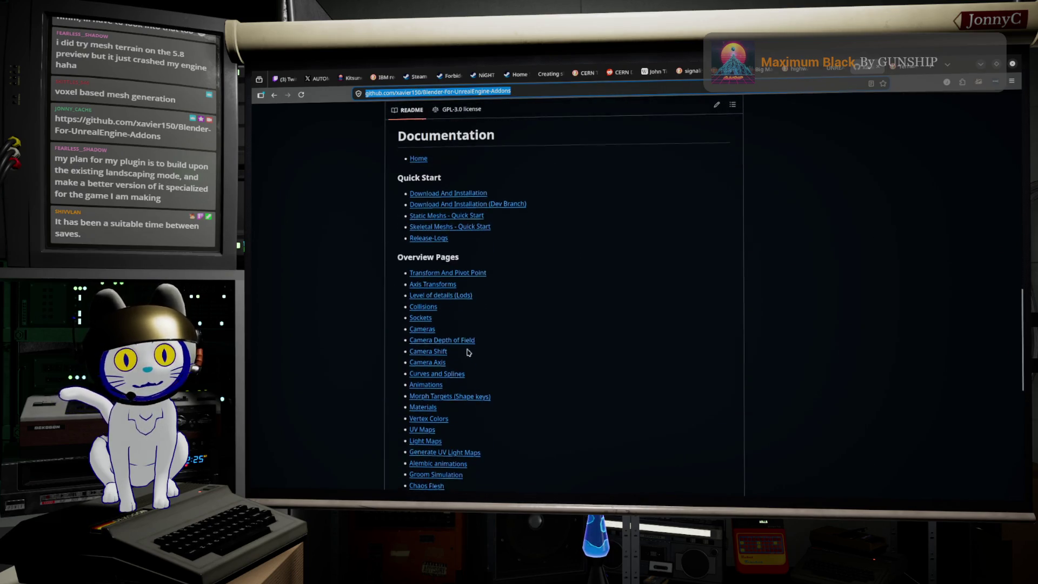
pyautogui.click(986, 64)
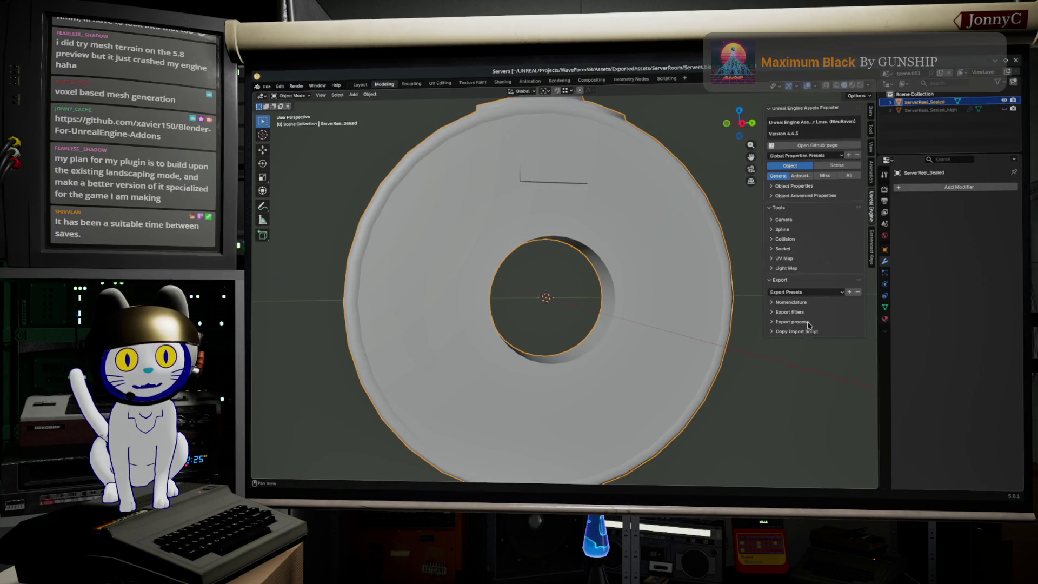
# - Set ServerReel_Sealed's Export type to Export recursive in Object Properties
pyautogui.click(775, 186)
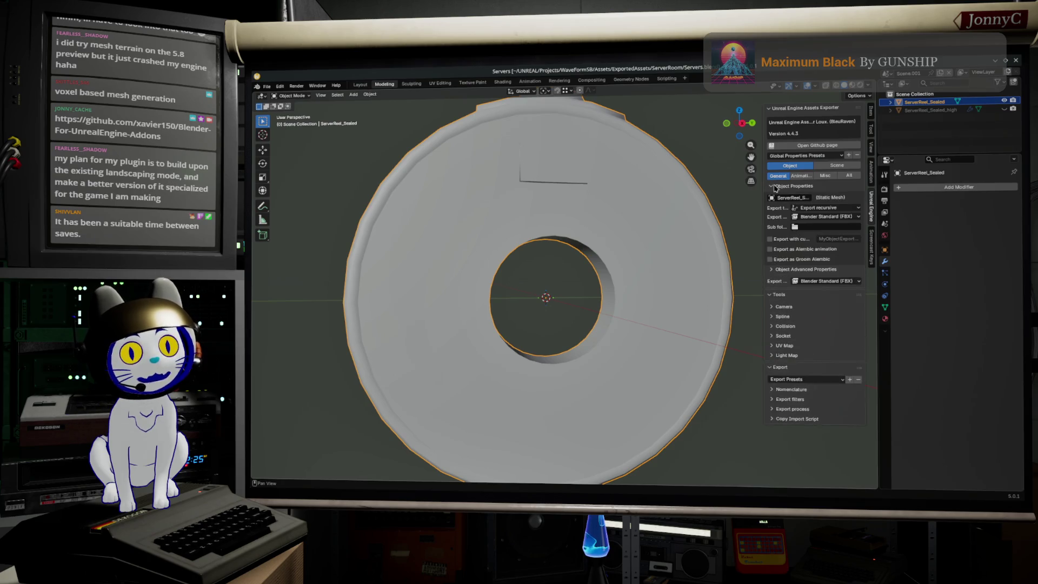
pyautogui.click(821, 209)
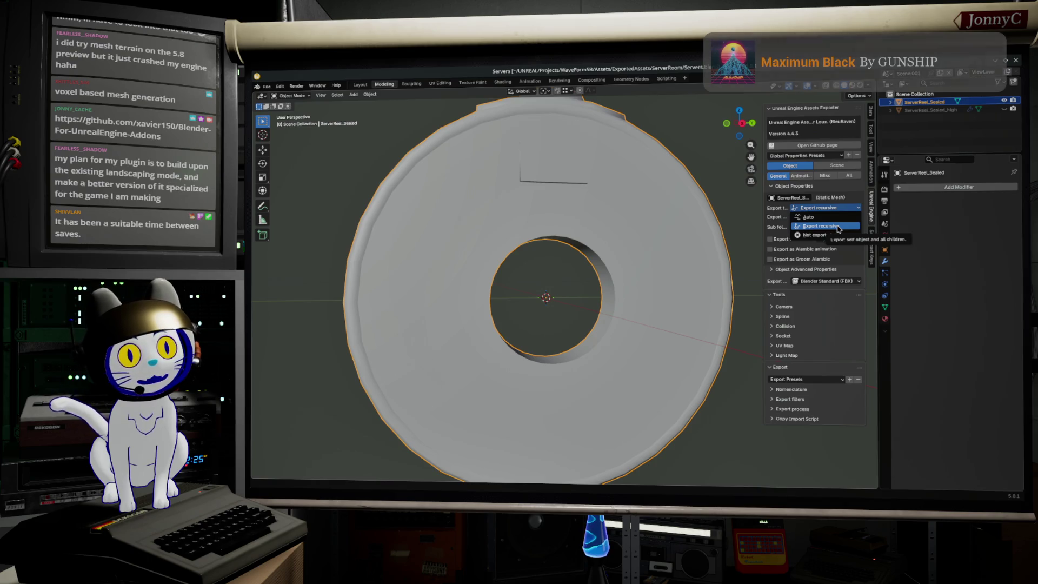
pyautogui.click(837, 227)
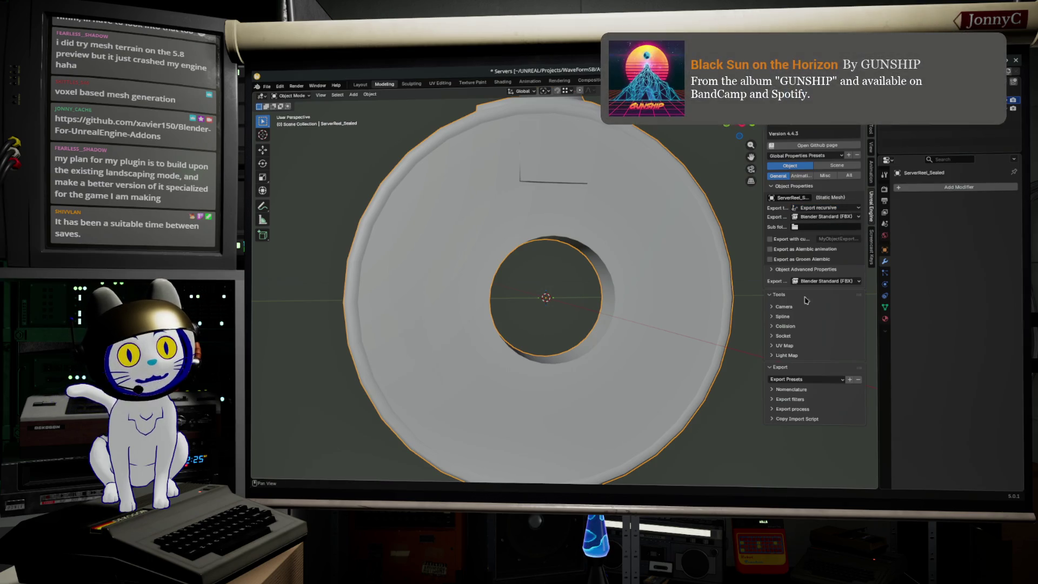
# - Reveal the Nomenclature prefixes and export paths, then switch to Unreal Editor
pyautogui.click(771, 367)
pyautogui.click(775, 368)
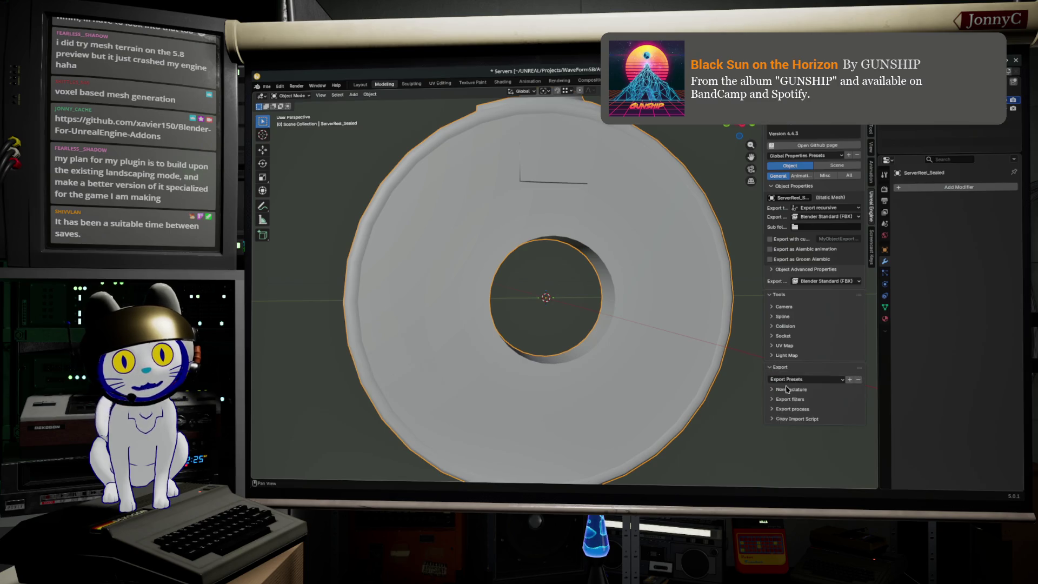
pyautogui.click(774, 389)
pyautogui.scroll(-4, 797, 400)
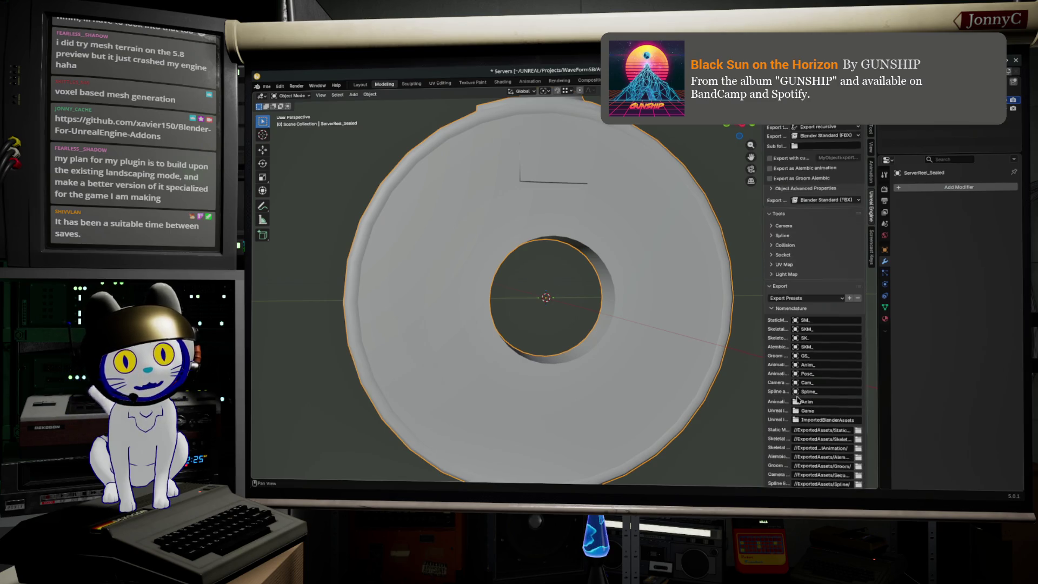
pyautogui.scroll(-1, 836, 418)
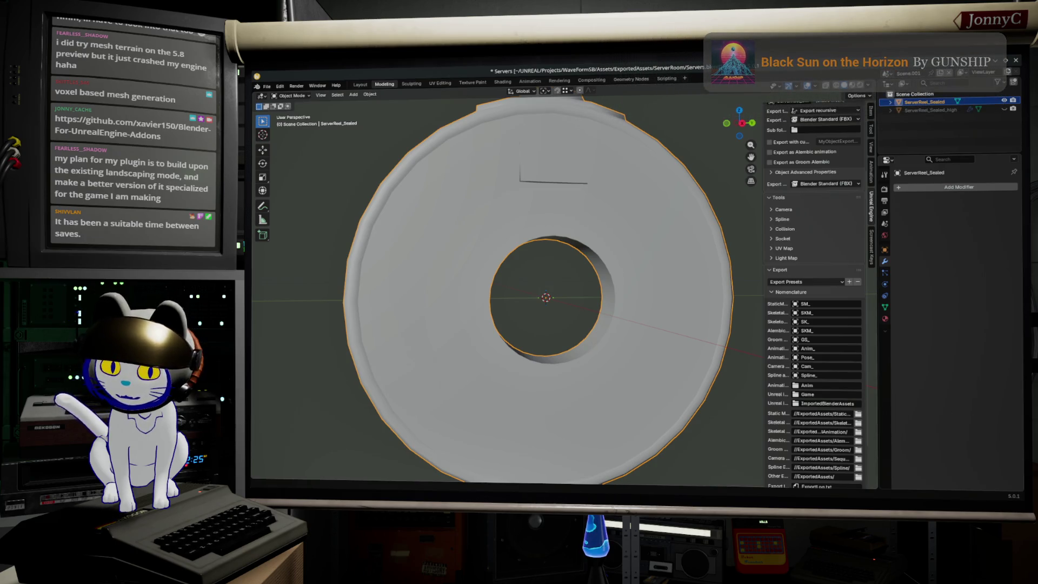
pyautogui.hotkey('alt', 'Tab')
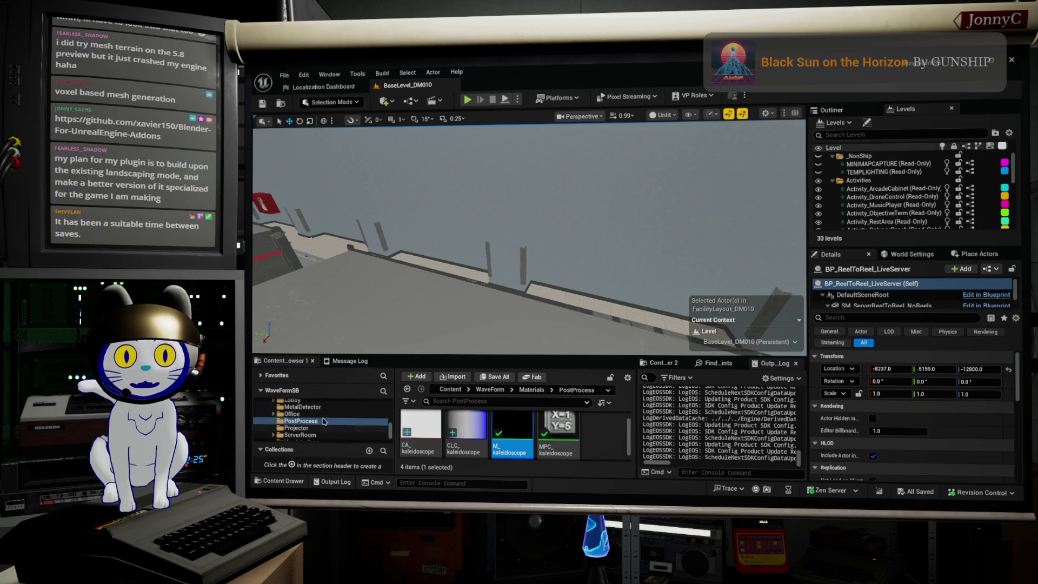
# - Select and frame the reel-to-reel rack SM_ServerReelToReel3 in the viewport
pyautogui.press('f')
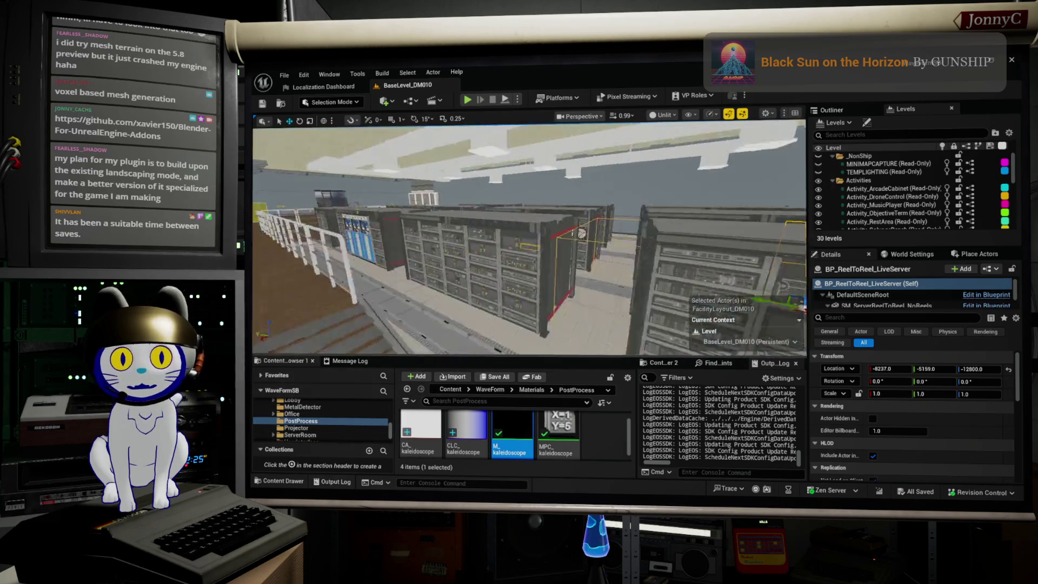
pyautogui.click(713, 259)
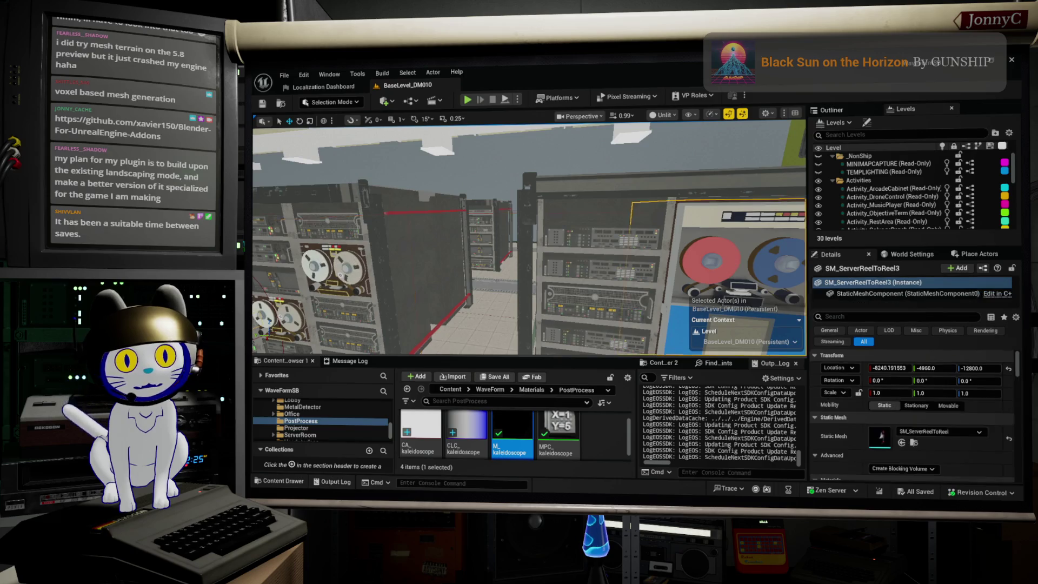
pyautogui.press('f')
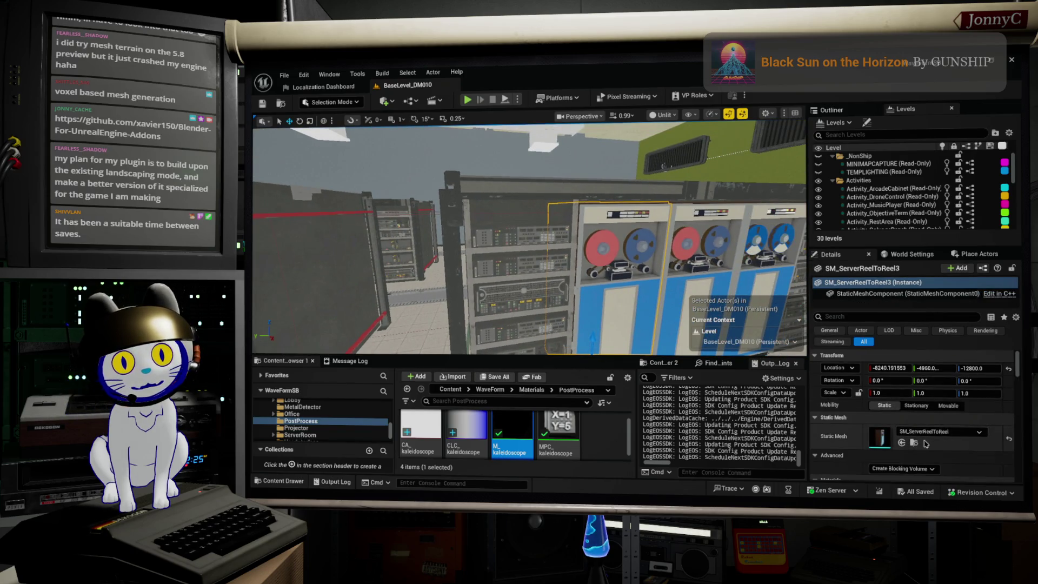
# - Browse to the reel's ServerRoom folder, copy its path, and switch to Blender
pyautogui.click(914, 443)
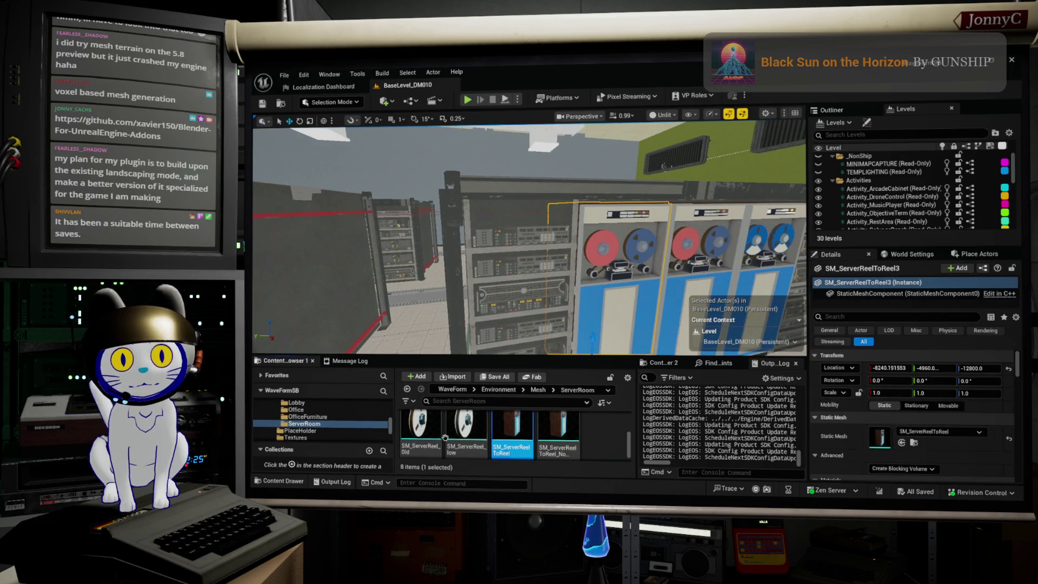
pyautogui.rightClick(296, 423)
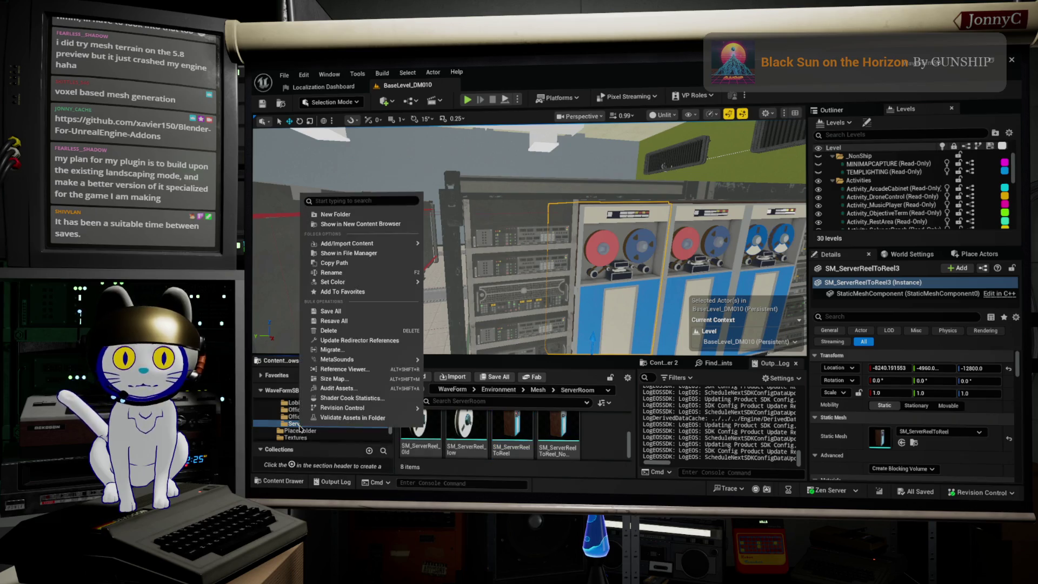
pyautogui.click(372, 263)
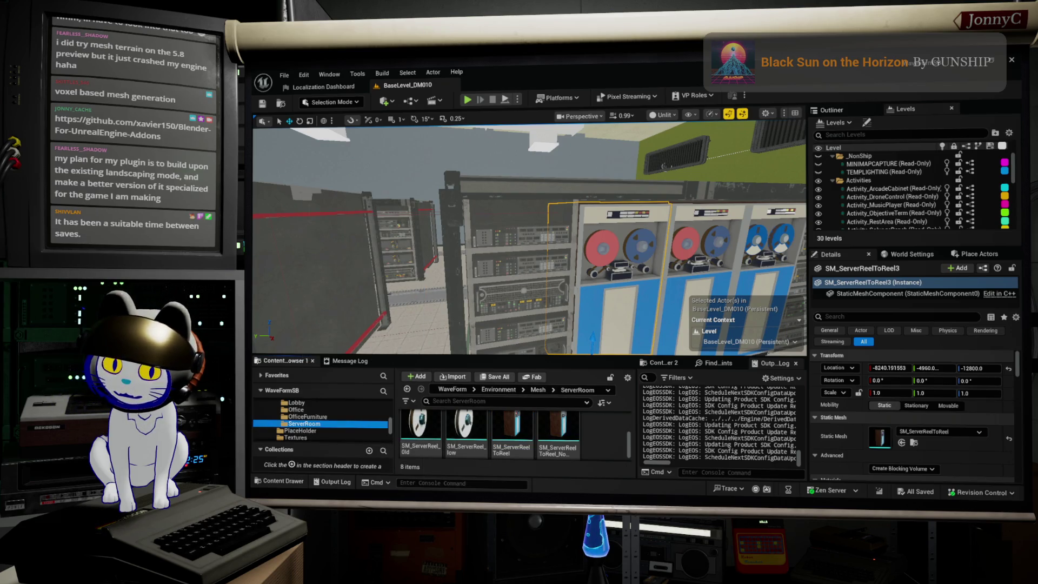
pyautogui.hotkey('alt', 'Tab')
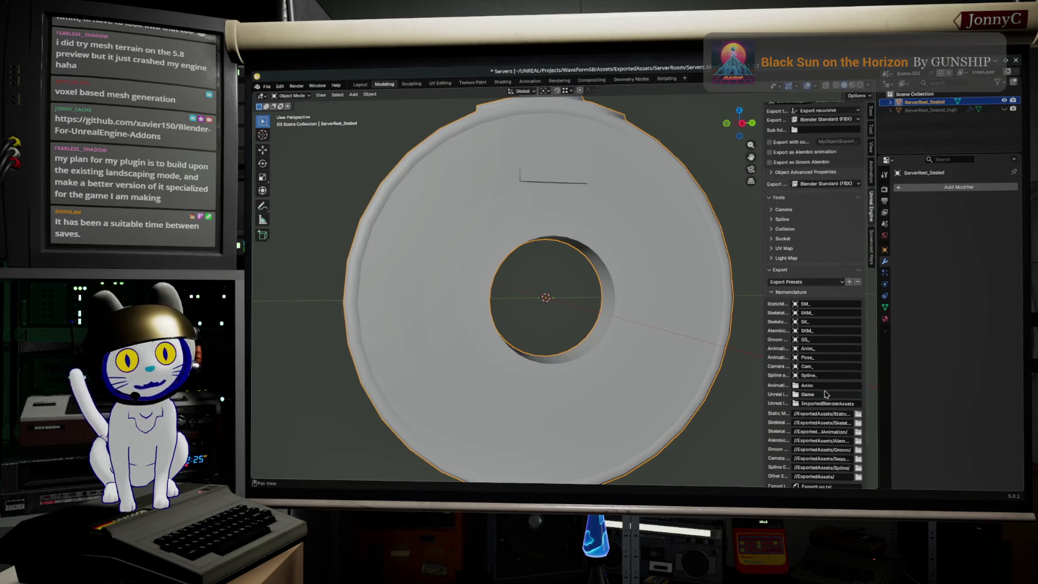
# - Set Blender's Unreal import folder to the ServerRoom path, copy the import script command, and return to Unreal
pyautogui.click(824, 404)
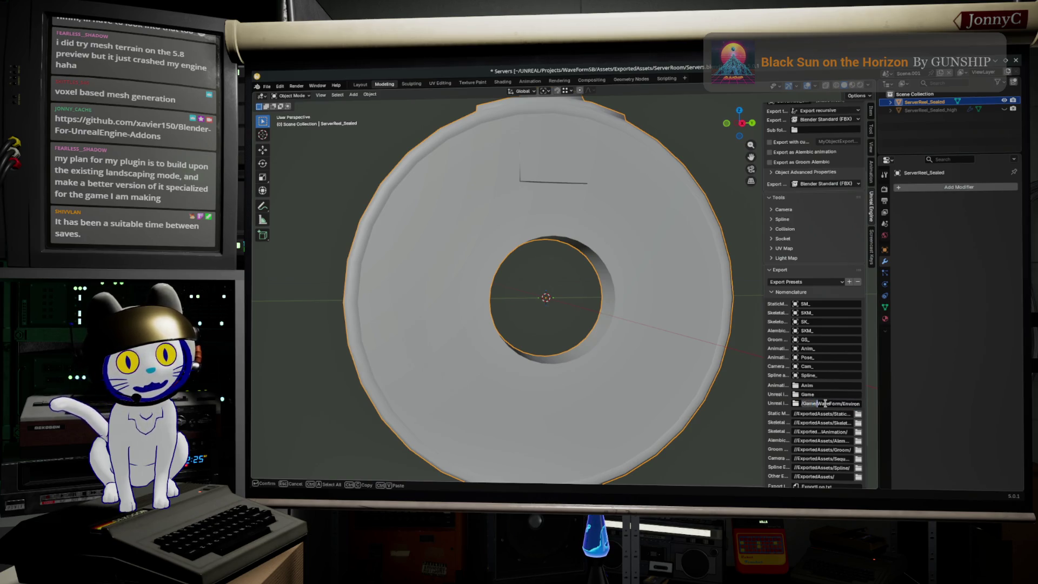
pyautogui.press('Return')
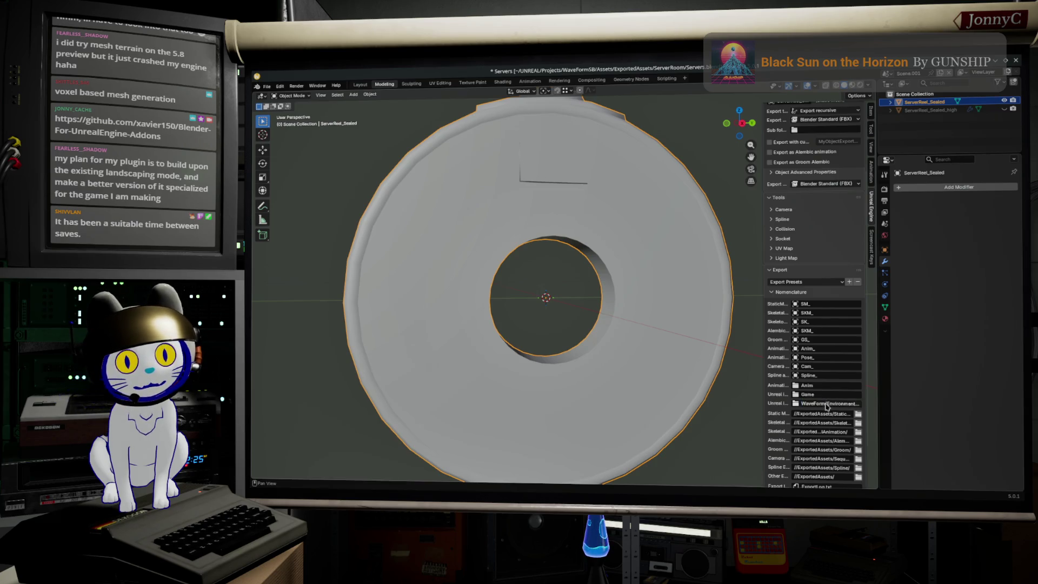
pyautogui.scroll(-3, 798, 450)
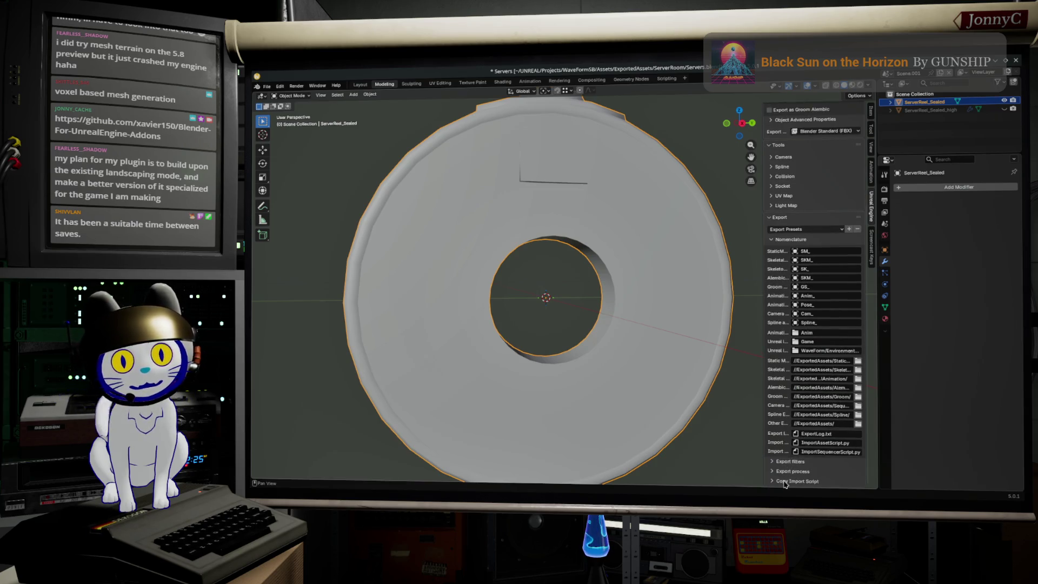
pyautogui.click(779, 462)
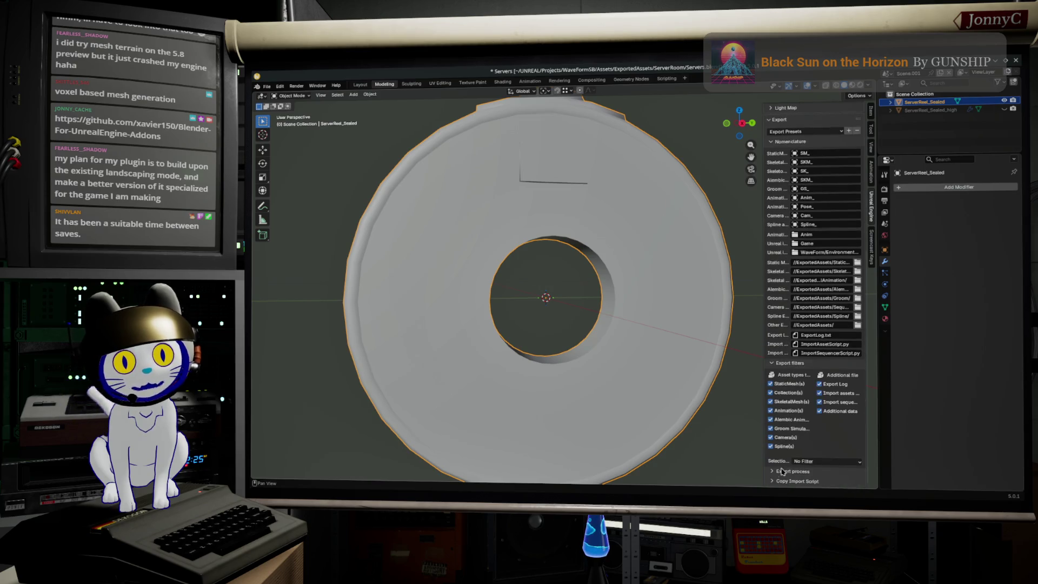
pyautogui.click(771, 475)
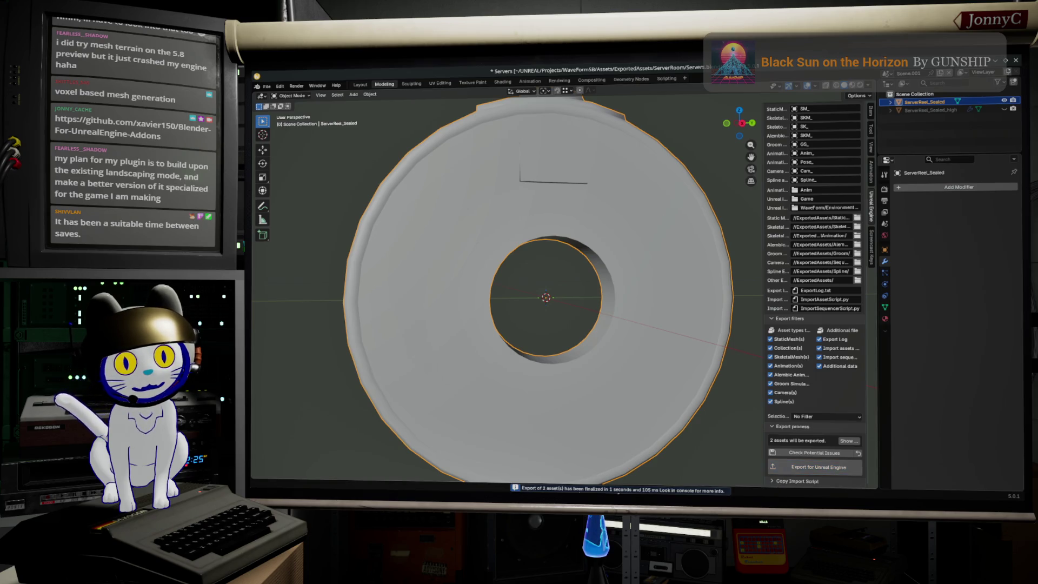
pyautogui.click(776, 481)
pyautogui.click(794, 449)
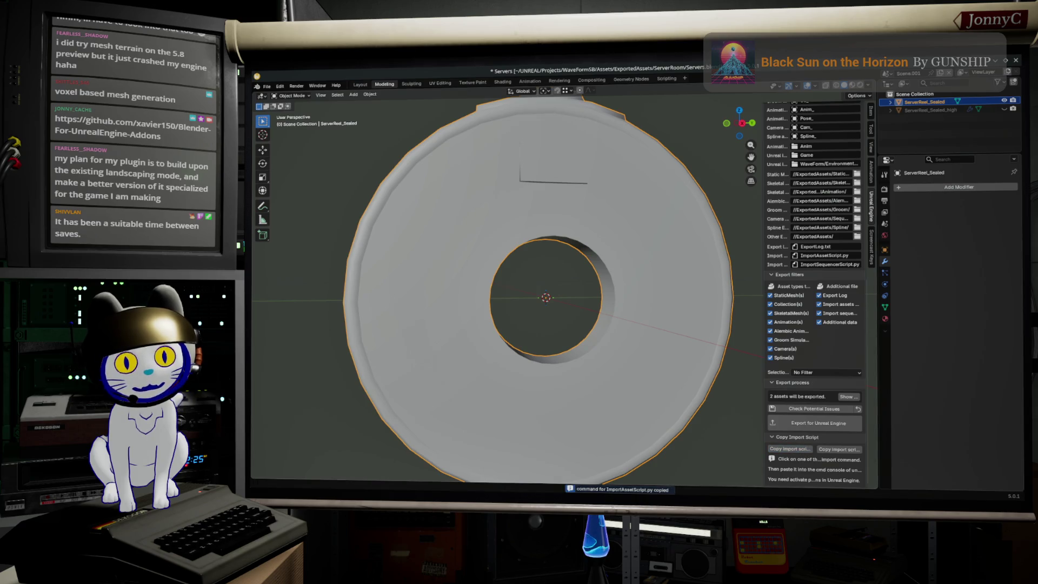
pyautogui.hotkey('alt', 'Tab')
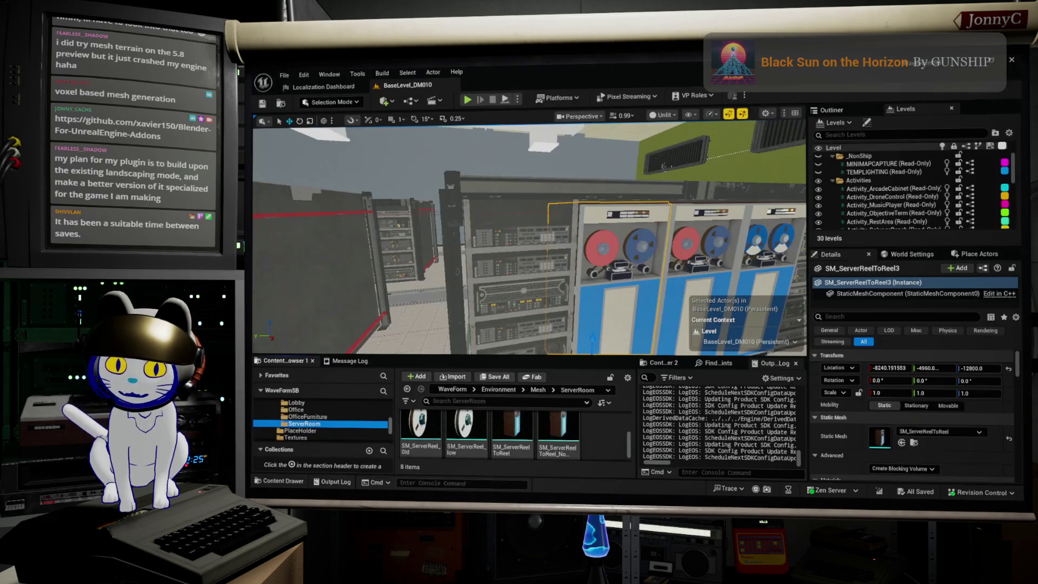
# - Paste and run the ImportAssetScript.py command in the Cmd console to import the reel meshes
pyautogui.click(517, 487)
pyautogui.hotkey('ctrl', 'v')
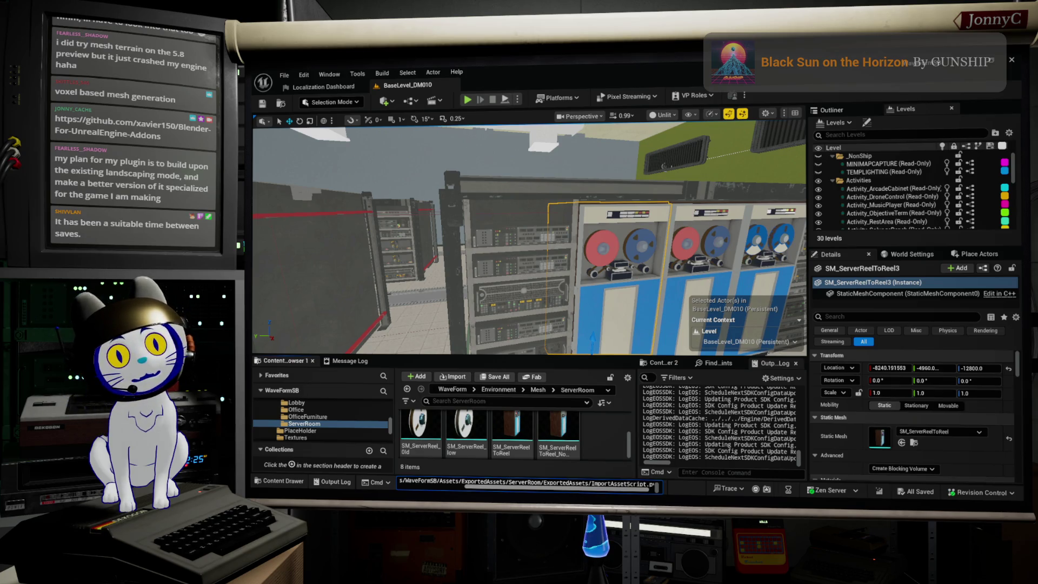
pyautogui.press('Return')
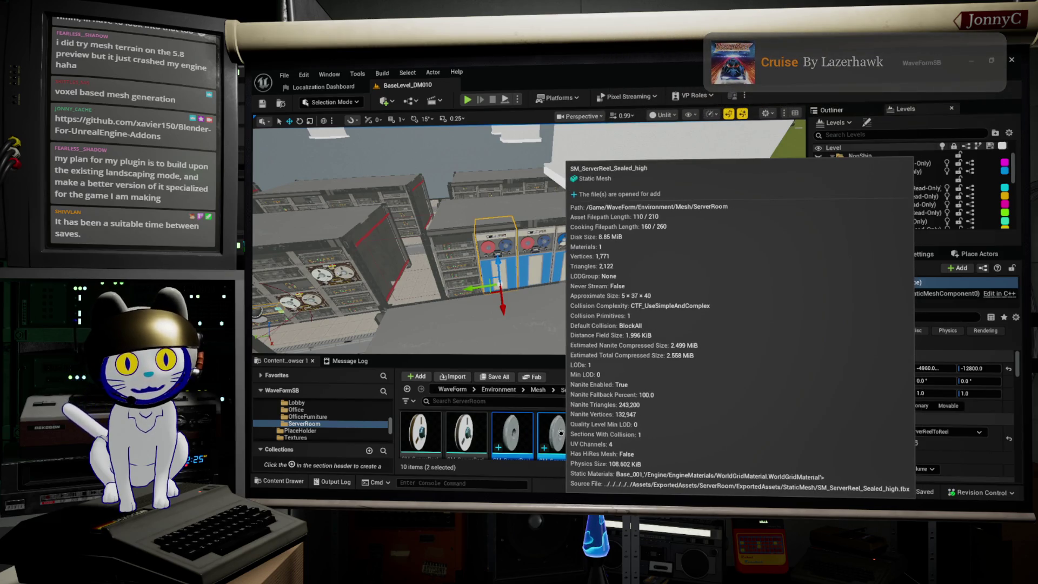
# - Disable Nanite on the SM_ServerReel_Sealed static mesh
pyautogui.click(562, 432)
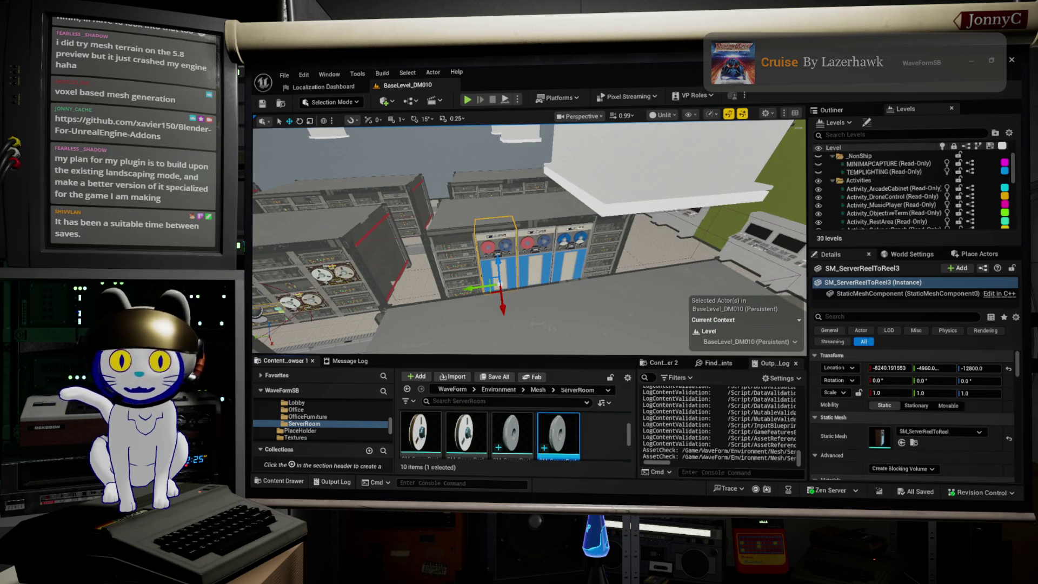
pyautogui.moveTo(505, 435)
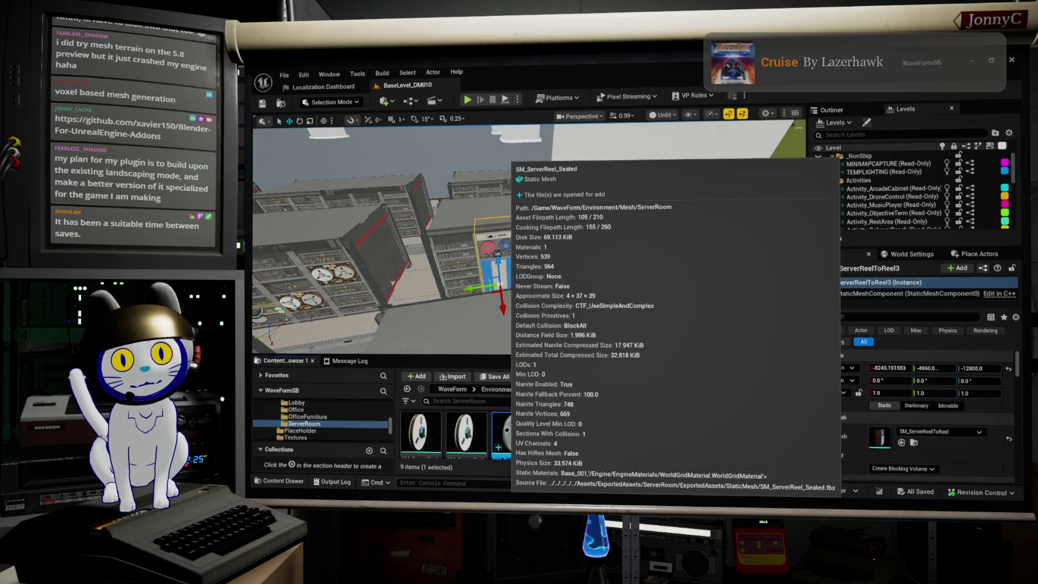
pyautogui.rightClick(506, 429)
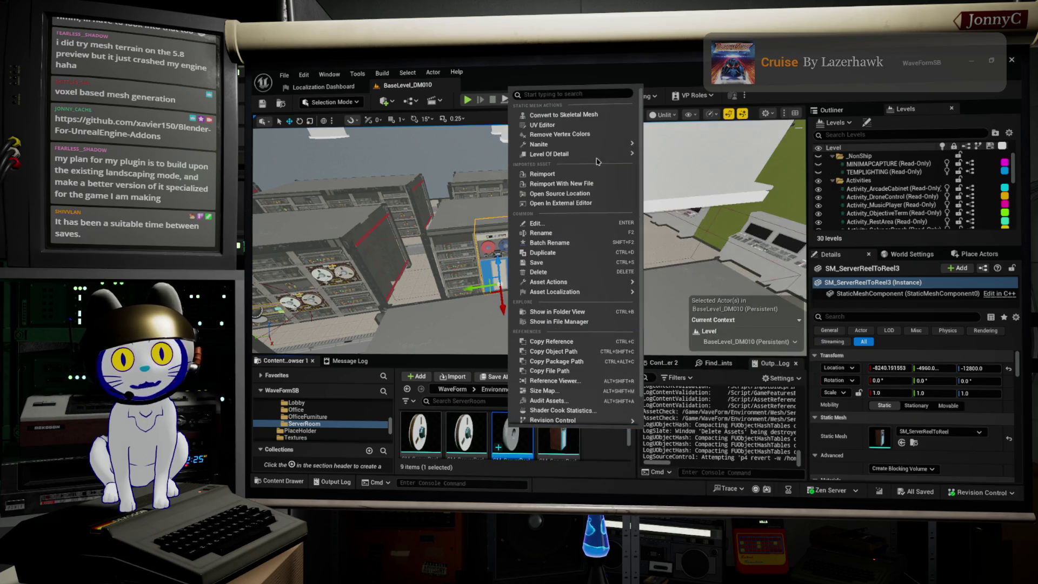
pyautogui.moveTo(597, 145)
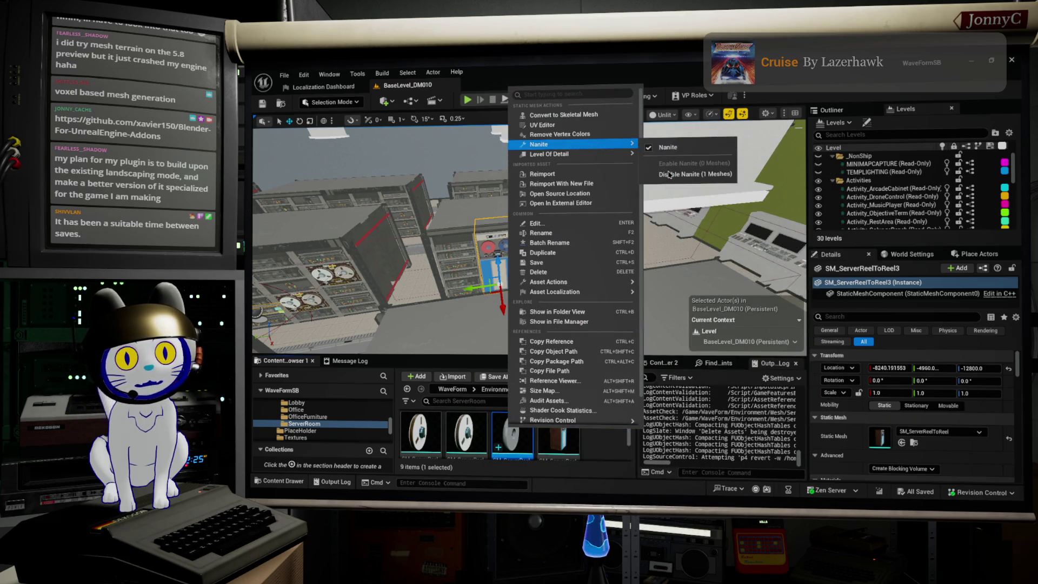
pyautogui.click(676, 150)
pyautogui.scroll(10, 632, 228)
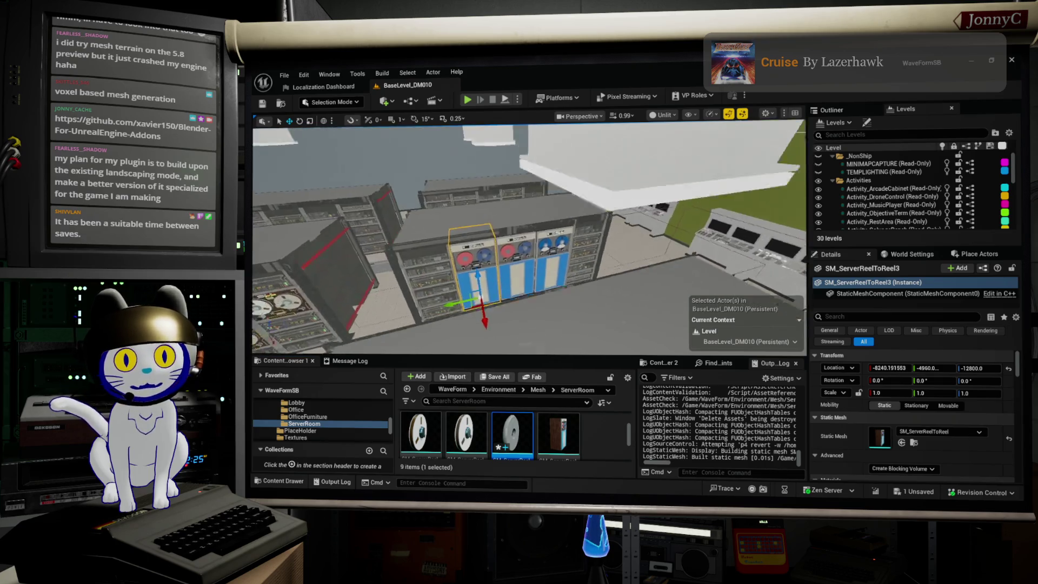
pyautogui.press('f')
pyautogui.moveTo(530, 238); pyautogui.dragTo(389, 264)
# - Place SM_ServerReel_Sealed and SM_RackReelToReel into the next room
pyautogui.moveTo(588, 317); pyautogui.dragTo(595, 287)
pyautogui.moveTo(494, 448)
pyautogui.mouseDown()
pyautogui.moveTo(535, 397)
pyautogui.moveTo(509, 328)
pyautogui.mouseUp()
pyautogui.moveTo(609, 295)
pyautogui.mouseDown()
pyautogui.moveTo(567, 297)
pyautogui.moveTo(609, 295)
pyautogui.mouseUp()
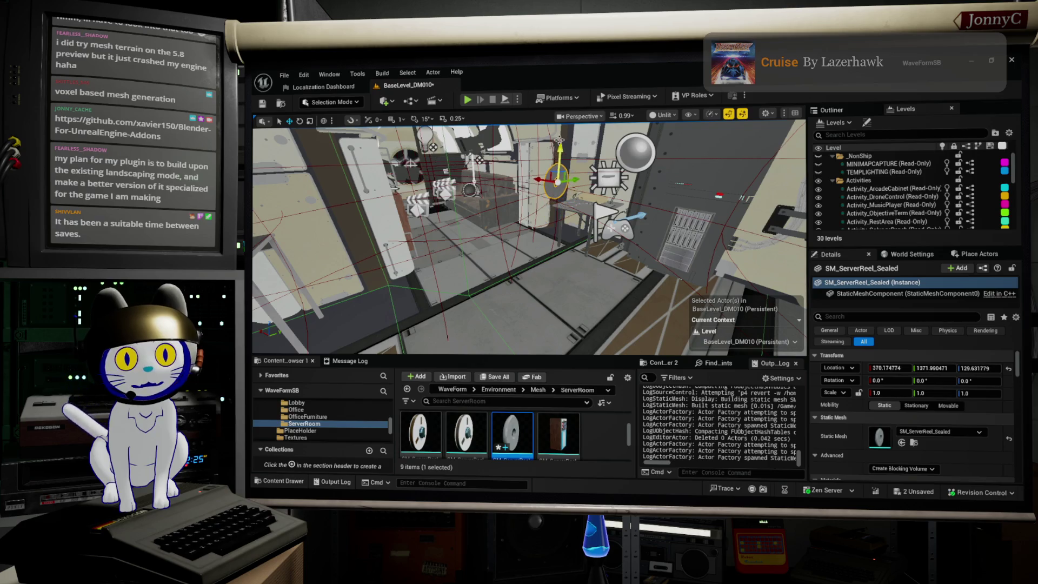
pyautogui.scroll(-2, 540, 435)
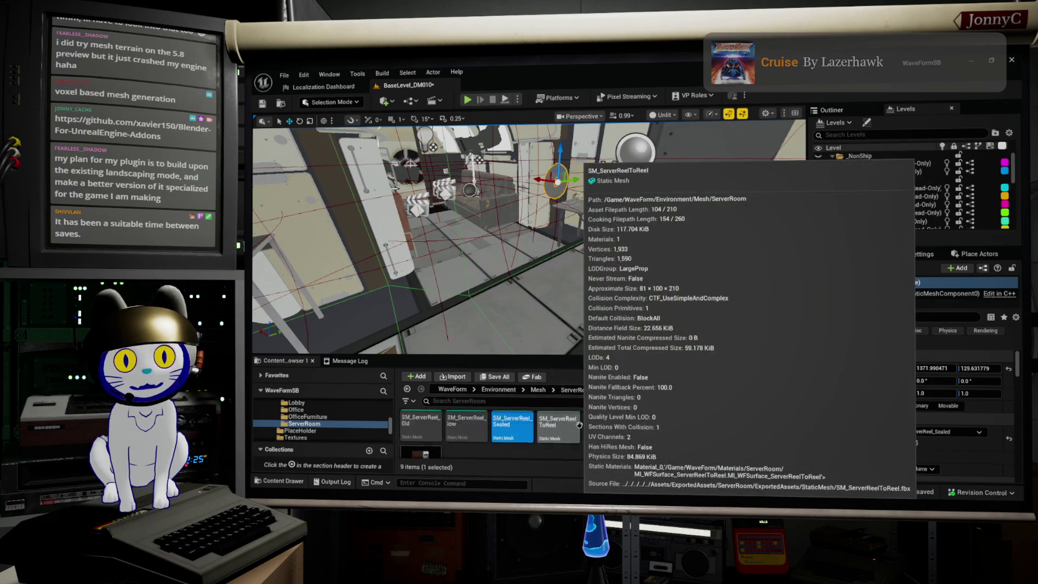
pyautogui.scroll(2, 532, 437)
pyautogui.moveTo(557, 432); pyautogui.dragTo(616, 307)
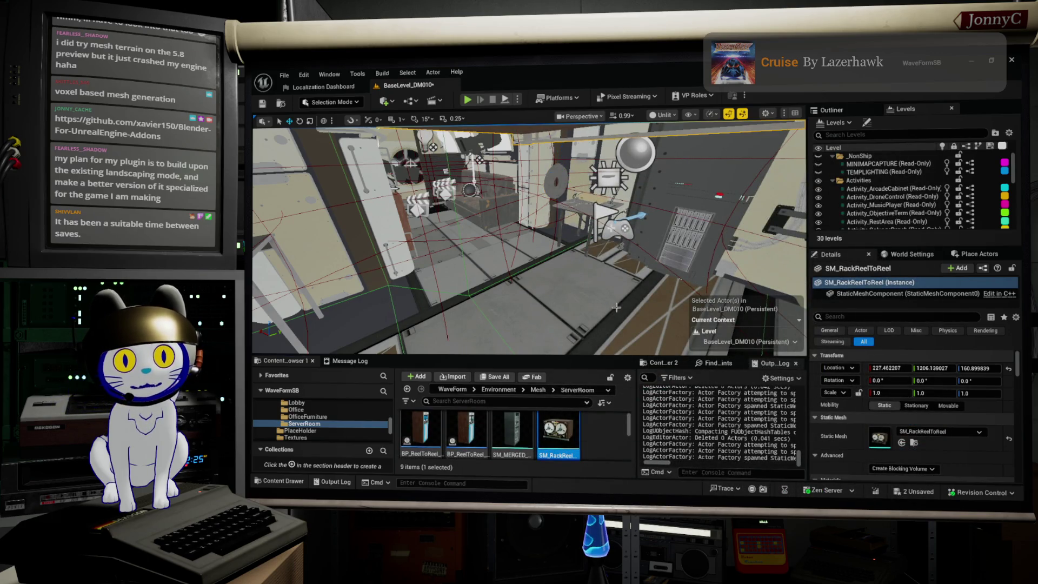
pyautogui.press('f')
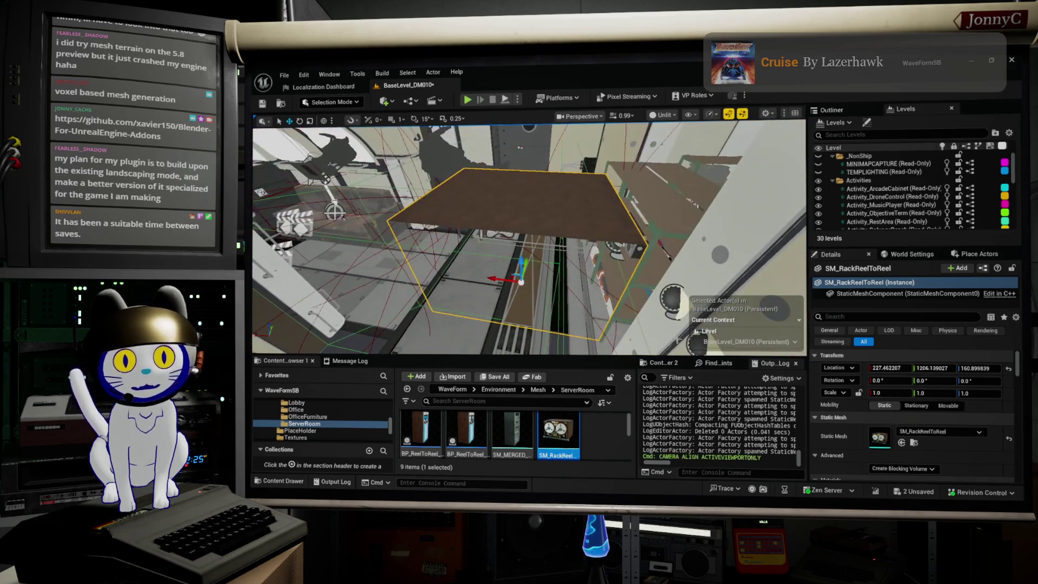
pyautogui.moveTo(569, 229)
pyautogui.mouseDown()
pyautogui.moveTo(486, 243)
pyautogui.moveTo(462, 226)
pyautogui.moveTo(577, 222)
pyautogui.mouseUp()
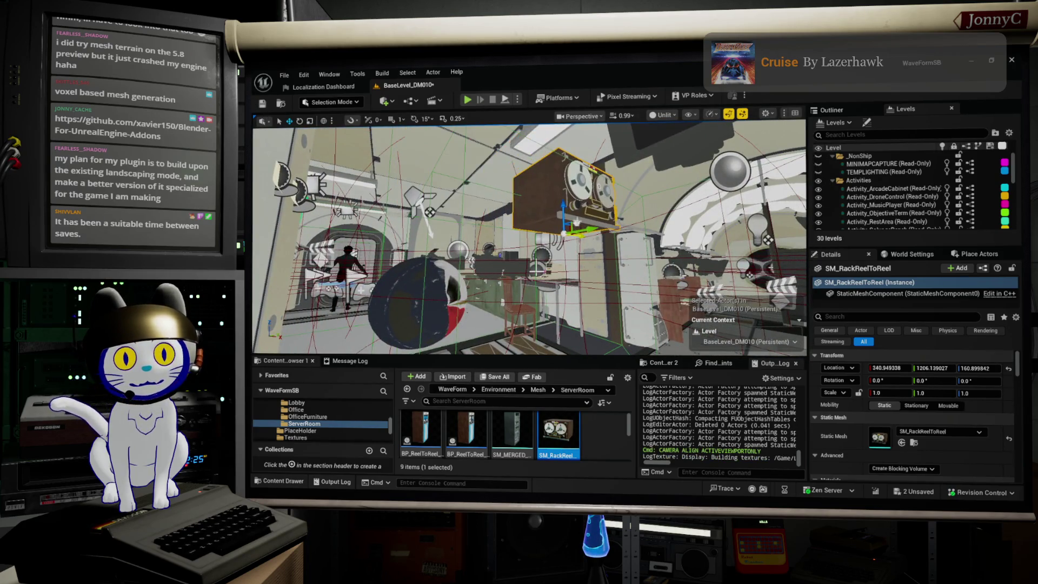
# - Rotate the rack reel-to-reel and lower it to a new height
pyautogui.press('e')
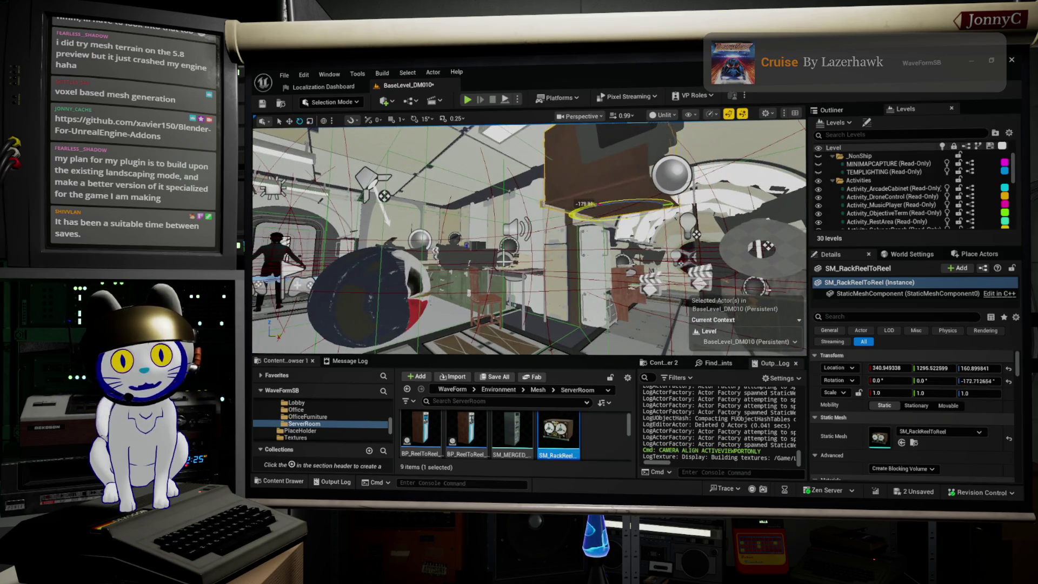
pyautogui.moveTo(486, 244); pyautogui.dragTo(519, 241)
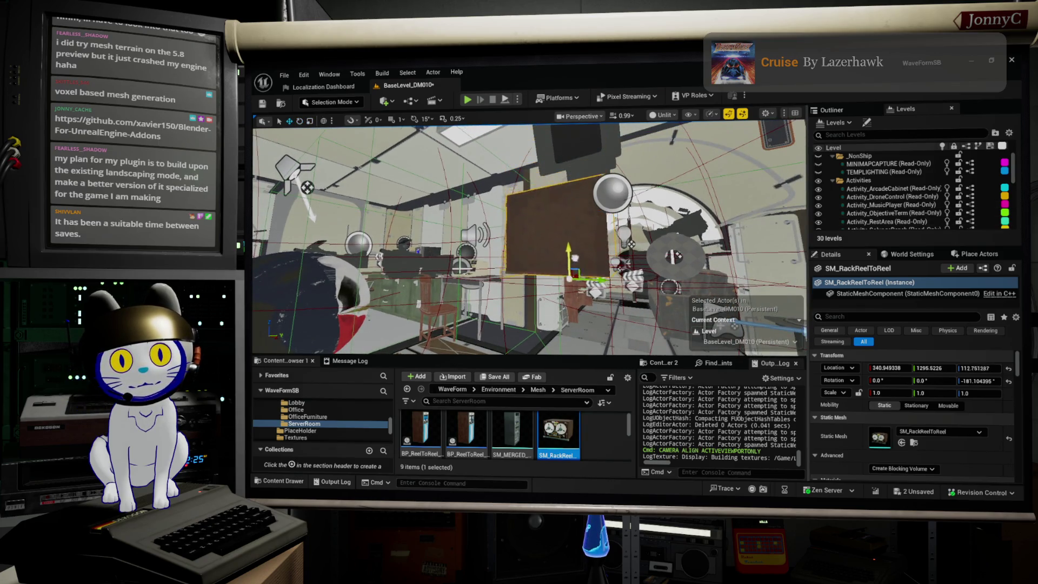
pyautogui.press('End')
pyautogui.press('f')
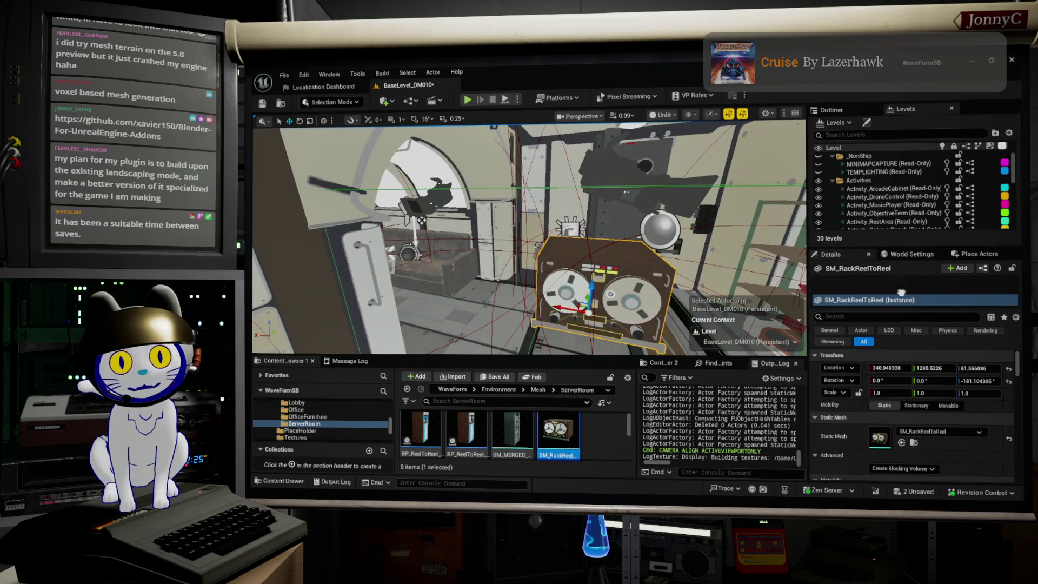
pyautogui.moveTo(576, 277)
pyautogui.mouseDown()
pyautogui.moveTo(570, 303)
pyautogui.moveTo(575, 277)
pyautogui.moveTo(551, 243)
pyautogui.moveTo(562, 232)
pyautogui.moveTo(561, 274)
pyautogui.moveTo(541, 243)
pyautogui.moveTo(621, 248)
pyautogui.moveTo(757, 294)
pyautogui.mouseUp()
pyautogui.moveTo(414, 130); pyautogui.dragTo(524, 241)
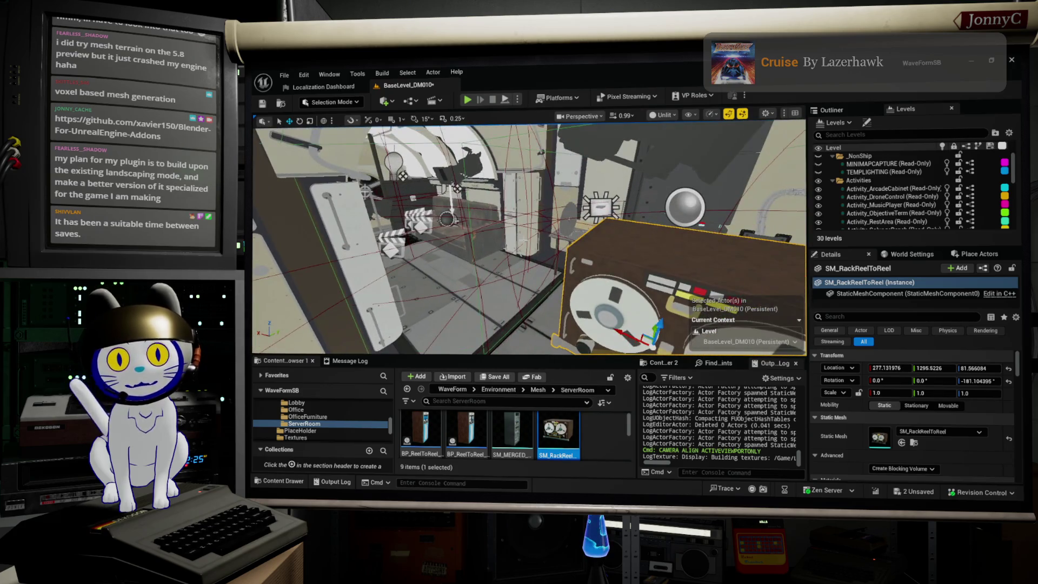
pyautogui.hotkey('ctrl', 'z')
pyautogui.hotkey('ctrl', 'y')
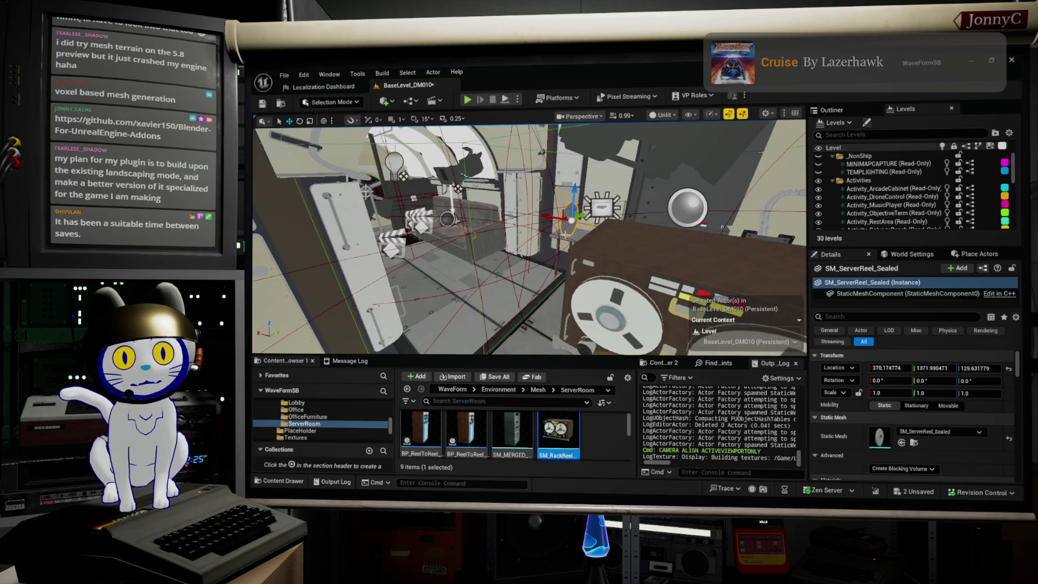
# - Move the sealed reel to 370.17, 1264.99, 105.18 and rotate it to 74.27°
pyautogui.moveTo(536, 261)
pyautogui.mouseDown()
pyautogui.moveTo(510, 273)
pyautogui.moveTo(505, 296)
pyautogui.mouseUp()
pyautogui.press('e')
pyautogui.press('f')
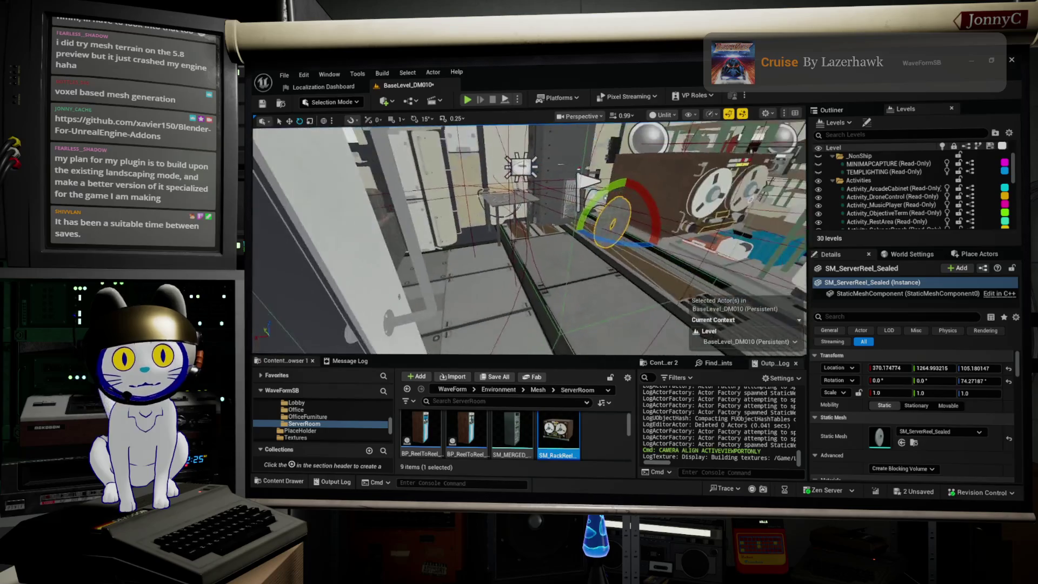
pyautogui.keyDown('ctrl'); pyautogui.scroll(1, 587, 437); pyautogui.keyUp('ctrl')
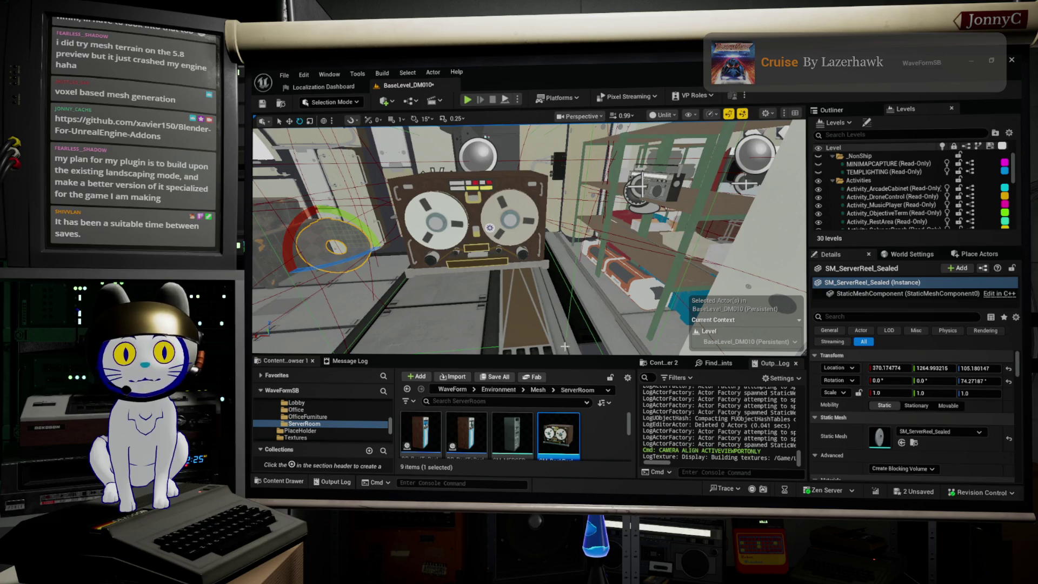
# - Set the reel-to-reel's Element 2 material to ML_WFSurface_ServerReelSpin03 for a red left reel
pyautogui.click(489, 227)
pyautogui.scroll(-5, 904, 454)
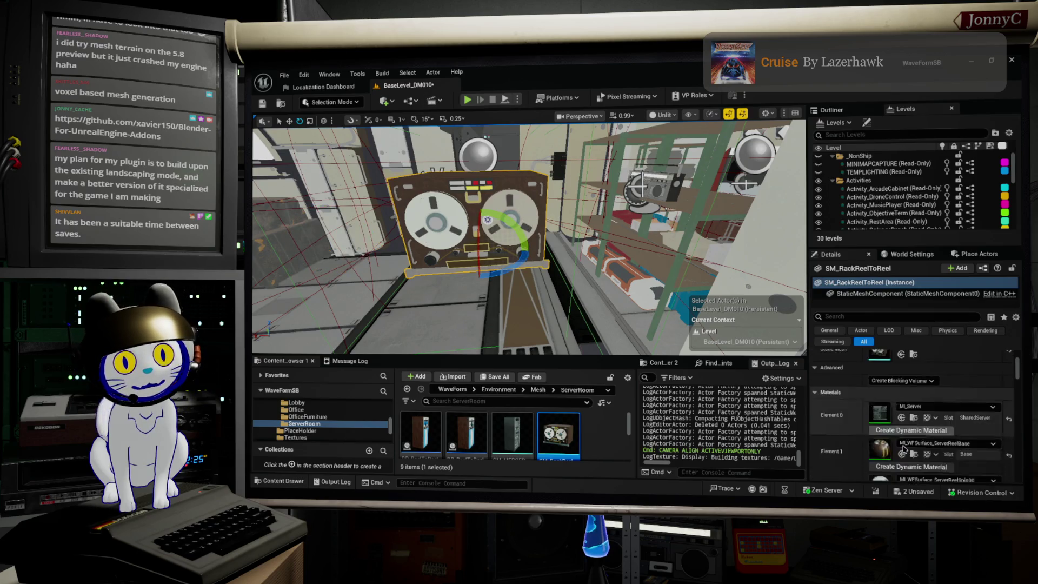
pyautogui.scroll(-1, 904, 454)
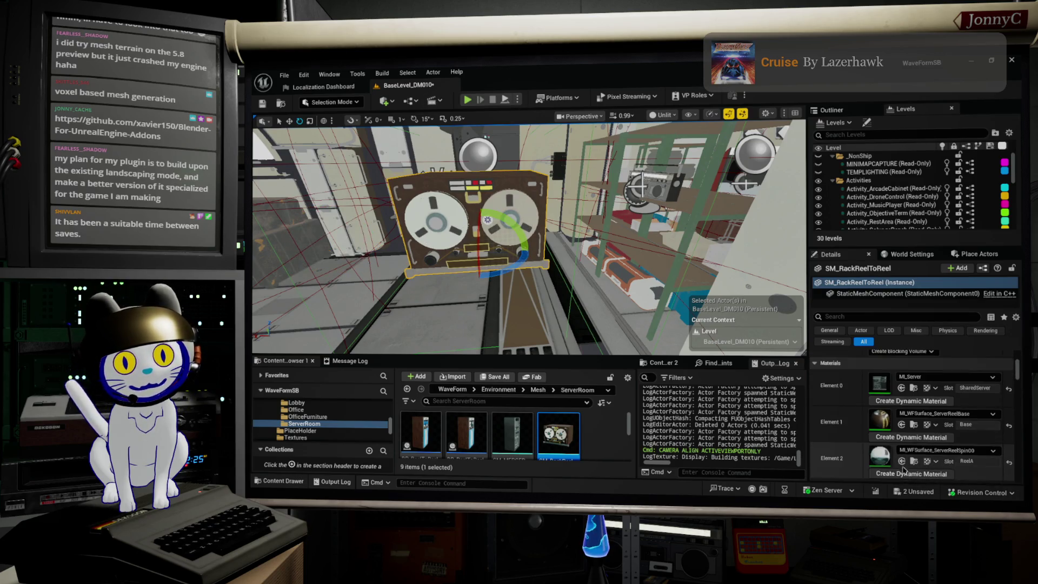
pyautogui.click(943, 450)
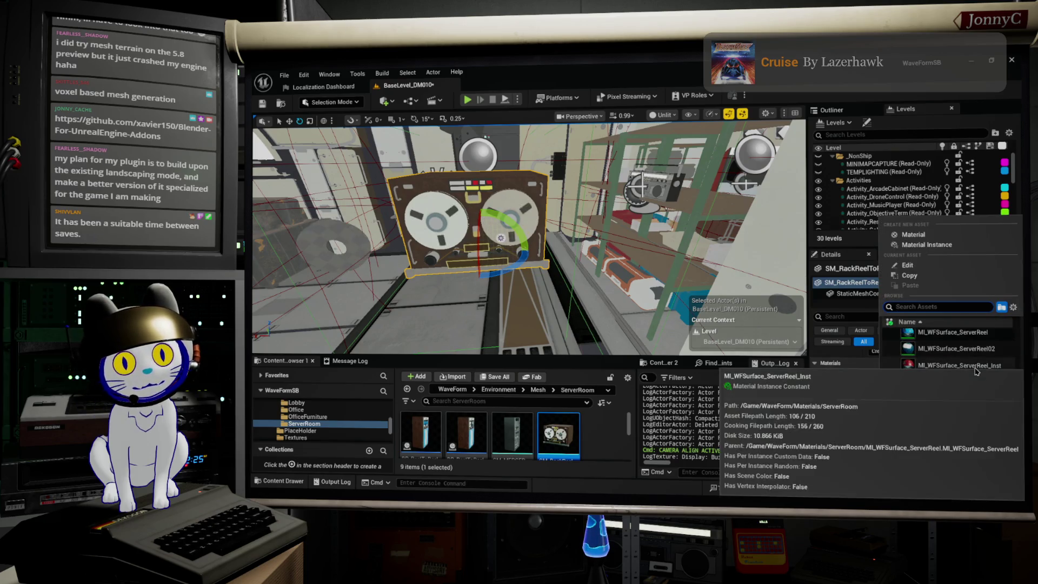
pyautogui.scroll(-1, 1000, 432)
pyautogui.scroll(-2, 1003, 443)
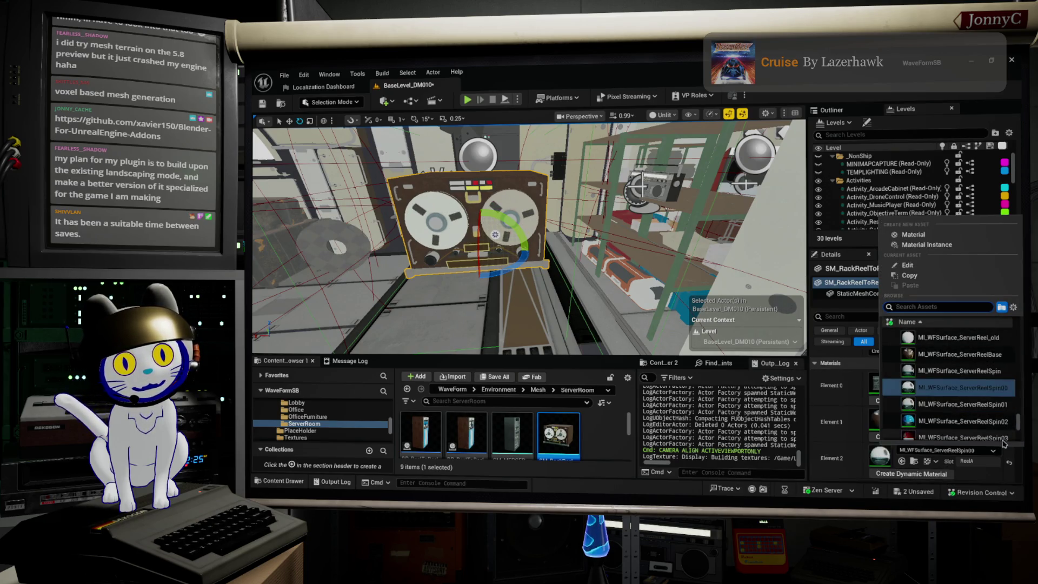
pyautogui.click(997, 437)
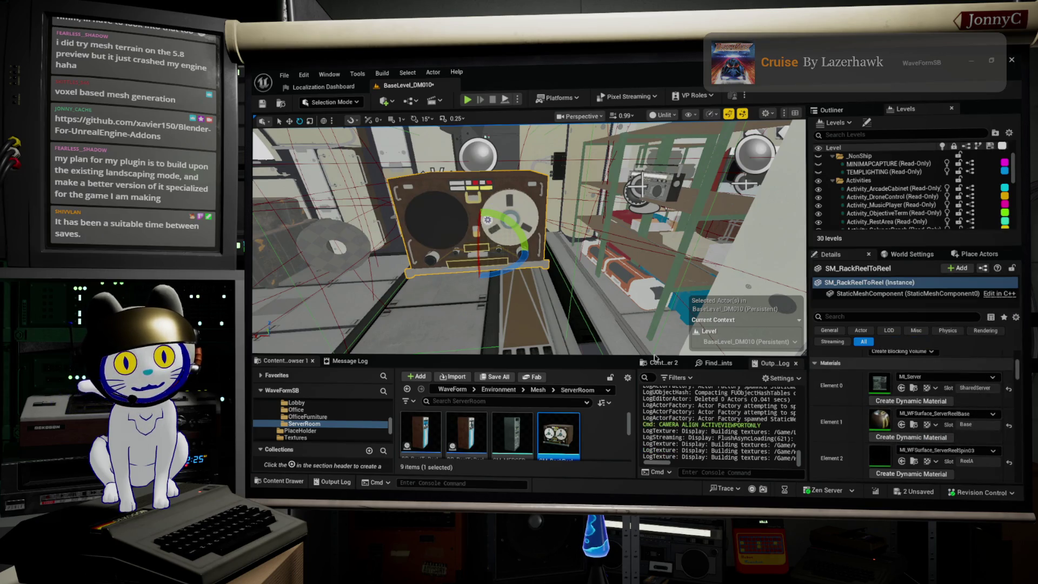
pyautogui.click(962, 451)
pyautogui.click(962, 453)
# - Set Element 3 to ML_WFSurface_ServerReelSpin02 to make the right reel blue
pyautogui.scroll(-1, 979, 421)
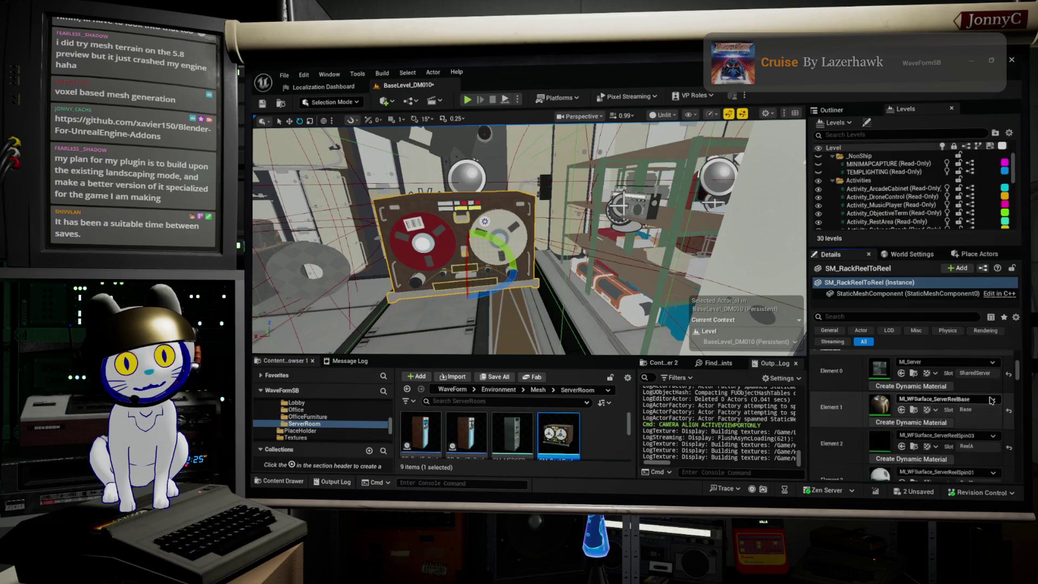
pyautogui.scroll(-2, 981, 432)
pyautogui.click(977, 445)
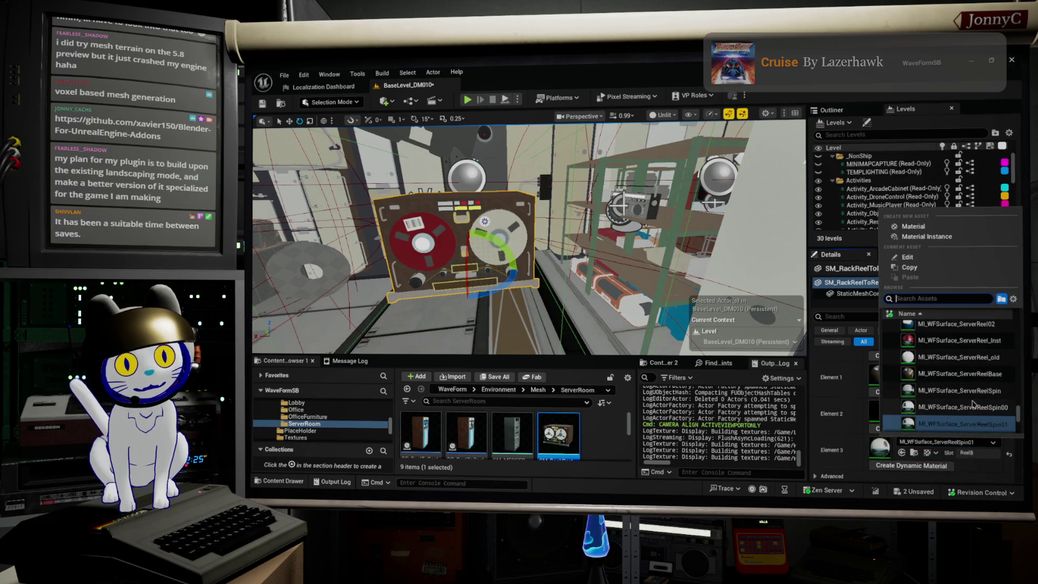
pyautogui.scroll(-2, 973, 412)
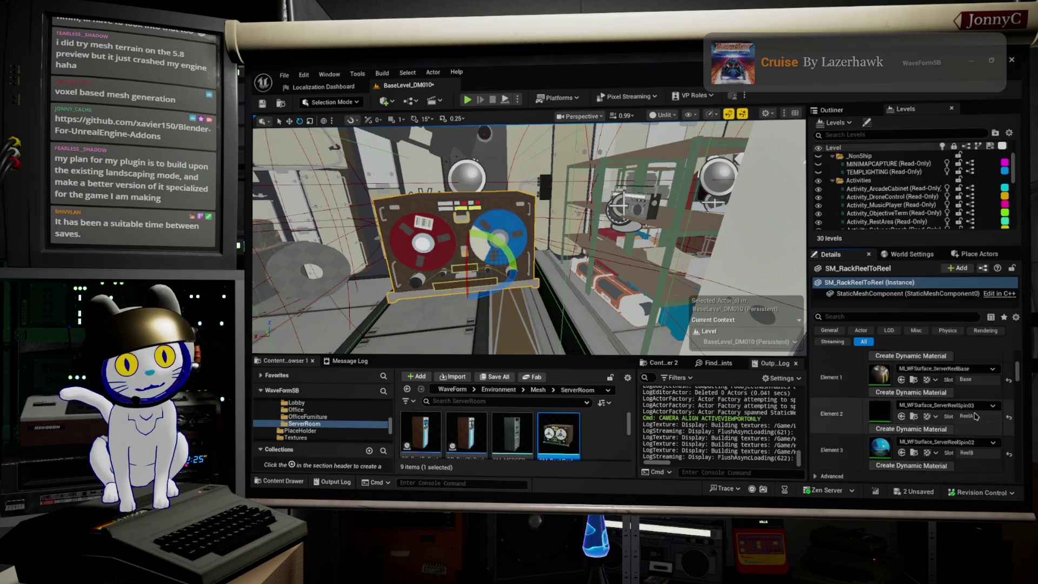
pyautogui.click(976, 414)
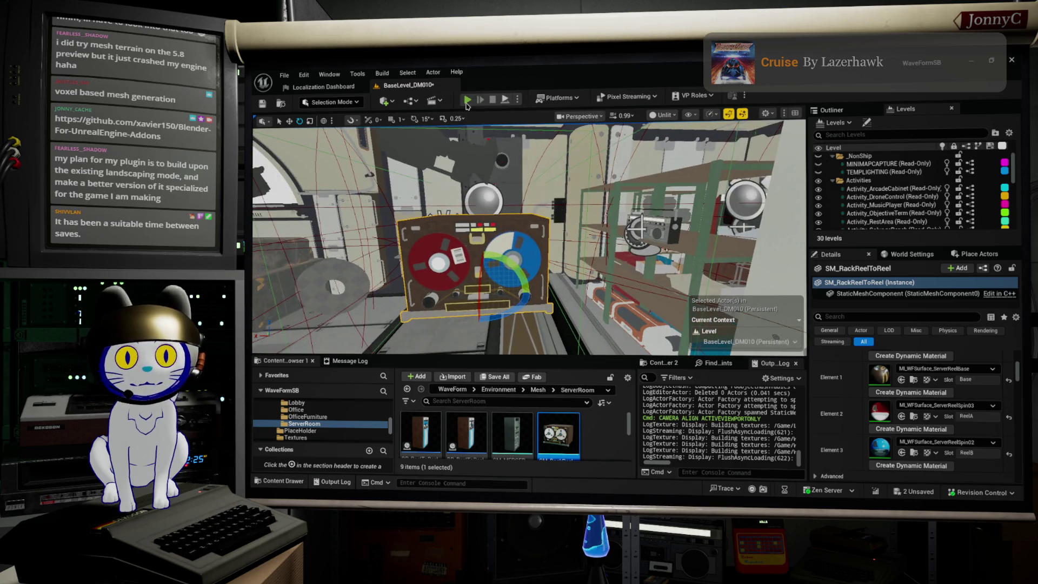
pyautogui.hotkey('alt', 'p')
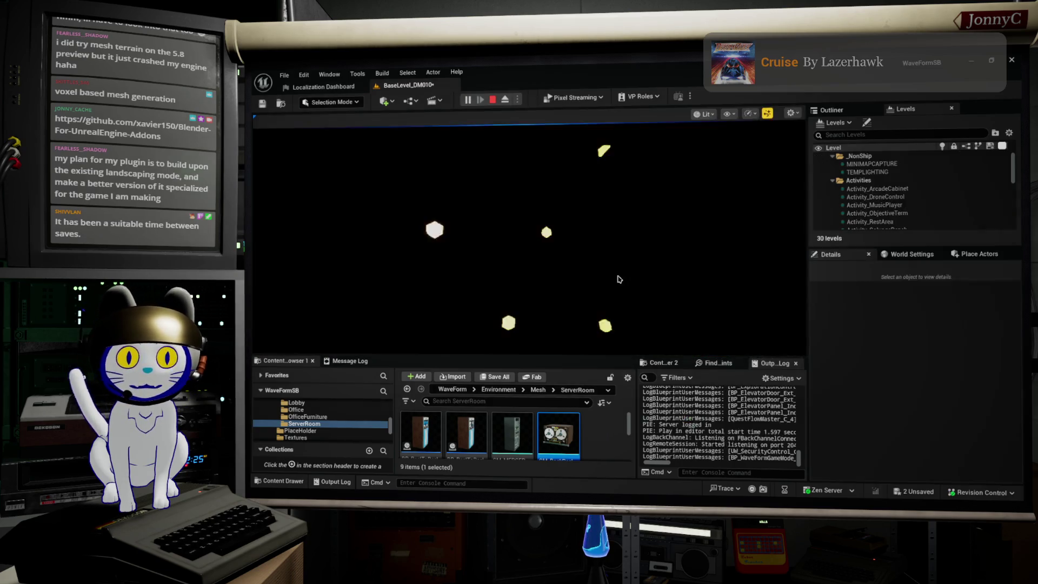
# - Play the level twice to check the red and blue reels, then leave immersive mode
pyautogui.press('F11')
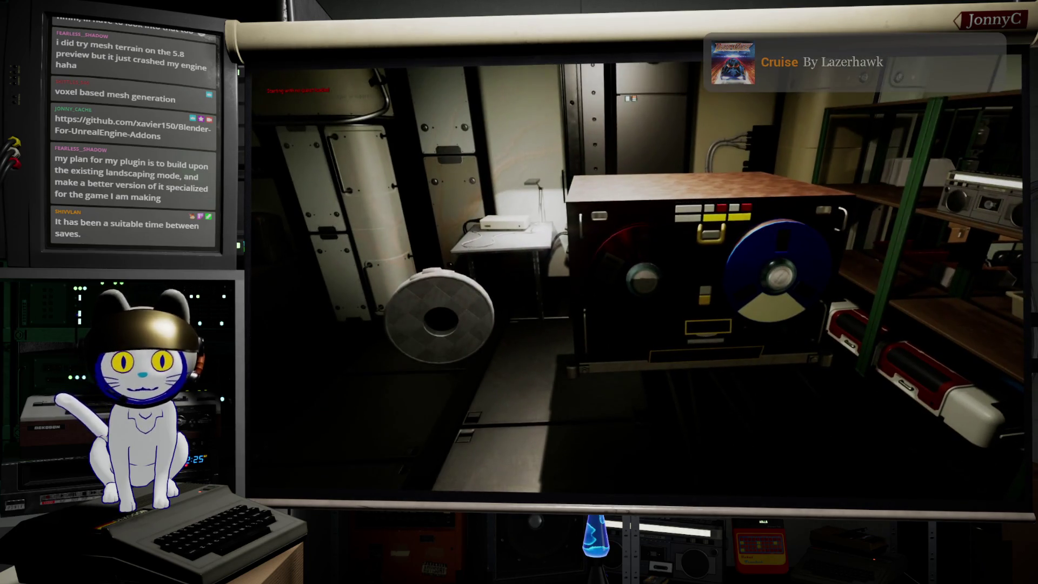
pyautogui.press('Escape')
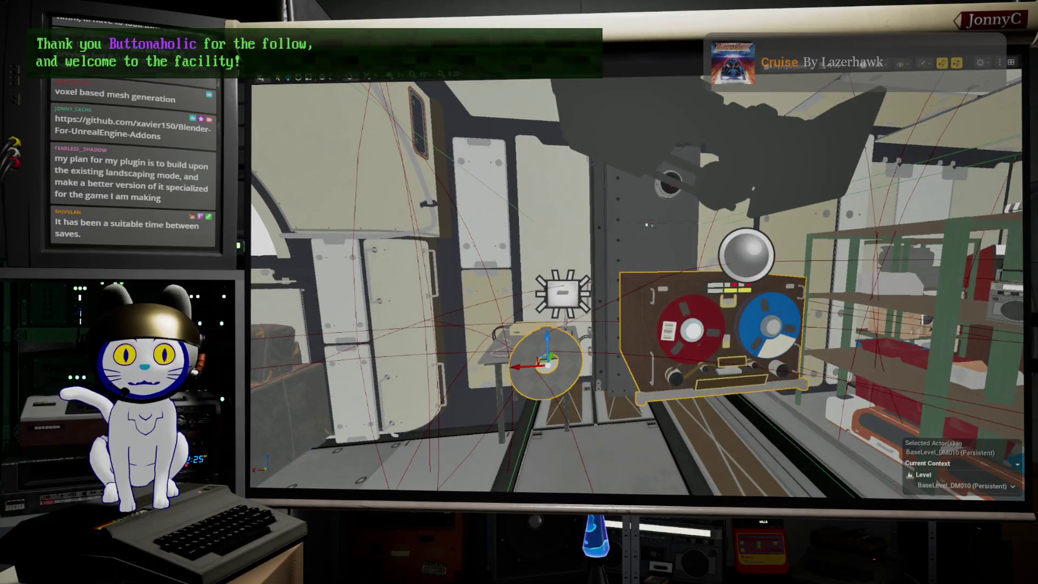
pyautogui.moveTo(677, 330); pyautogui.dragTo(730, 366)
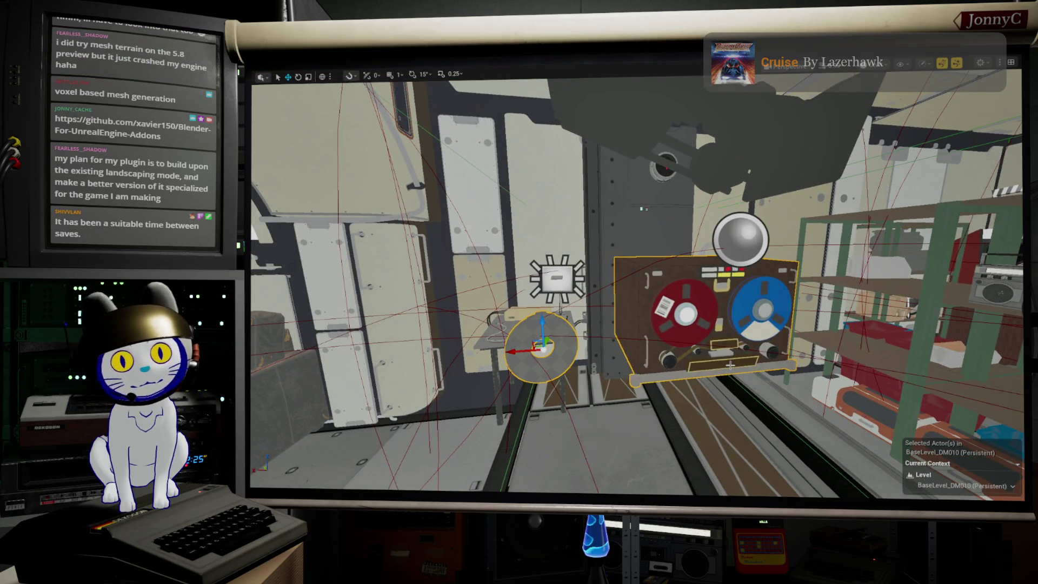
pyautogui.hotkey('alt', 'p')
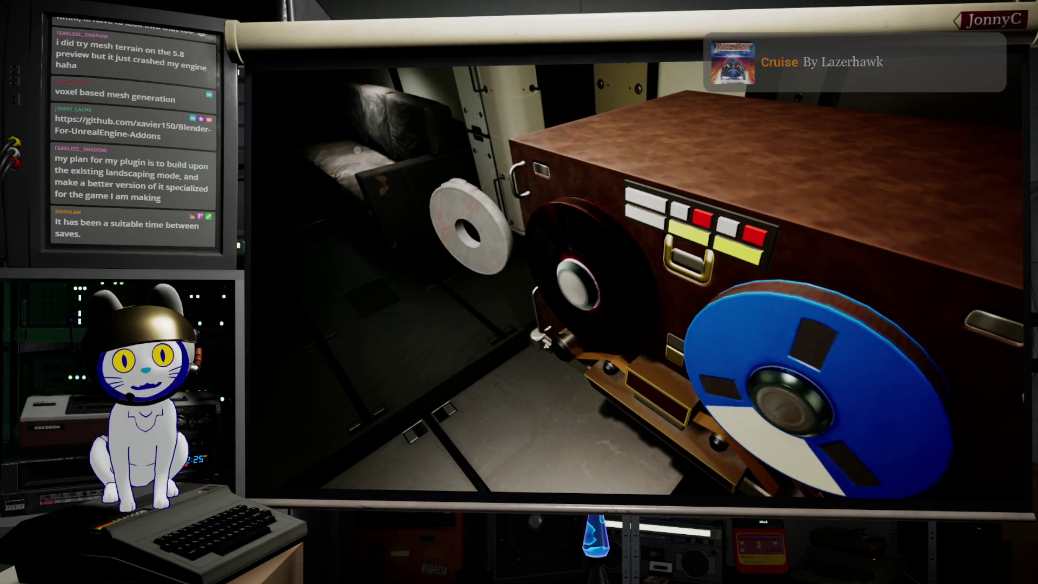
pyautogui.press('Escape')
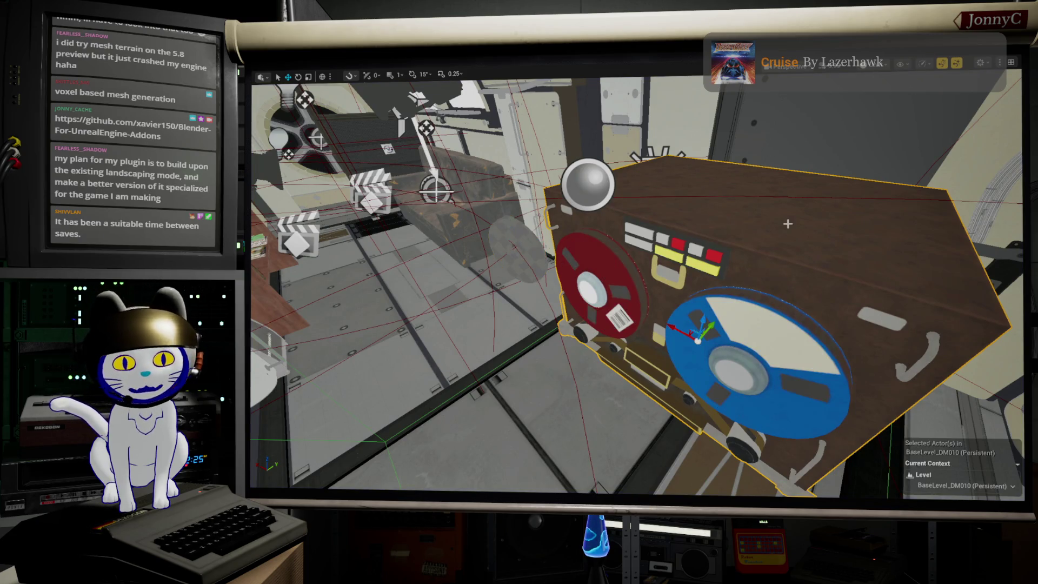
pyautogui.press('F11')
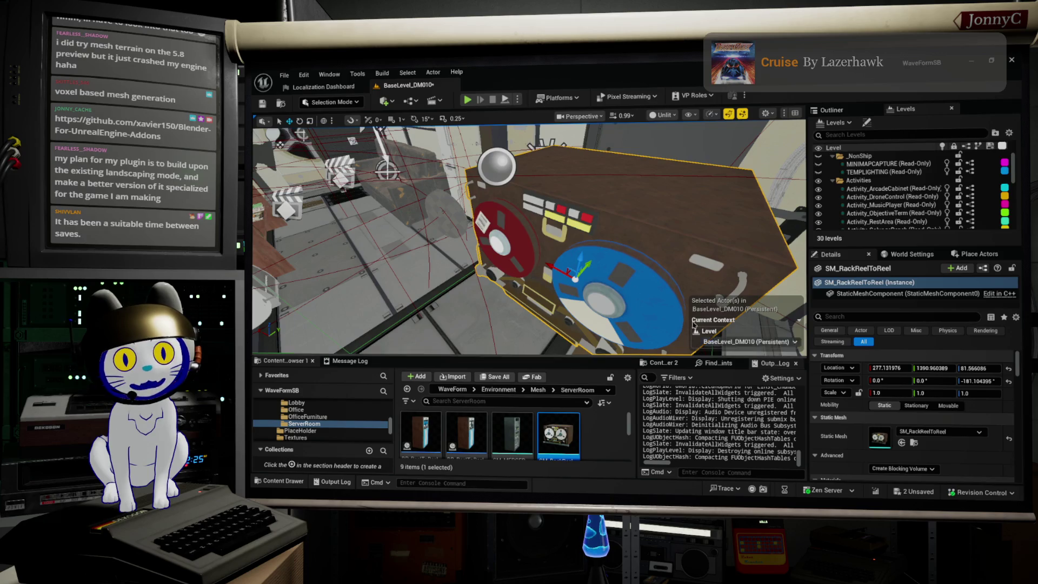
# - Open Element 2's ServerReelSpin03 material instance and orbit its reel preview
pyautogui.scroll(-5, 893, 446)
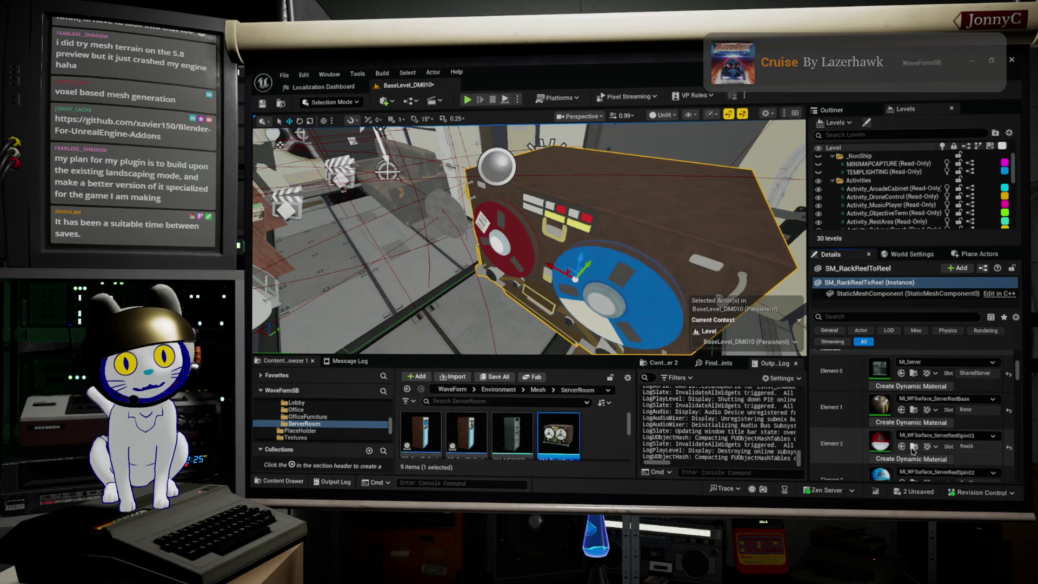
pyautogui.click(912, 448)
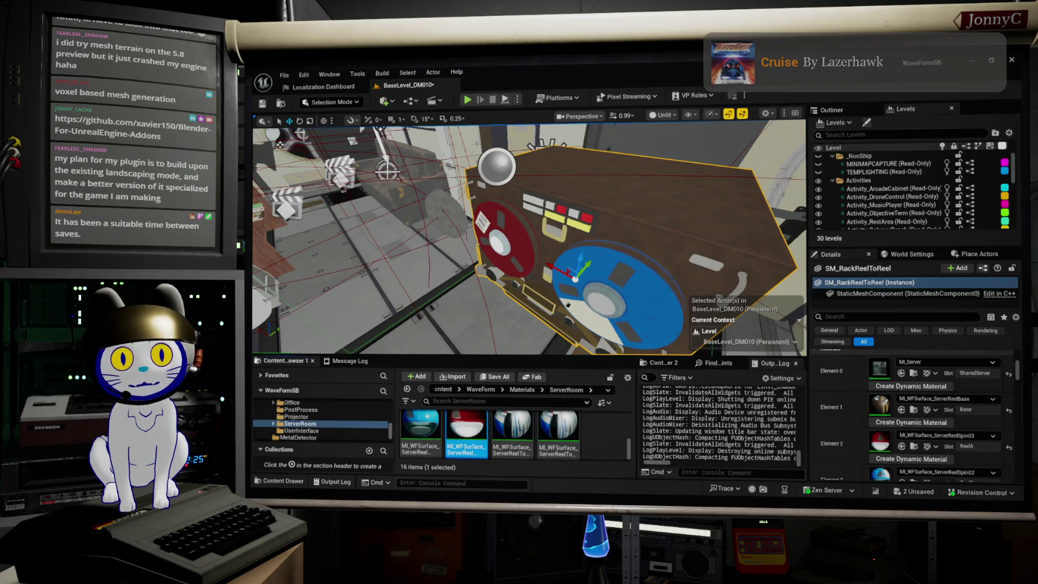
pyautogui.doubleClick(880, 430)
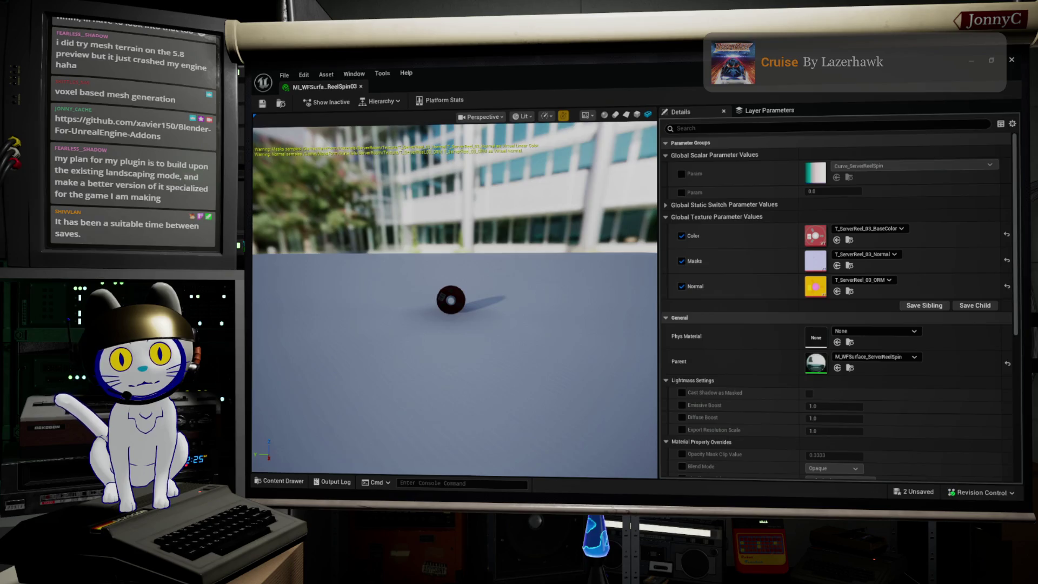
pyautogui.moveTo(454, 297); pyautogui.dragTo(599, 276)
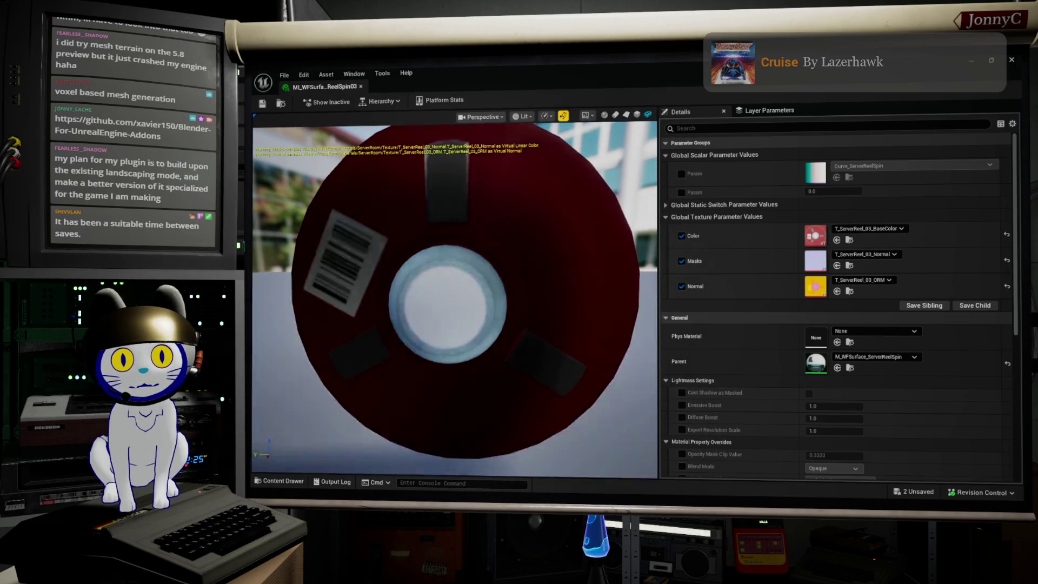
pyautogui.moveTo(572, 419); pyautogui.dragTo(526, 406)
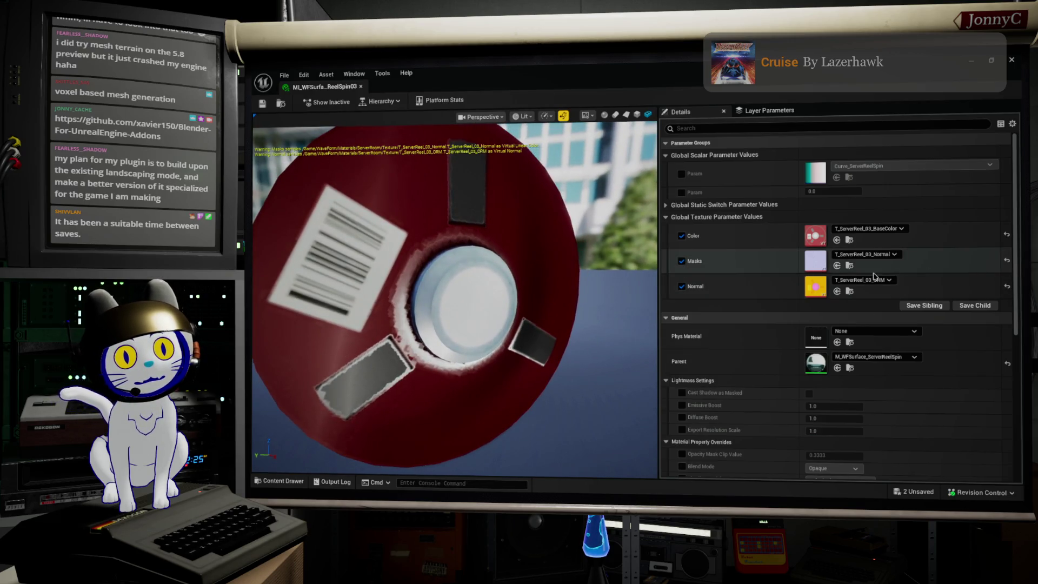
pyautogui.moveTo(540, 378)
pyautogui.mouseDown()
pyautogui.moveTo(416, 379)
pyautogui.moveTo(400, 390)
pyautogui.moveTo(448, 381)
pyautogui.mouseUp()
# - Set the Masks texture parameter to T_ServerReel_01_Normal instead of T_ServerReel_02_Normal
pyautogui.click(864, 254)
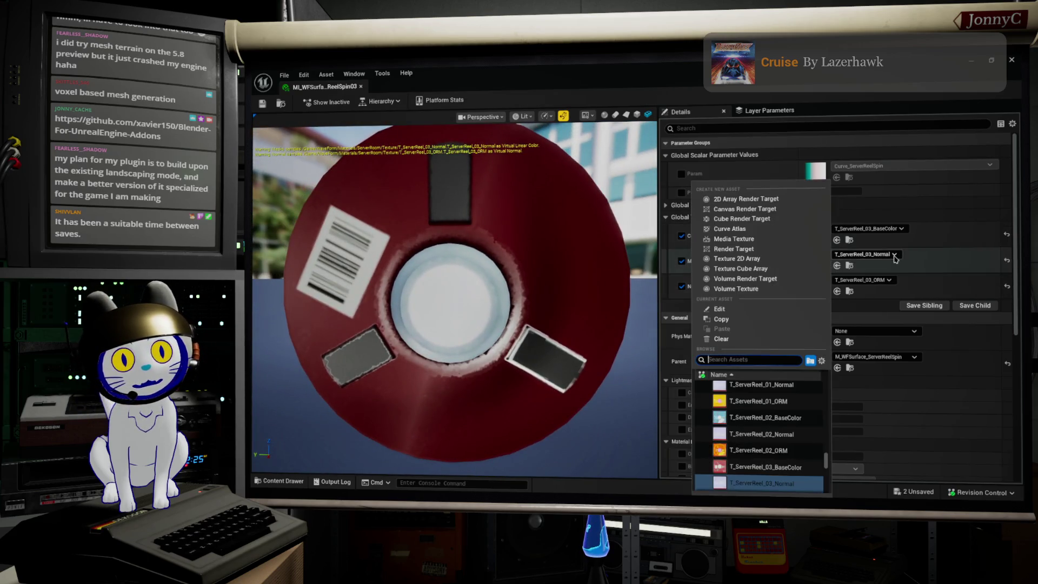
pyautogui.click(761, 434)
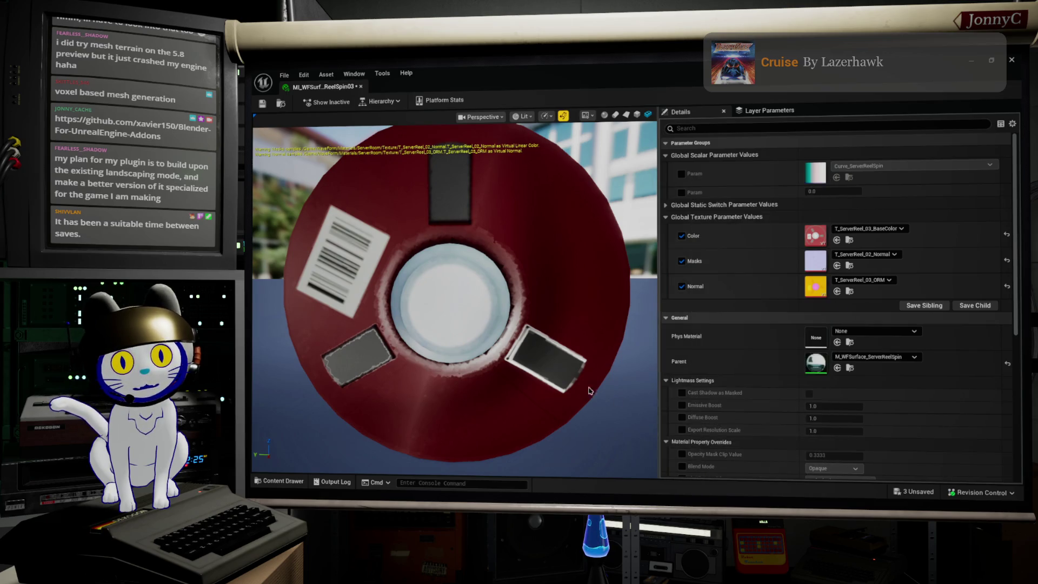
pyautogui.moveTo(449, 381); pyautogui.dragTo(464, 378)
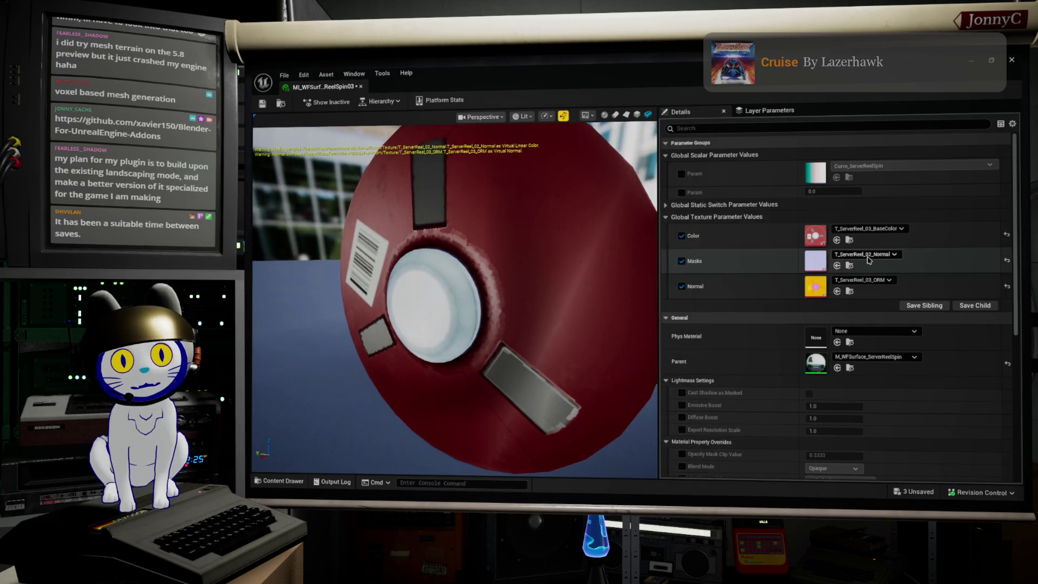
pyautogui.click(871, 281)
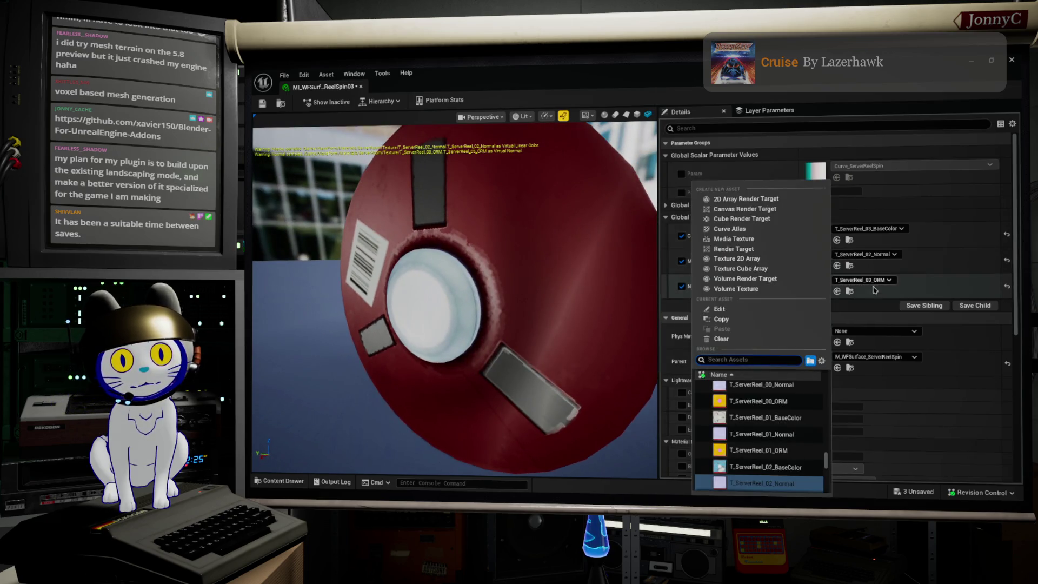
pyautogui.click(780, 435)
pyautogui.moveTo(464, 378); pyautogui.dragTo(540, 379)
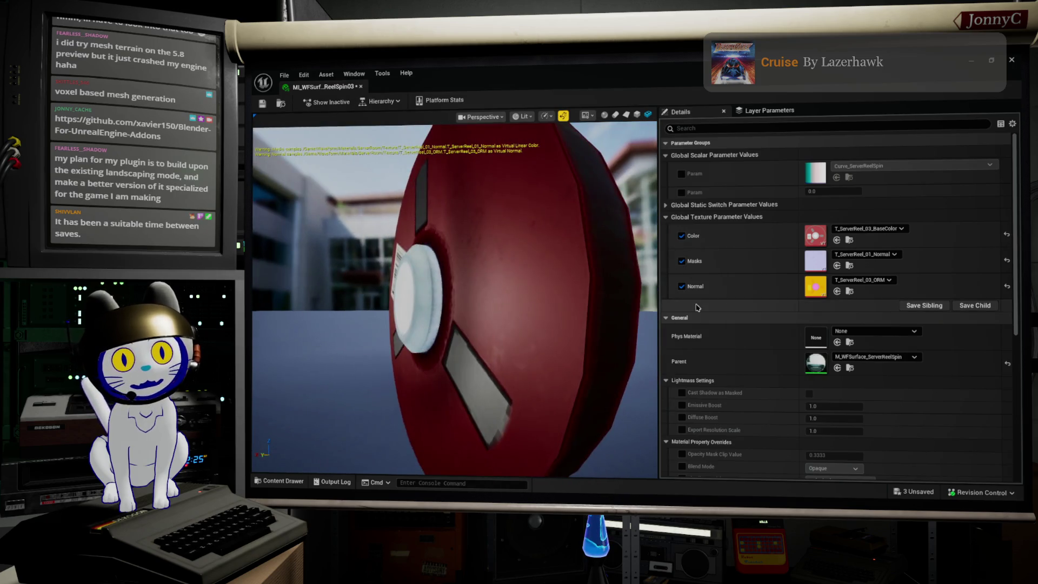
pyautogui.doubleClick(816, 287)
# - Inspect the T_ServerReel_01_Normal and T_ServerReel_03_ORM textures, then return to the material instance
pyautogui.scroll(-5, 785, 422)
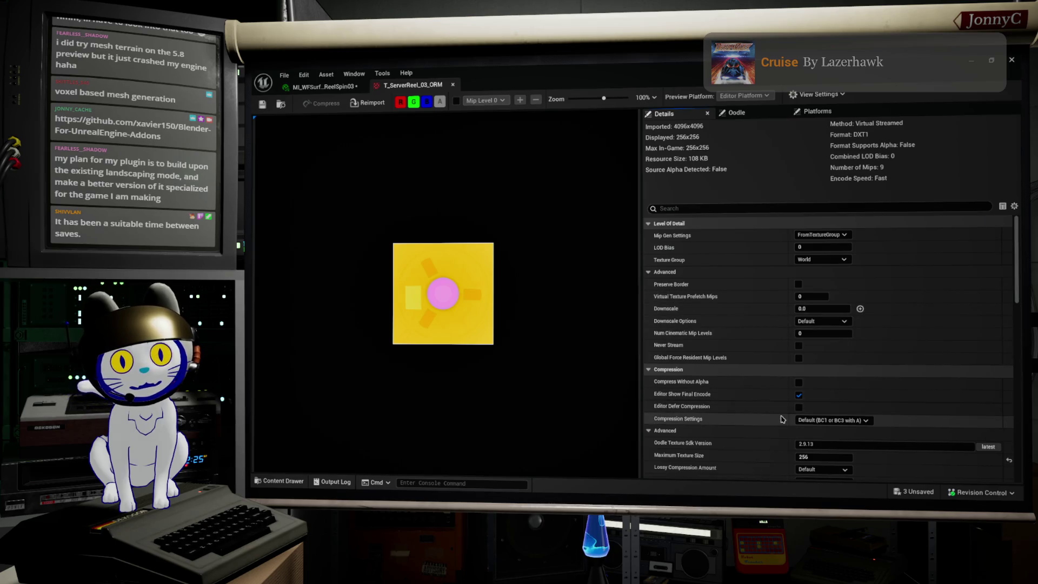
pyautogui.scroll(-4, 785, 423)
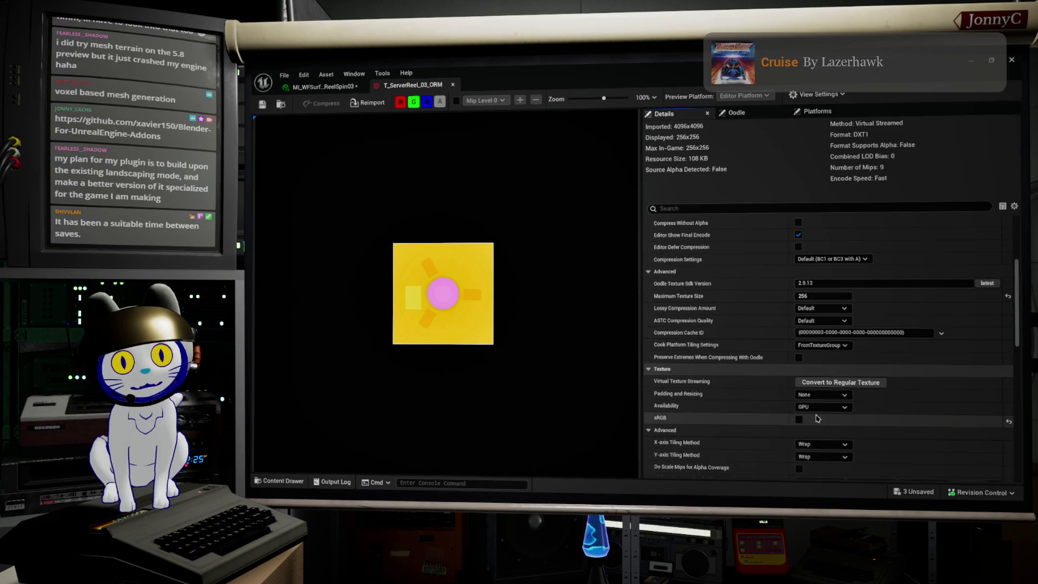
pyautogui.scroll(3, 803, 430)
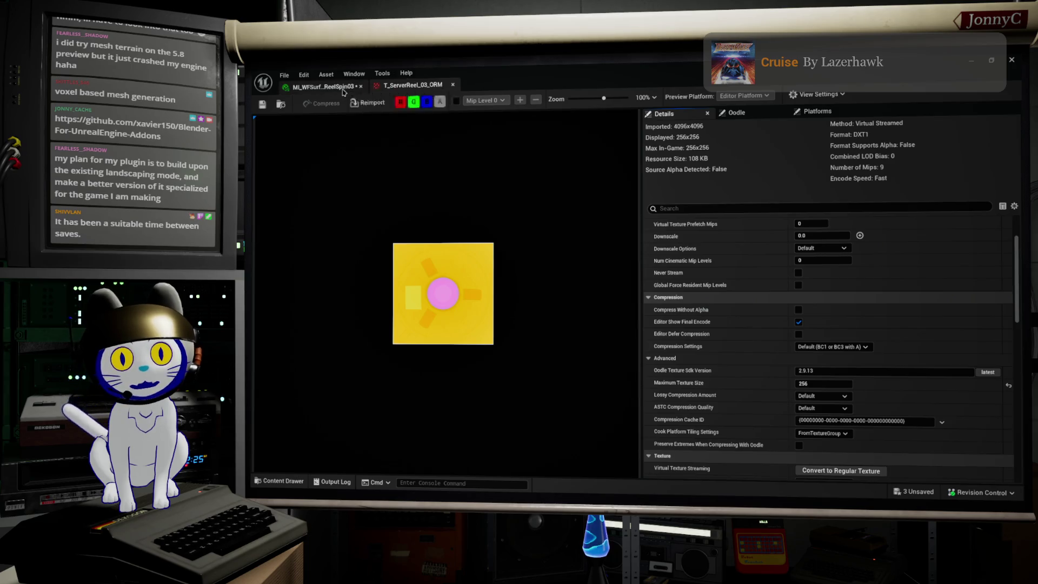
pyautogui.click(340, 88)
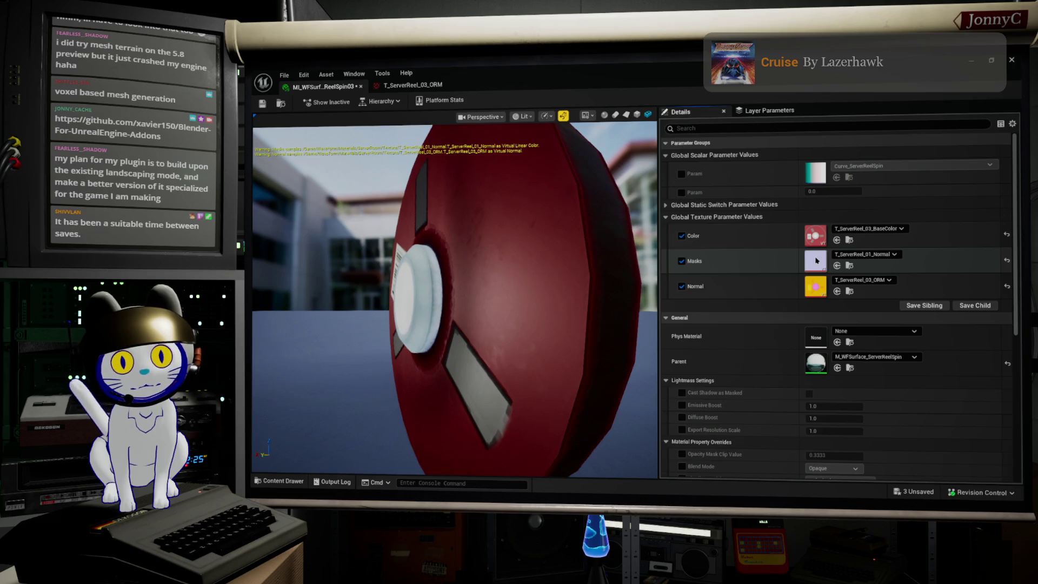
pyautogui.doubleClick(816, 260)
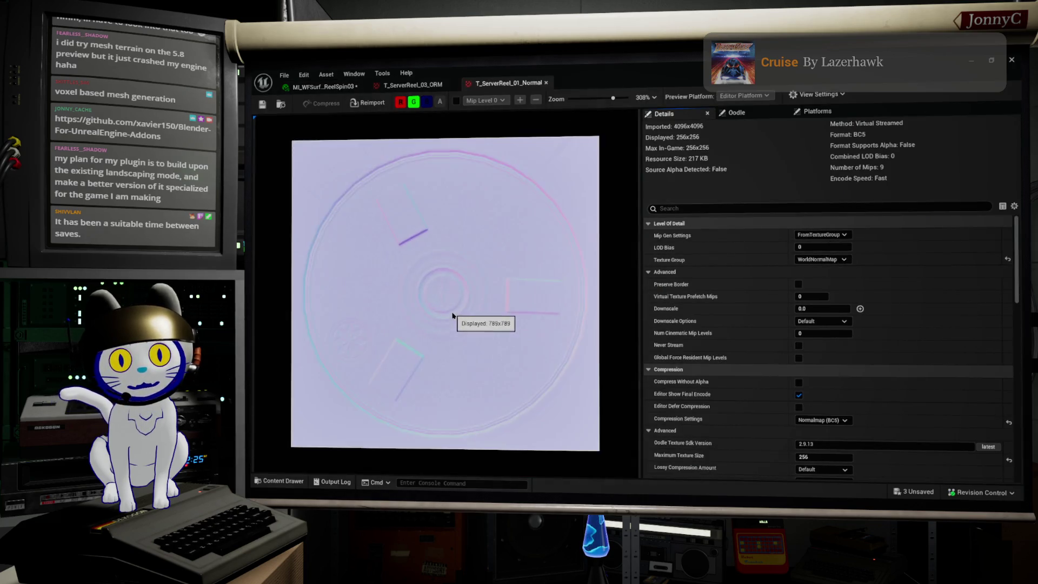
pyautogui.scroll(5, 453, 316)
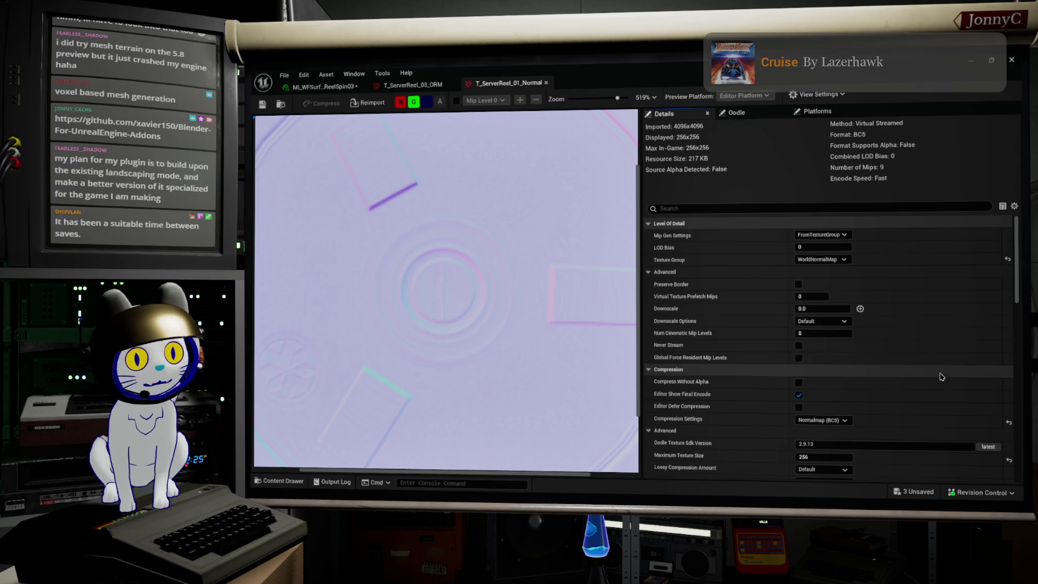
pyautogui.scroll(-1, 832, 403)
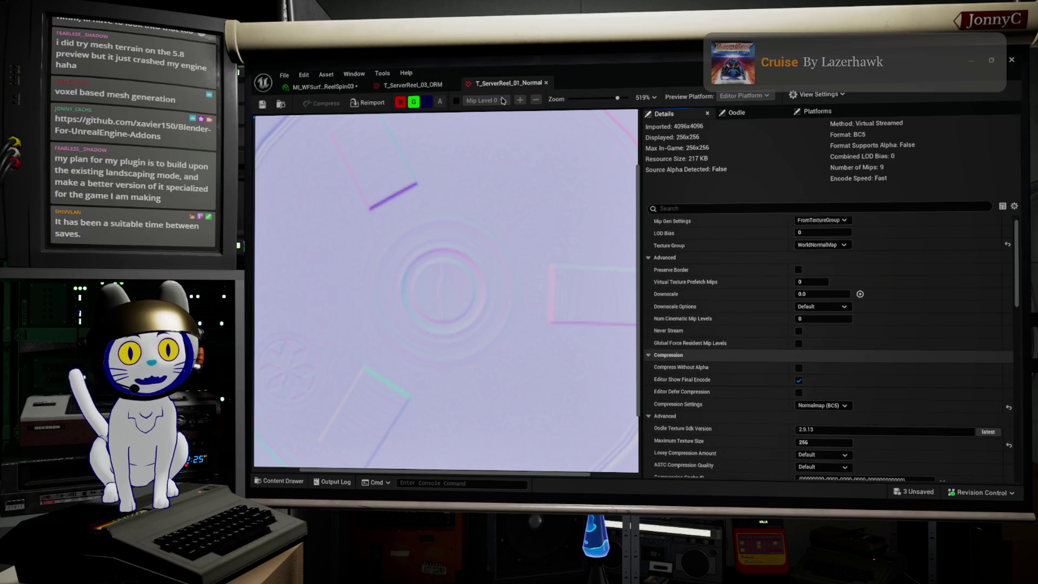
pyautogui.click(424, 86)
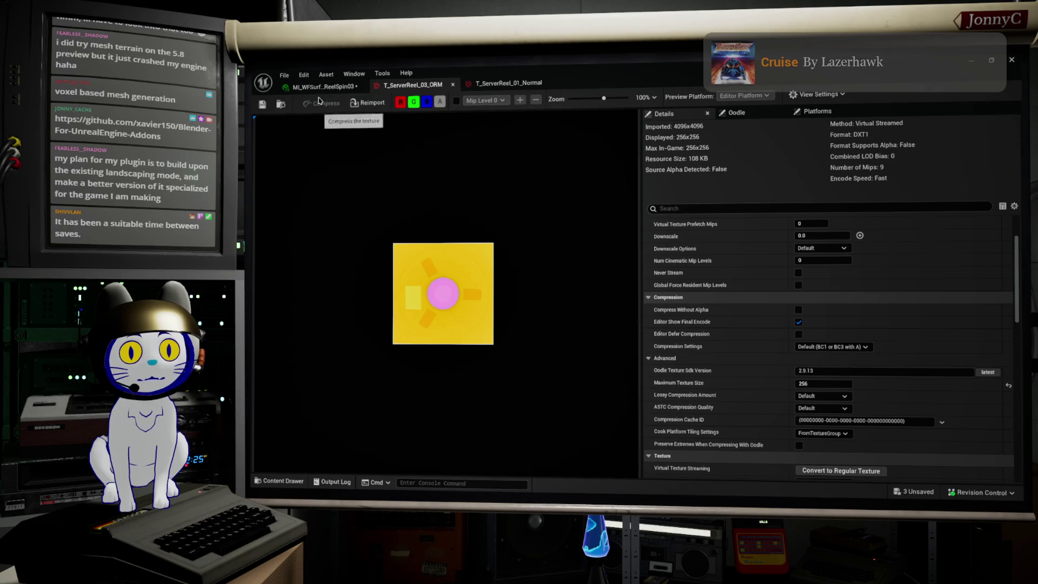
pyautogui.click(323, 86)
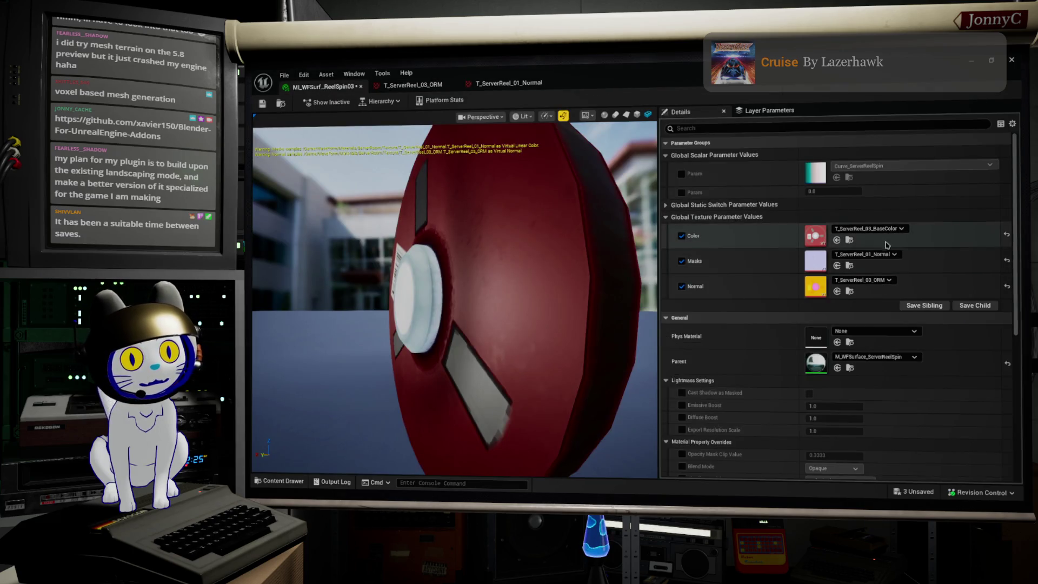
# - Switch the Masks parameter from T_ServerReel_03_BaseColor to T_ServerReel_03_Normal
pyautogui.click(864, 254)
pyautogui.scroll(-5, 770, 459)
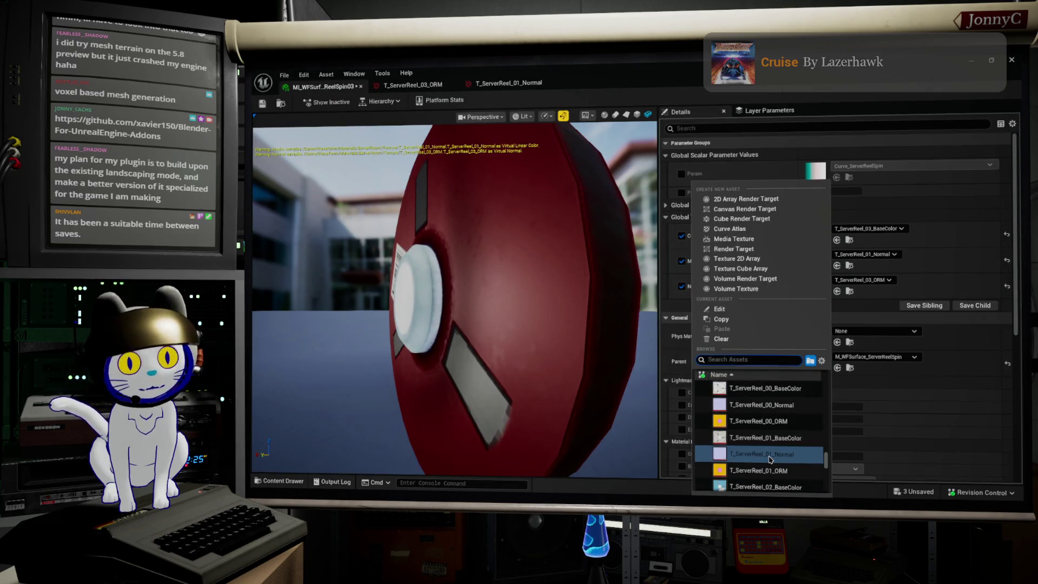
pyautogui.scroll(-2, 770, 459)
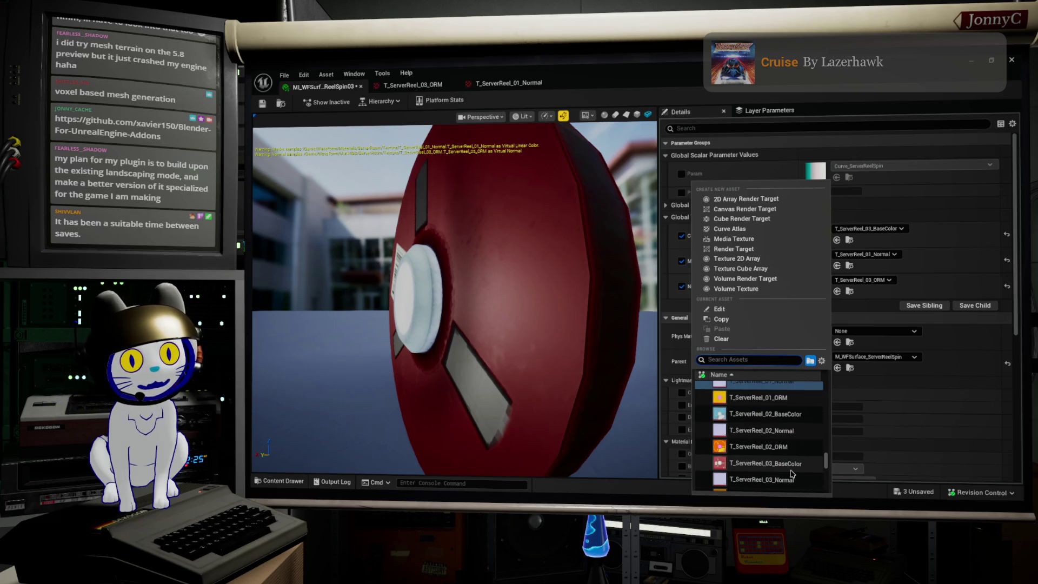
pyautogui.click(792, 465)
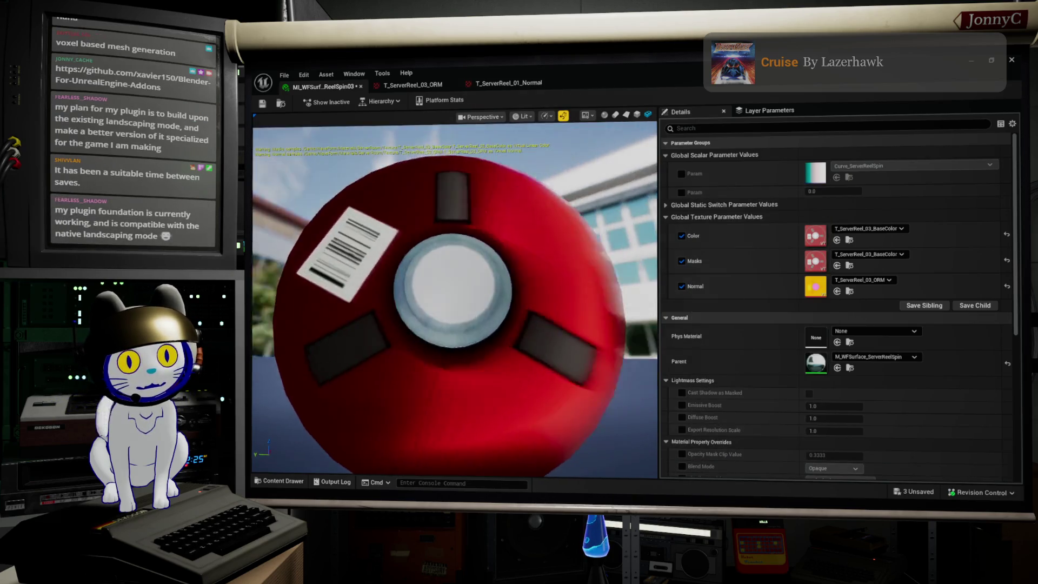
pyautogui.click(867, 254)
pyautogui.scroll(-1, 780, 484)
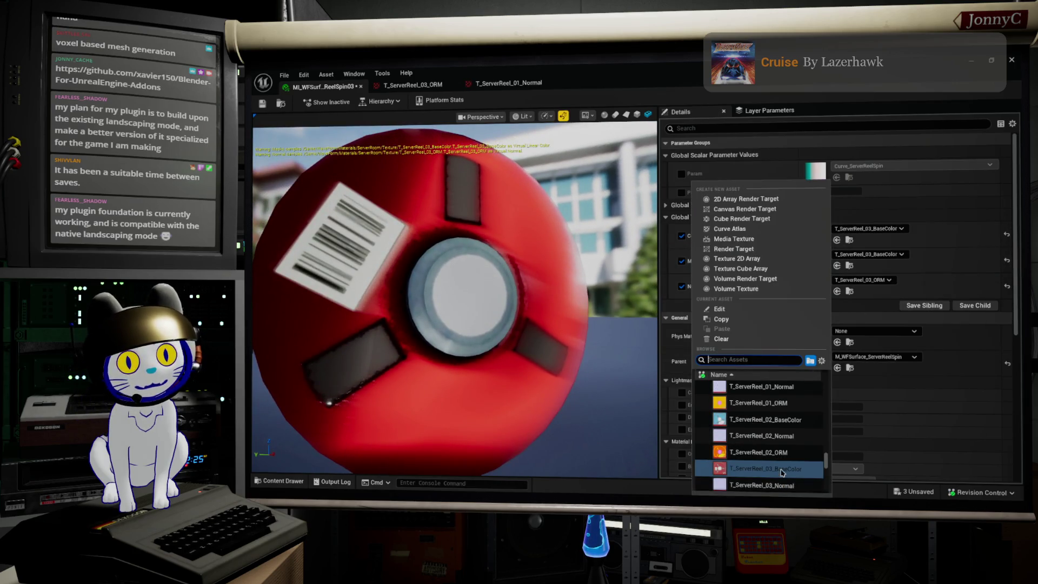
pyautogui.click(773, 485)
pyautogui.moveTo(454, 297)
pyautogui.mouseDown()
pyautogui.moveTo(497, 287)
pyautogui.moveTo(454, 298)
pyautogui.moveTo(518, 297)
pyautogui.moveTo(567, 363)
pyautogui.mouseUp()
# - Raise T_ServerReel_03_BaseColor's Brightness to about 3.34 and Saturation to 0.97155, then return to the material
pyautogui.doubleClick(816, 234)
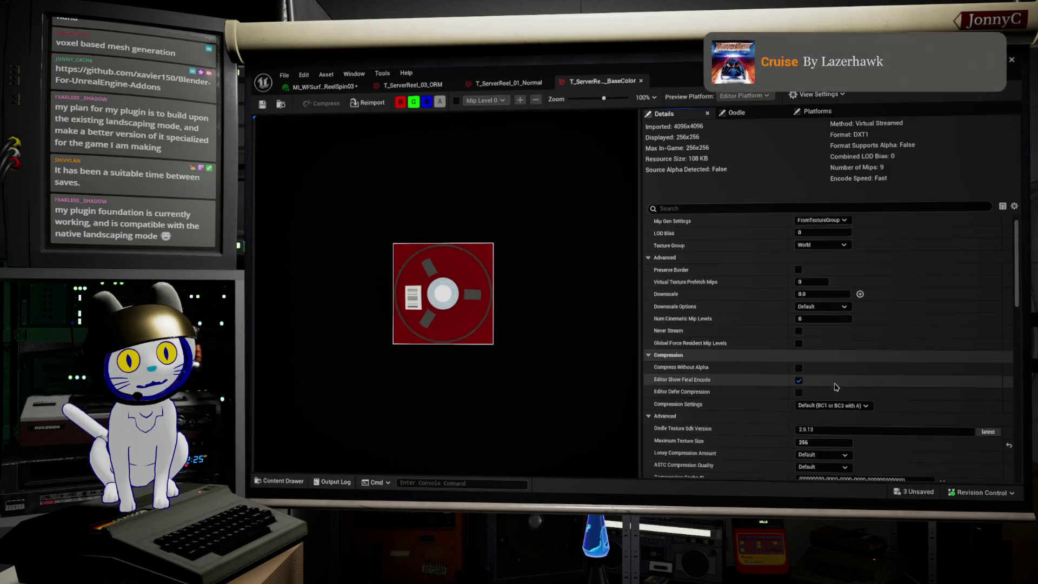
pyautogui.scroll(-5, 835, 387)
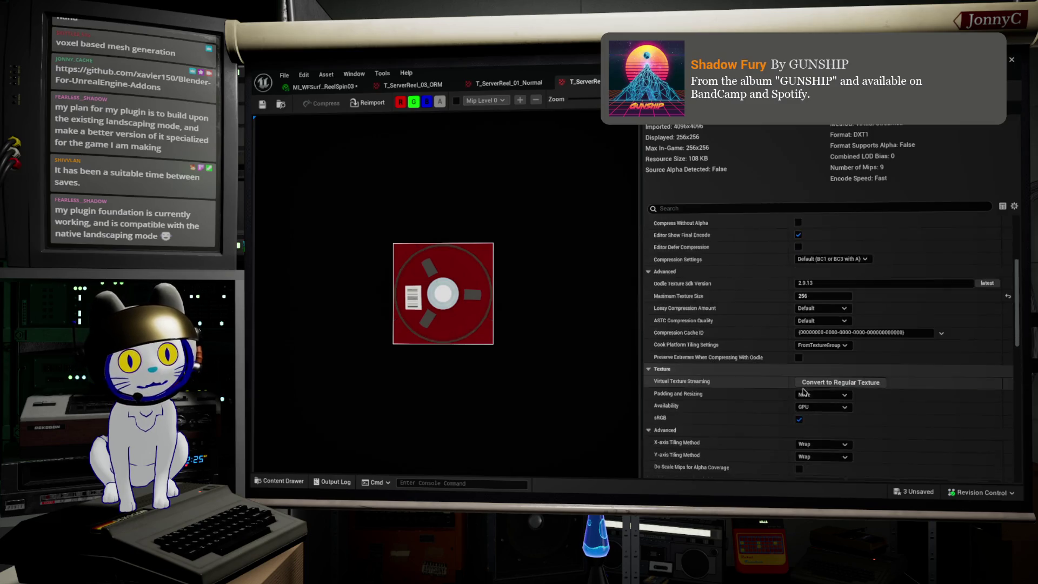
pyautogui.scroll(-1, 803, 391)
pyautogui.scroll(-12, 831, 402)
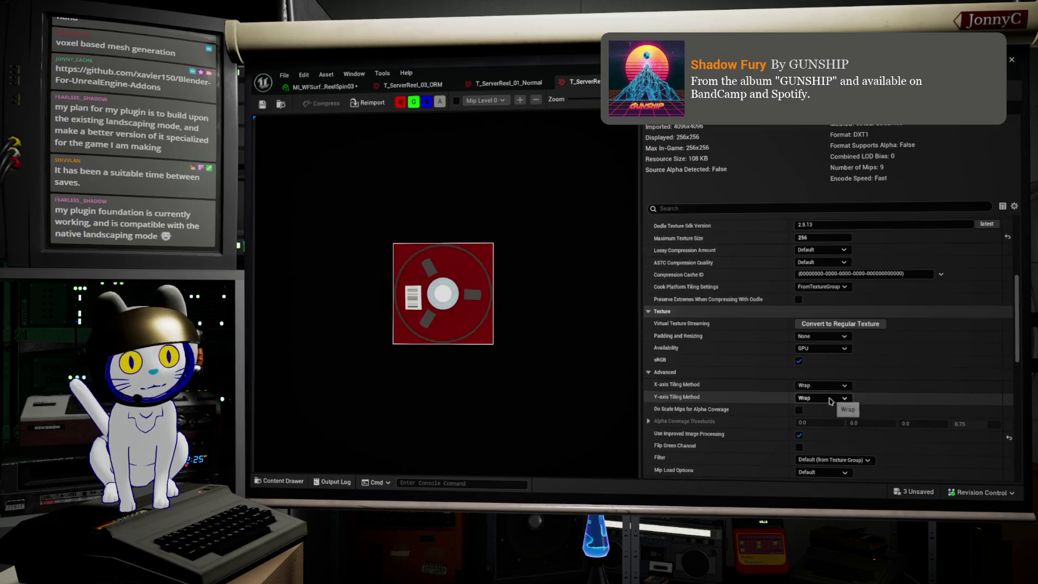
pyautogui.scroll(-7, 837, 383)
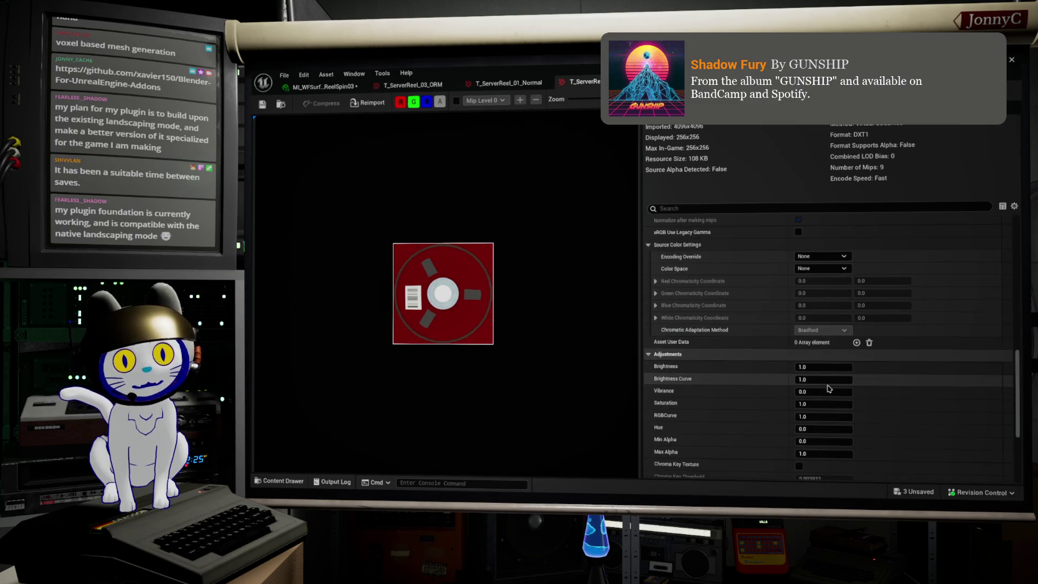
pyautogui.moveTo(823, 366); pyautogui.dragTo(876, 373)
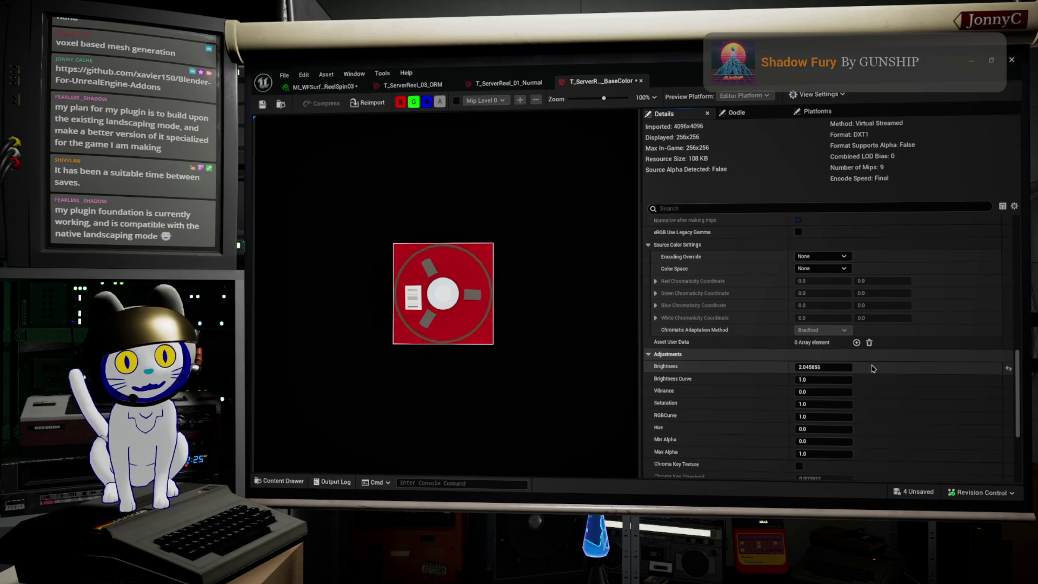
pyautogui.moveTo(824, 367)
pyautogui.mouseDown()
pyautogui.moveTo(842, 404)
pyautogui.moveTo(613, 389)
pyautogui.mouseUp()
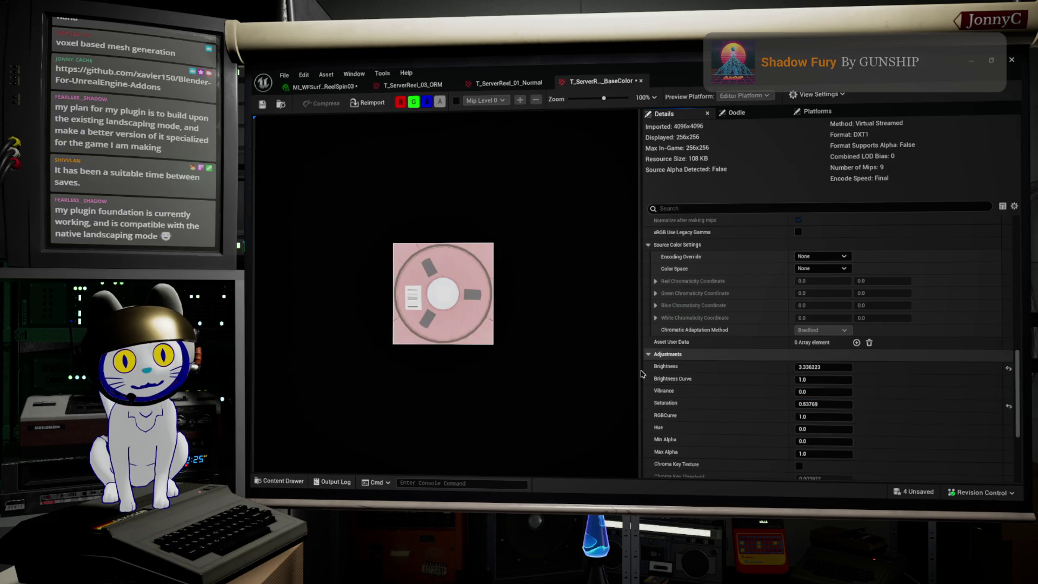
pyautogui.moveTo(823, 404)
pyautogui.mouseDown()
pyautogui.moveTo(852, 403)
pyautogui.moveTo(619, 102)
pyautogui.mouseUp()
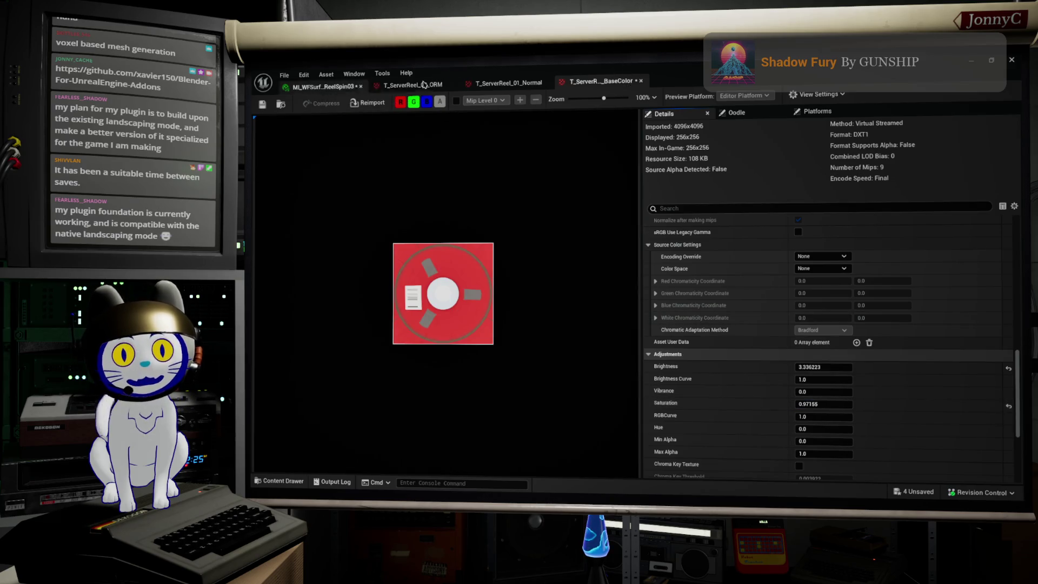
pyautogui.click(640, 81)
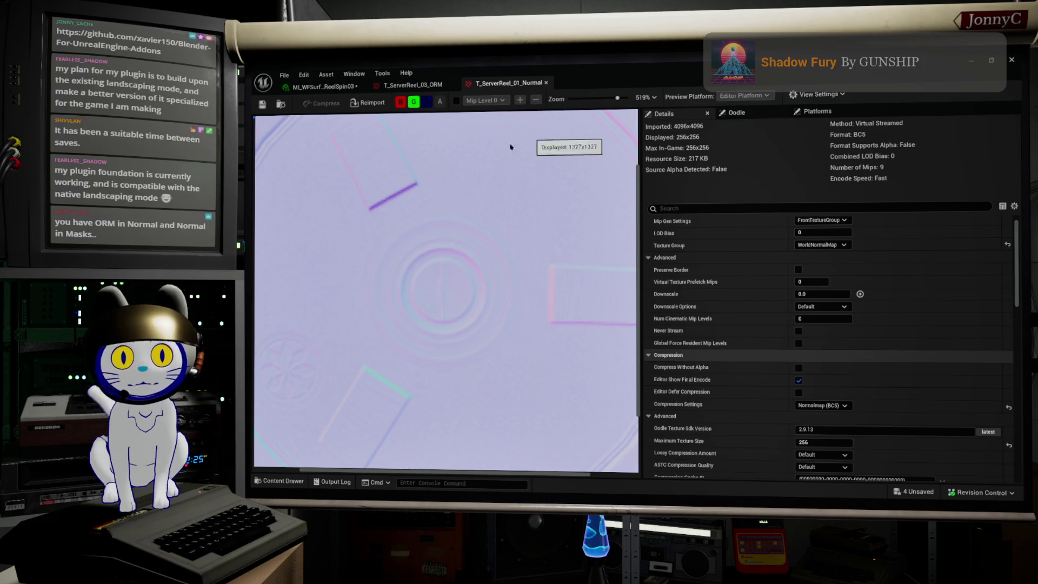
pyautogui.click(322, 85)
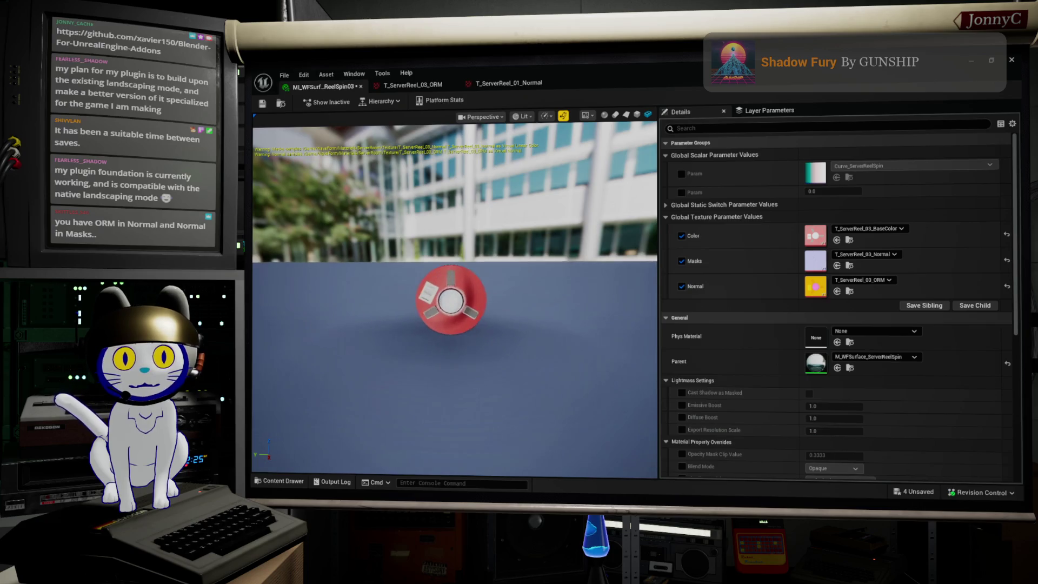
# - Set the material's Normal parameter to T_ServerReel_03_Normal
pyautogui.moveTo(399, 317); pyautogui.dragTo(438, 279)
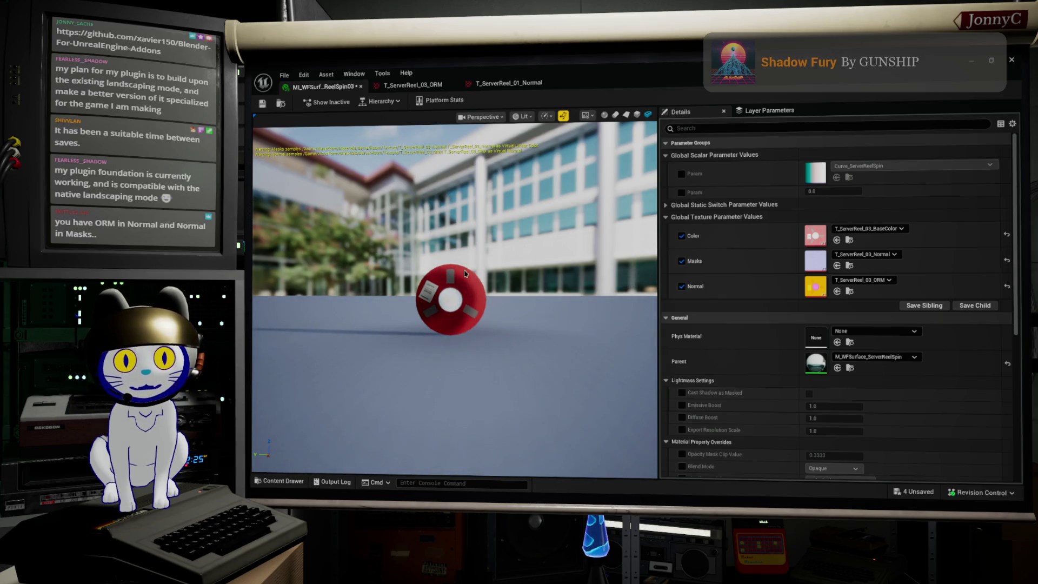
pyautogui.moveTo(378, 378); pyautogui.dragTo(513, 378)
pyautogui.scroll(-1, 680, 330)
pyautogui.scroll(5, 519, 355)
pyautogui.moveTo(324, 209); pyautogui.dragTo(382, 210)
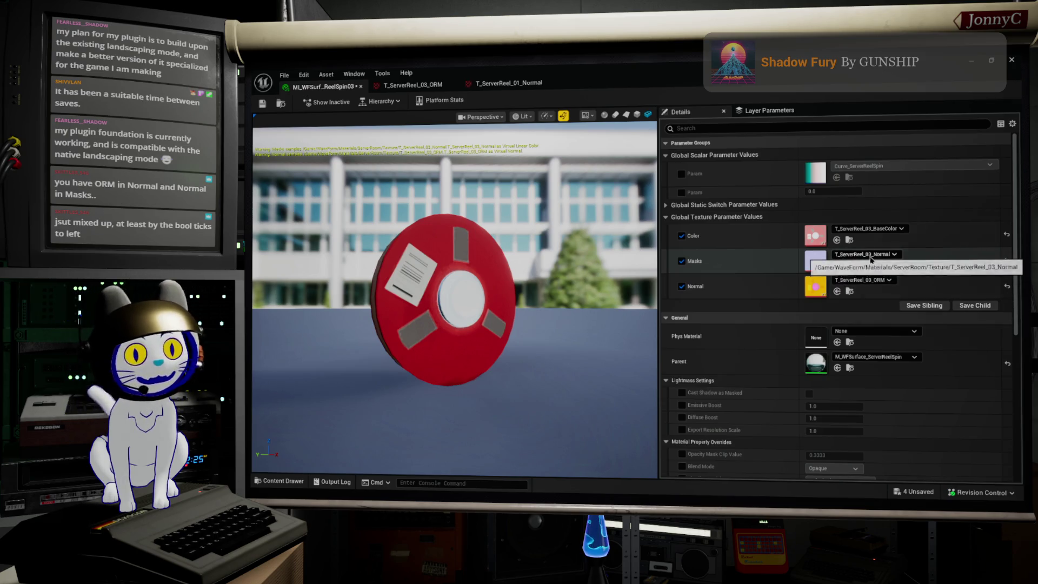
pyautogui.click(837, 291)
# - Assign T_ServerReel_03_ORM to the Masks parameter
pyautogui.click(857, 253)
pyautogui.click(865, 254)
pyautogui.click(870, 255)
pyautogui.scroll(-1, 755, 466)
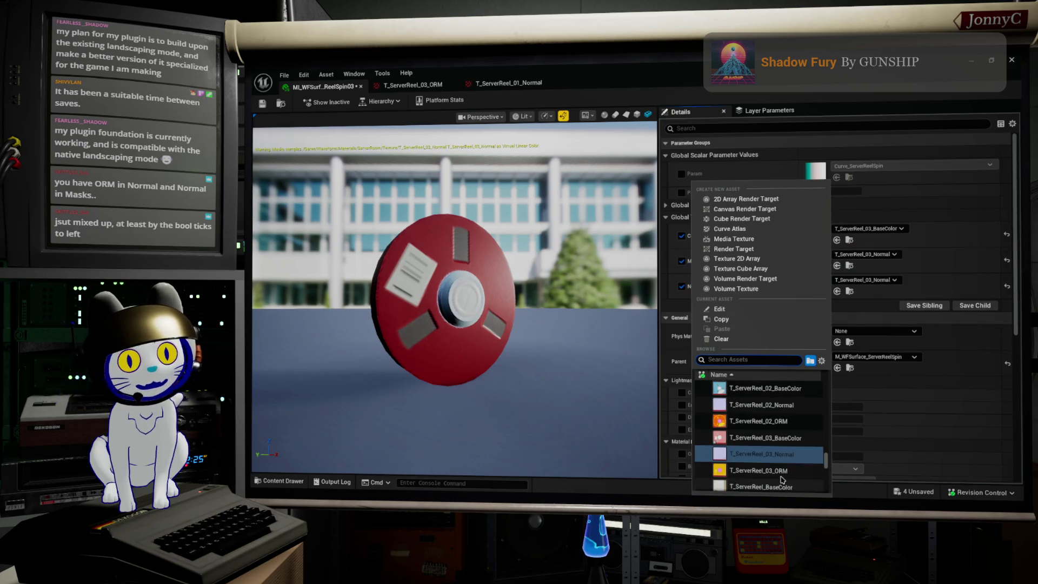
pyautogui.click(782, 484)
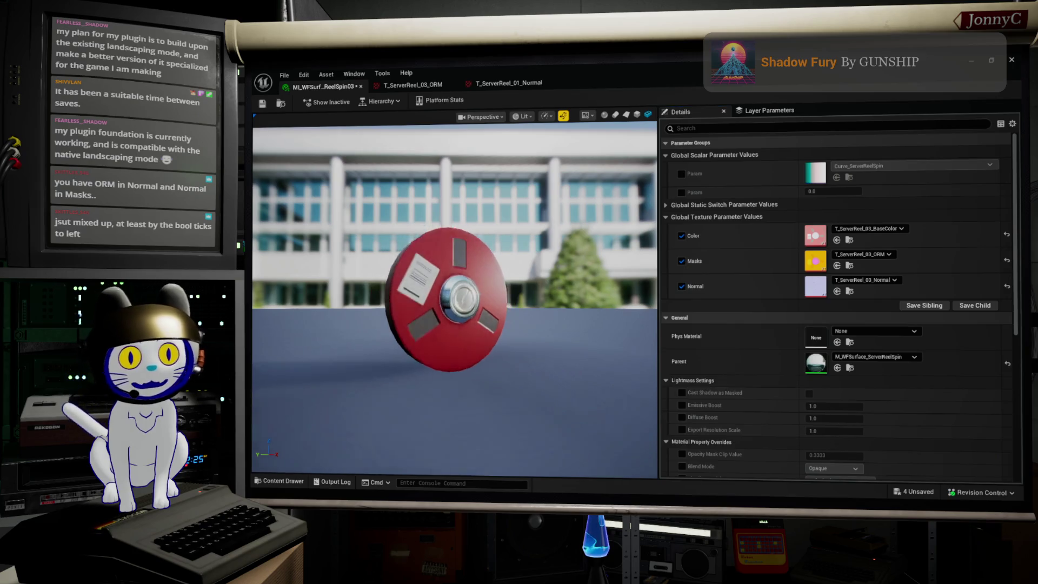
pyautogui.moveTo(406, 295)
pyautogui.mouseDown()
pyautogui.moveTo(368, 298)
pyautogui.moveTo(346, 285)
pyautogui.mouseUp()
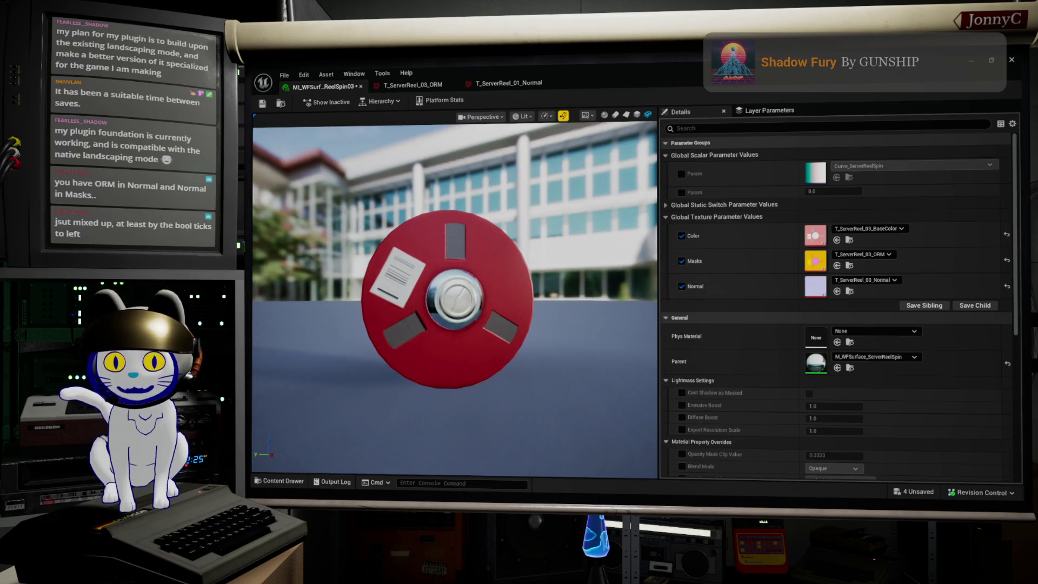
pyautogui.doubleClick(815, 235)
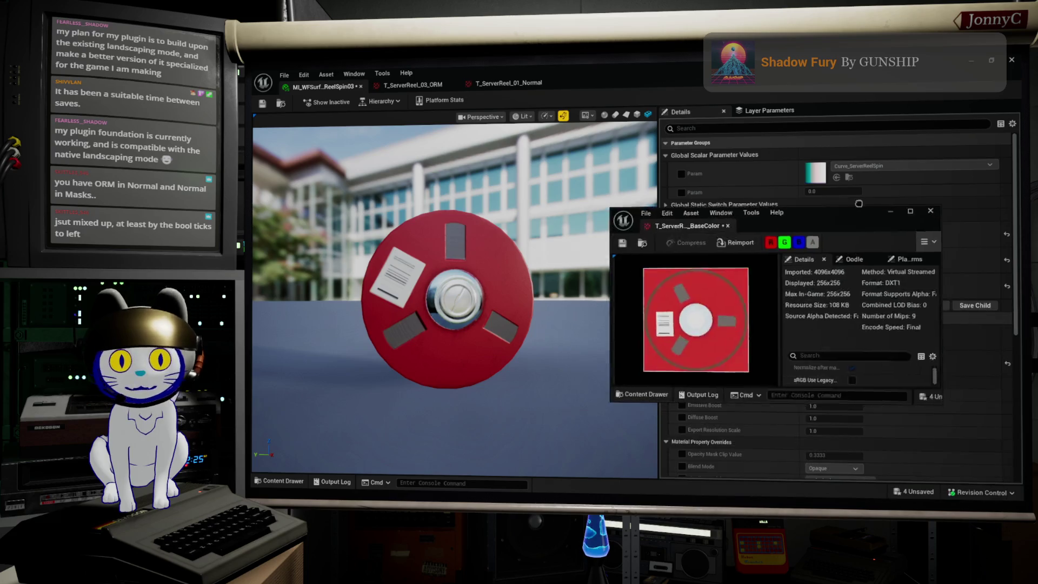
# - Save the edited reel BaseColor texture, close its editor, and minimize the material editor
pyautogui.moveTo(850, 217); pyautogui.dragTo(750, 173)
pyautogui.click(550, 166)
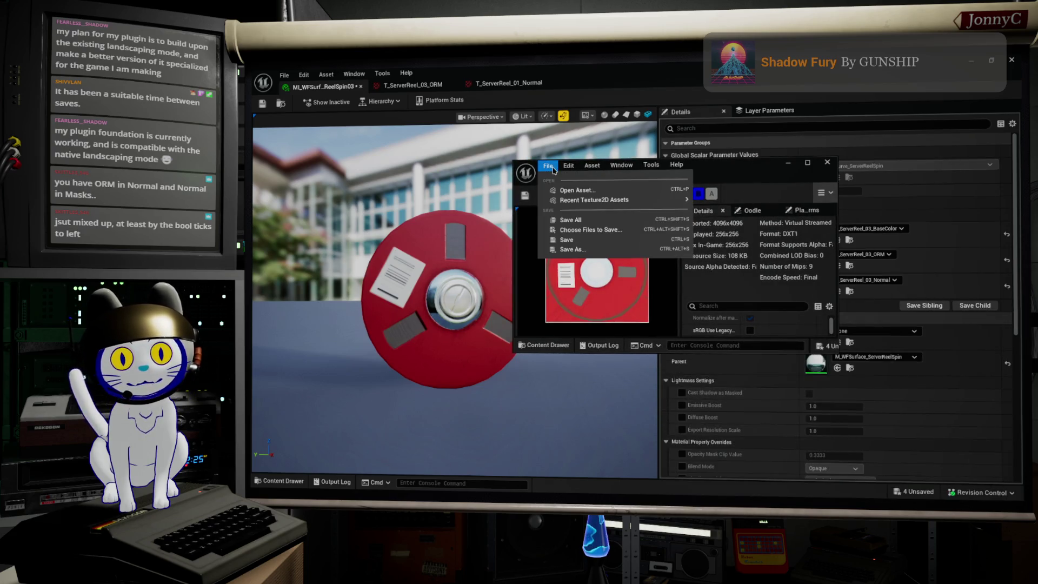
pyautogui.click(827, 162)
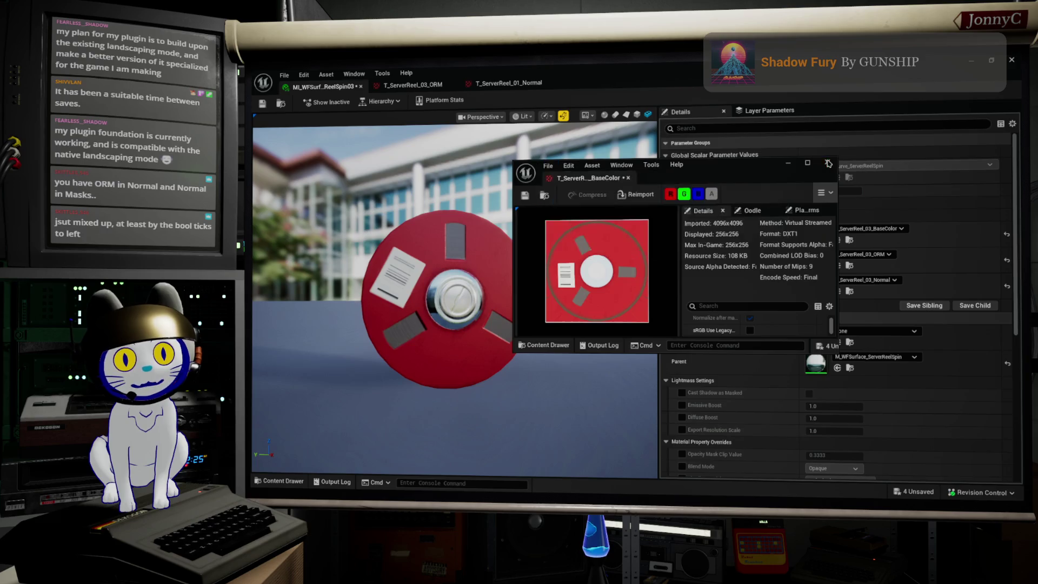
pyautogui.click(827, 161)
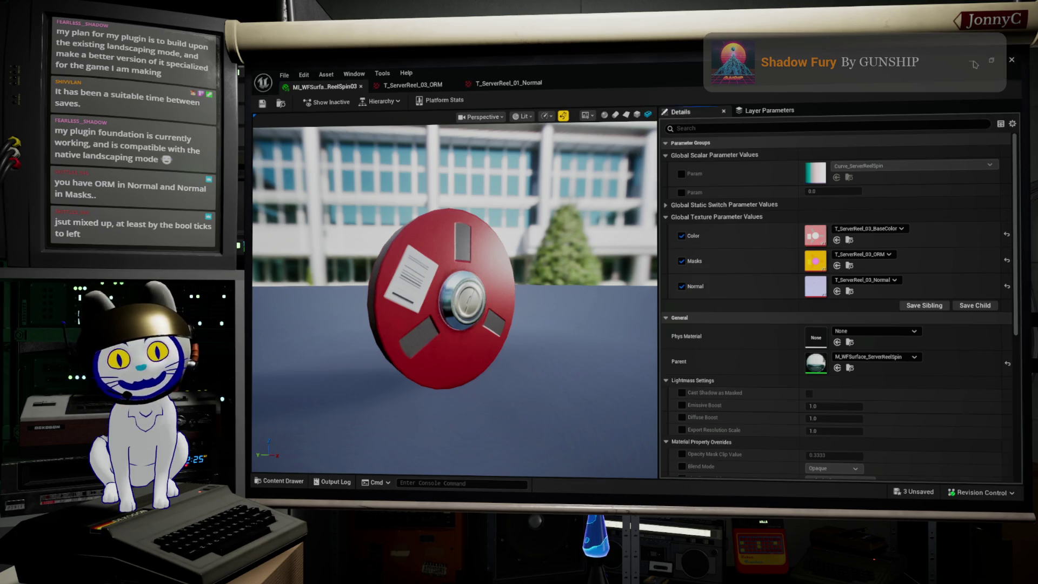
pyautogui.click(979, 60)
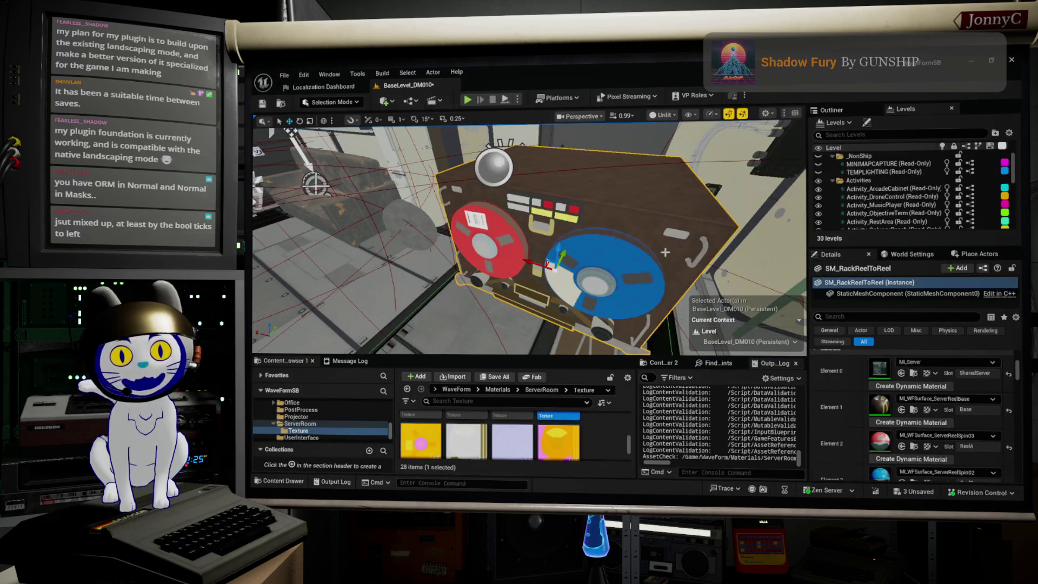
# - Start Play-in-Editor with Alt+P and fill the window with the game viewport via F11
pyautogui.hotkey('alt', 'p')
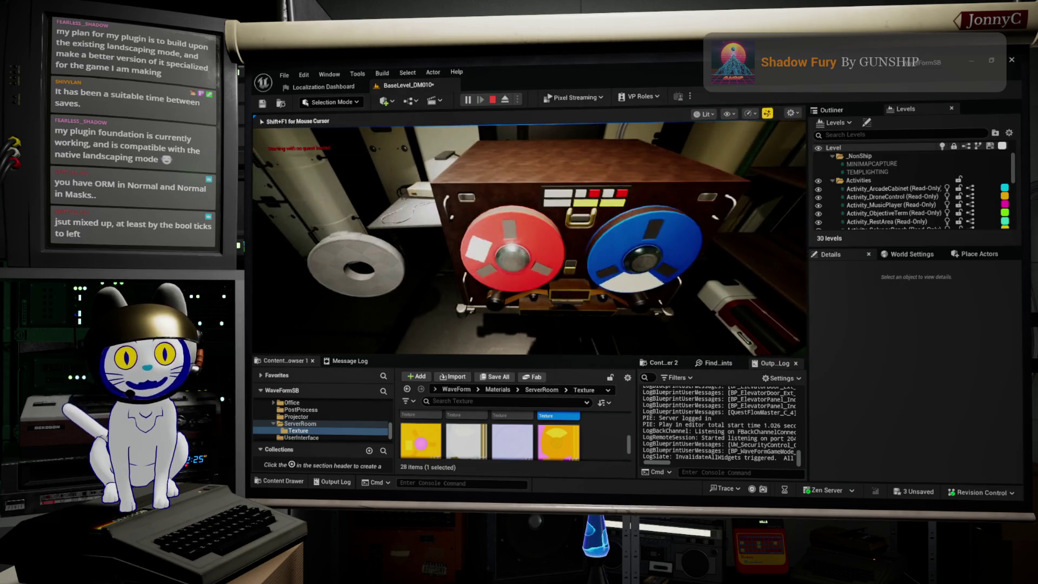
pyautogui.press('F11')
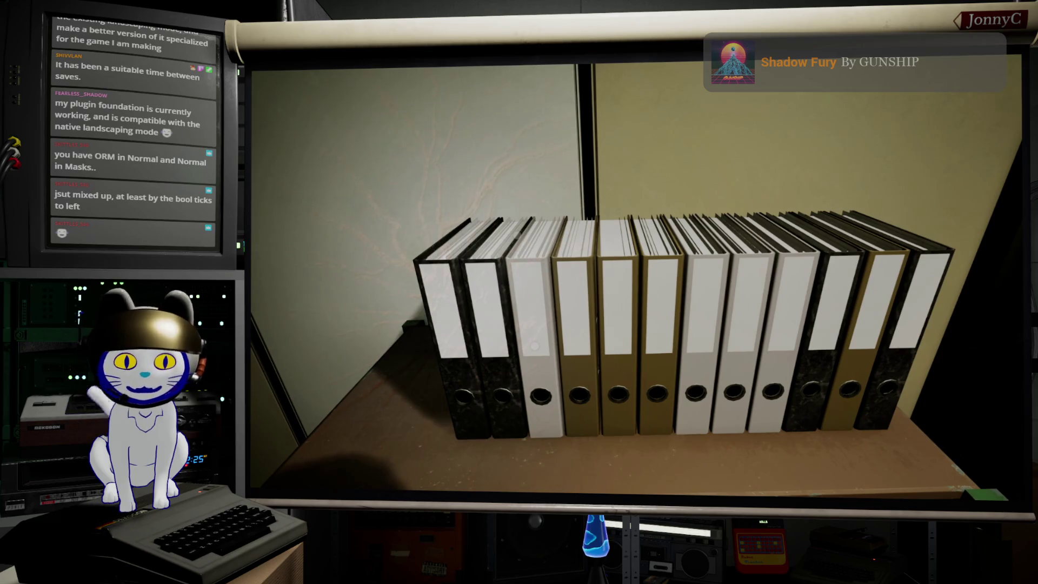
# - Switch to the browser's CERN image-search tab and view the first CERN tape-storage image
pyautogui.hotkey('alt', 'Tab')
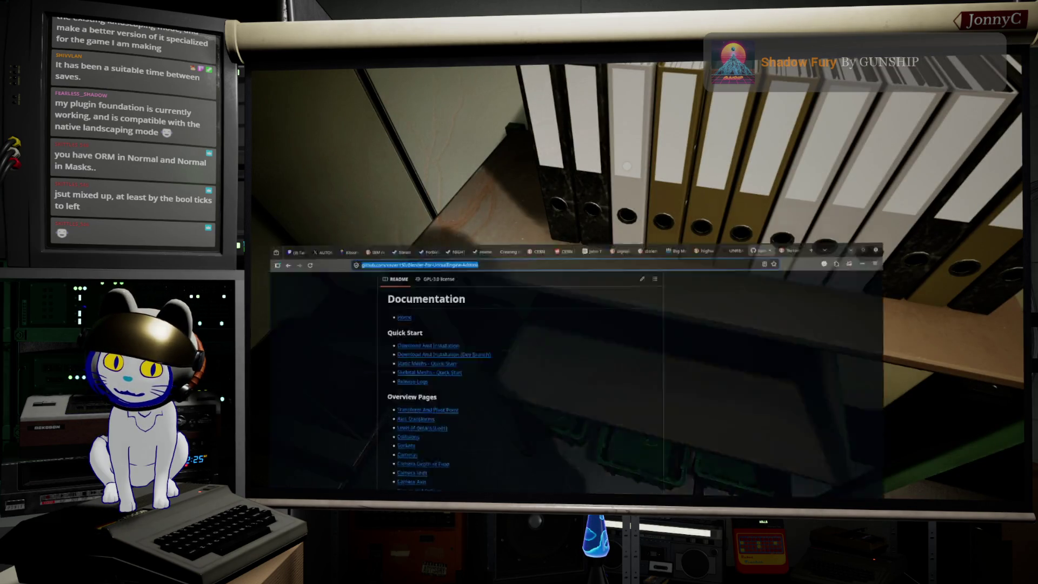
pyautogui.moveTo(809, 65)
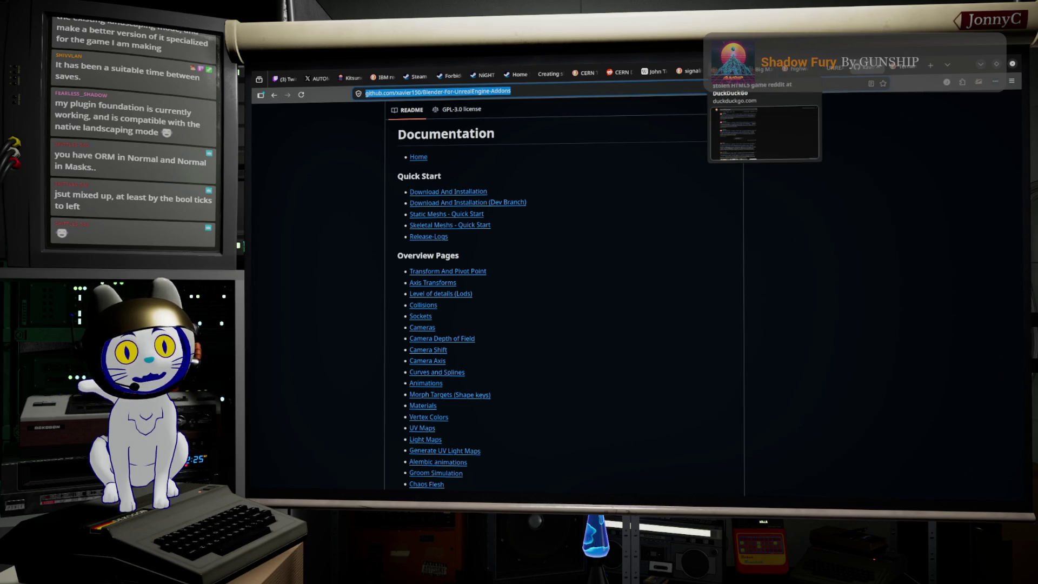
pyautogui.click(584, 72)
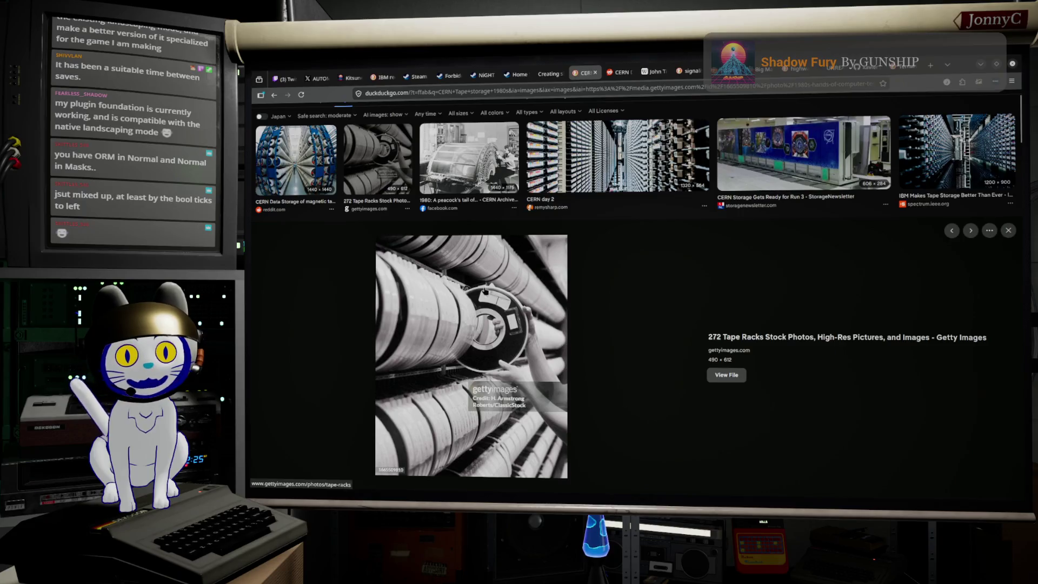
pyautogui.click(296, 160)
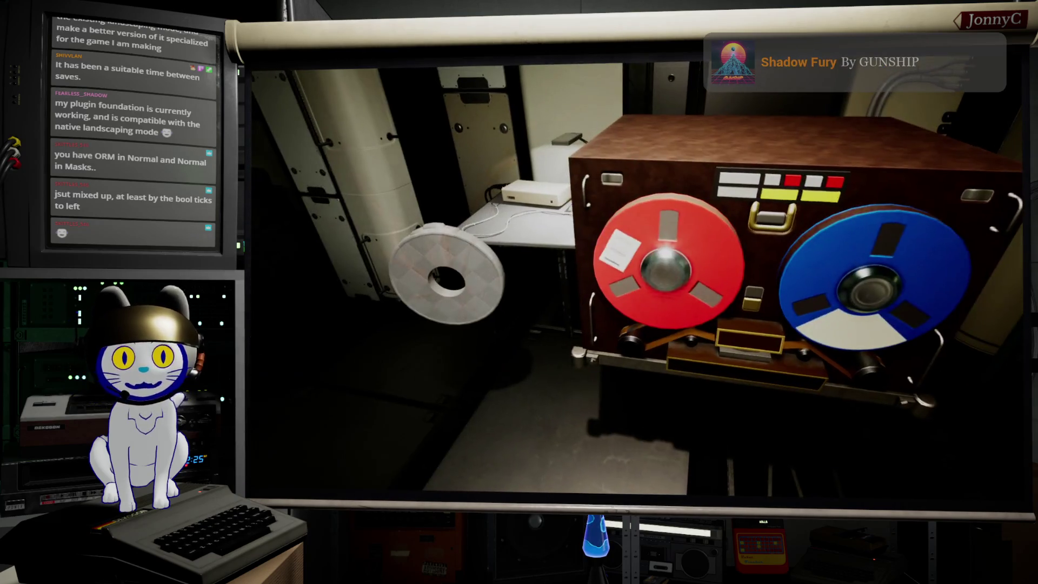
# - Stop play, delete the reel-to-reel tape machine, and restore the full editor layout
pyautogui.press('Escape')
pyautogui.press('Delete')
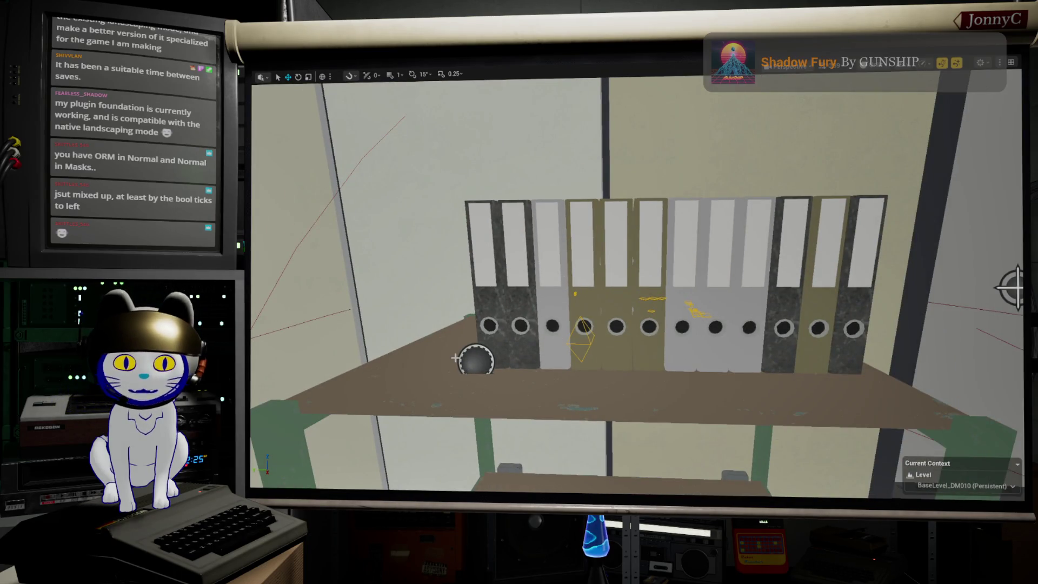
pyautogui.press('F11')
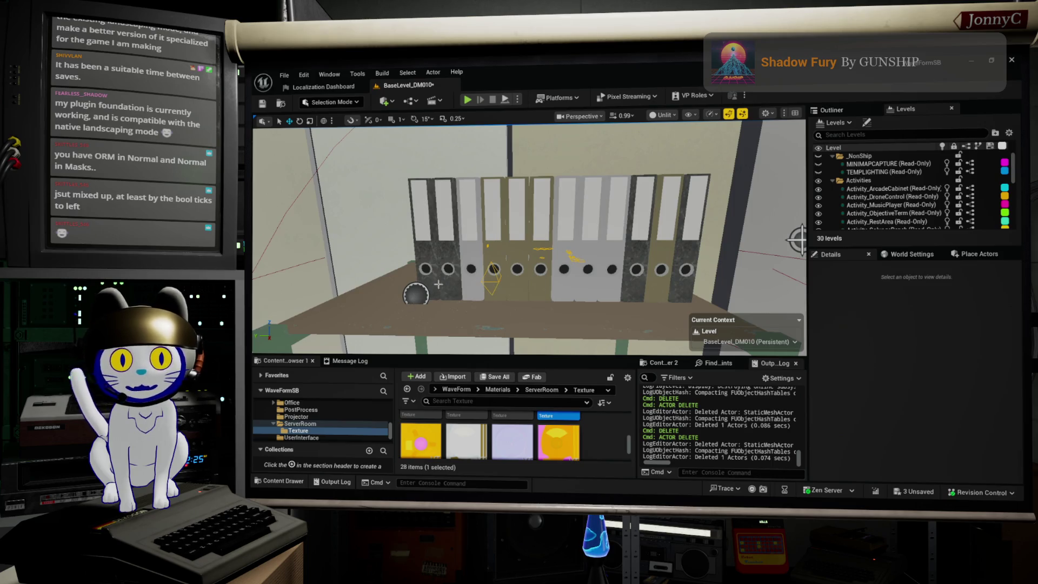
# - Select the binder shelf's BP_MeshInstanceHelper2 actor and open it in the Blueprint Editor
pyautogui.click(438, 283)
pyautogui.scroll(-2, 913, 421)
pyautogui.scroll(2, 913, 421)
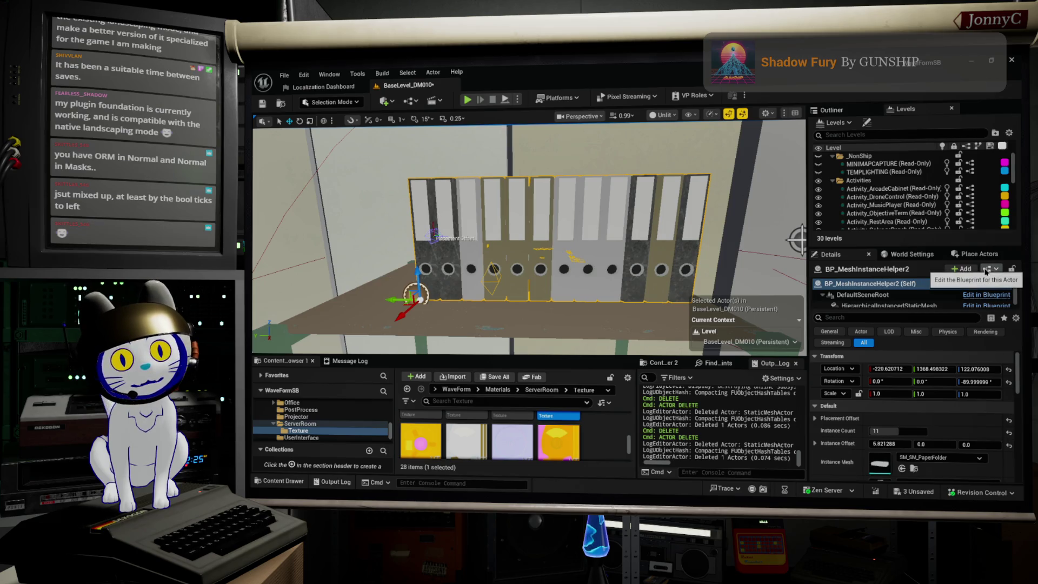
pyautogui.click(985, 270)
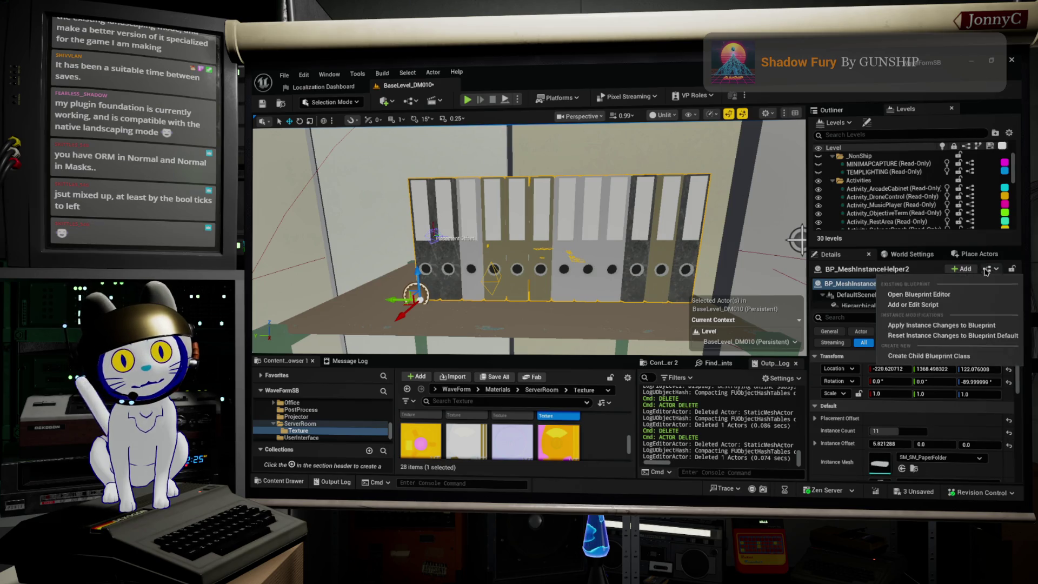
pyautogui.click(902, 295)
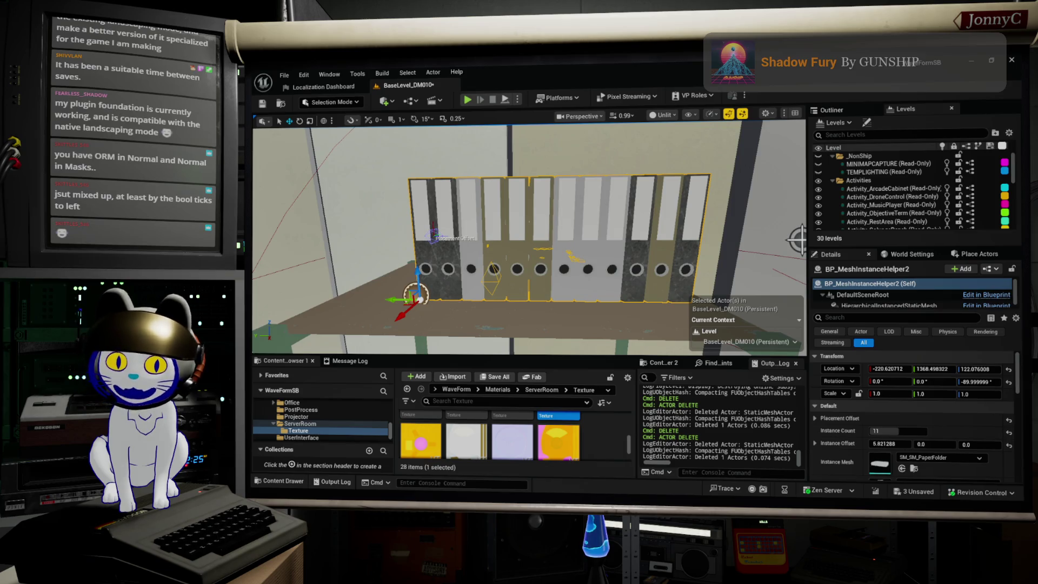
pyautogui.hotkey('alt', 'Tab')
pyautogui.hotkey('alt', 'Tab')
pyautogui.hotkey('alt', 'Tab')
pyautogui.hotkey('alt', 'Tab')
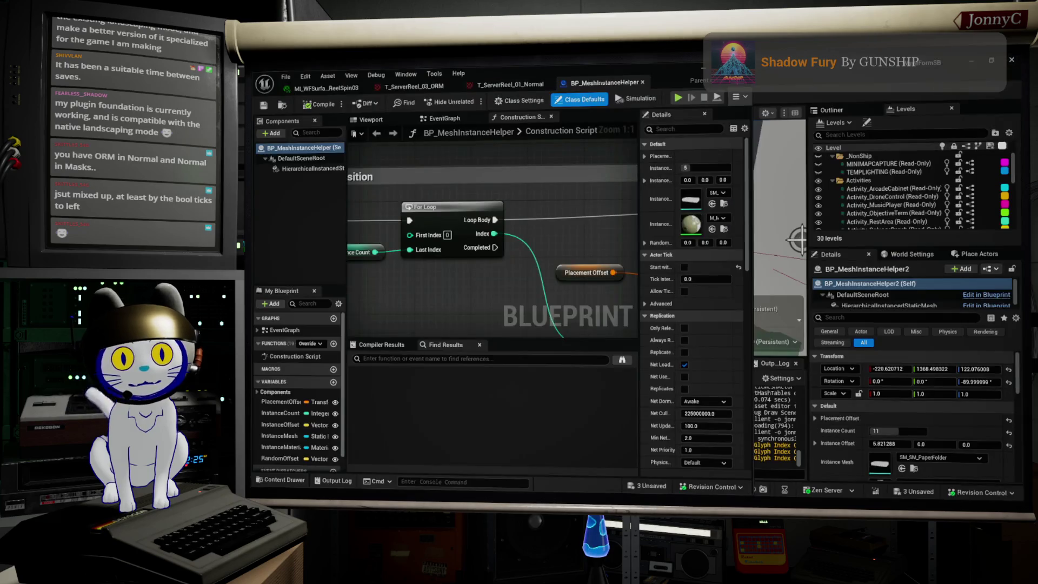
# - Maximize the blueprint editor and pan across the Make Transform, Add, For Loop and Set Static Mesh nodes
pyautogui.doubleClick(634, 78)
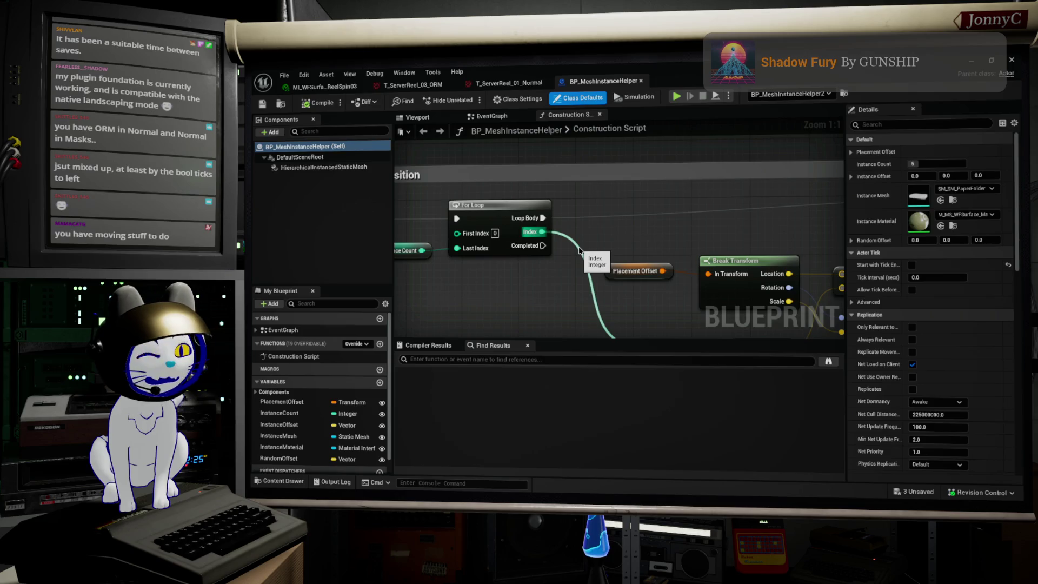
pyautogui.scroll(-4, 579, 249)
pyautogui.moveTo(564, 282)
pyautogui.mouseDown()
pyautogui.moveTo(510, 249)
pyautogui.moveTo(558, 262)
pyautogui.moveTo(496, 257)
pyautogui.moveTo(522, 221)
pyautogui.mouseUp()
pyautogui.scroll(1, 510, 248)
pyautogui.scroll(-1, 541, 260)
pyautogui.scroll(-1, 496, 257)
pyautogui.scroll(6, 675, 216)
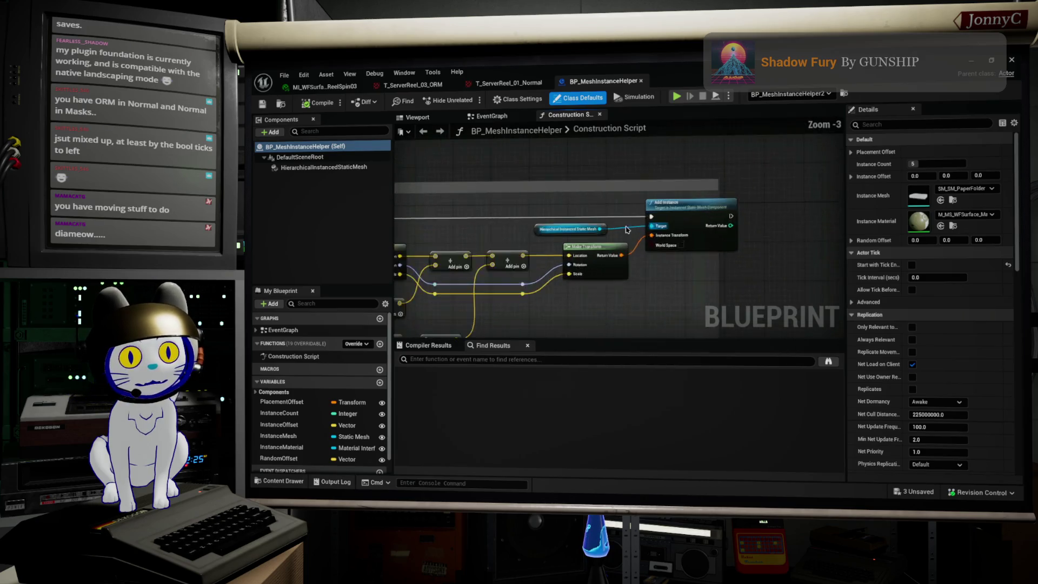
pyautogui.moveTo(697, 260)
pyautogui.mouseDown()
pyautogui.moveTo(752, 244)
pyautogui.moveTo(562, 327)
pyautogui.moveTo(470, 314)
pyautogui.moveTo(593, 266)
pyautogui.mouseUp()
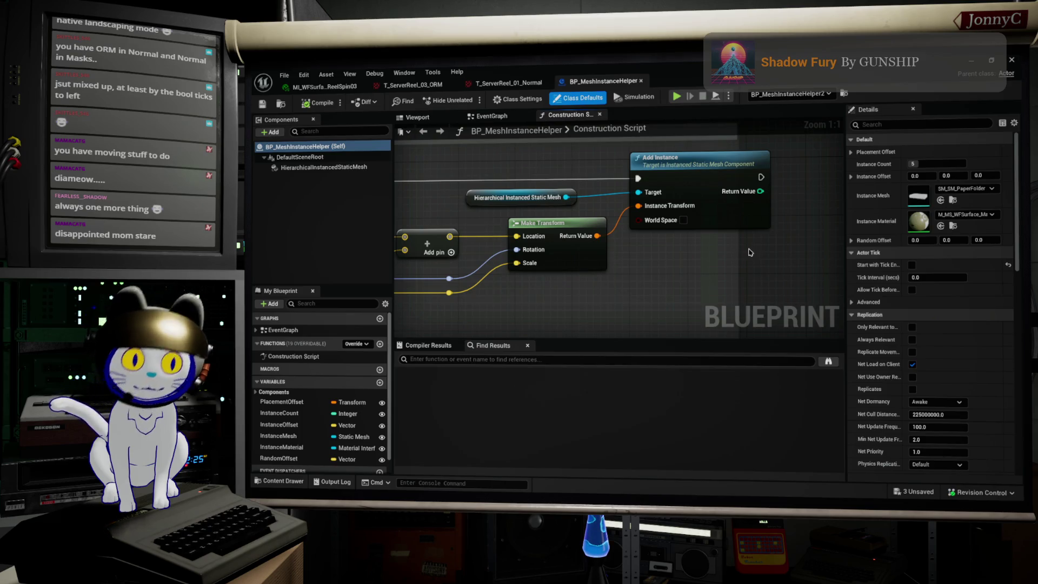
pyautogui.scroll(-3, 757, 247)
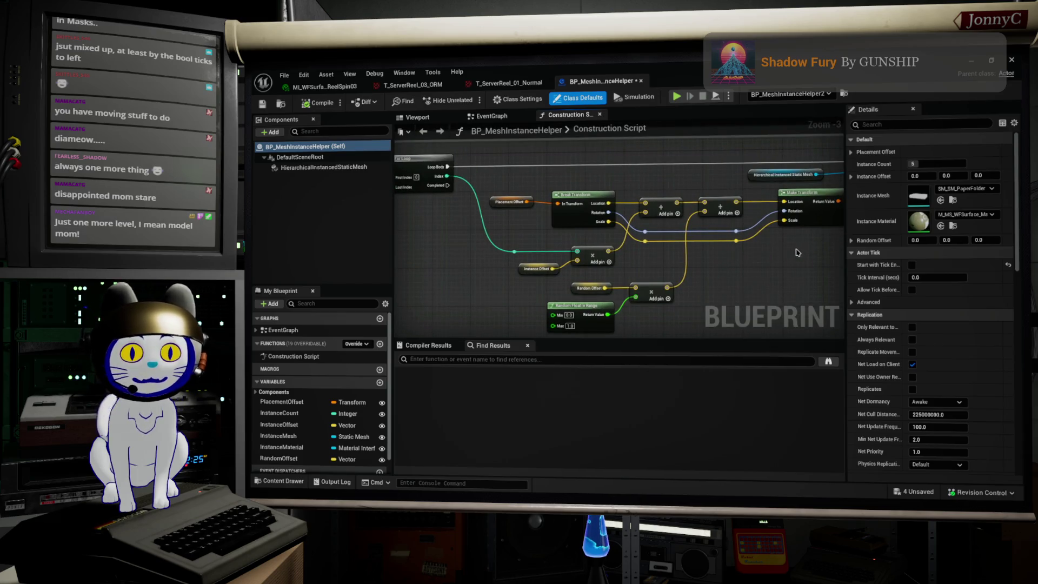
pyautogui.moveTo(741, 250); pyautogui.dragTo(865, 263)
pyautogui.moveTo(599, 269)
pyautogui.mouseDown()
pyautogui.moveTo(697, 269)
pyautogui.moveTo(640, 279)
pyautogui.mouseUp()
pyautogui.scroll(3, 741, 261)
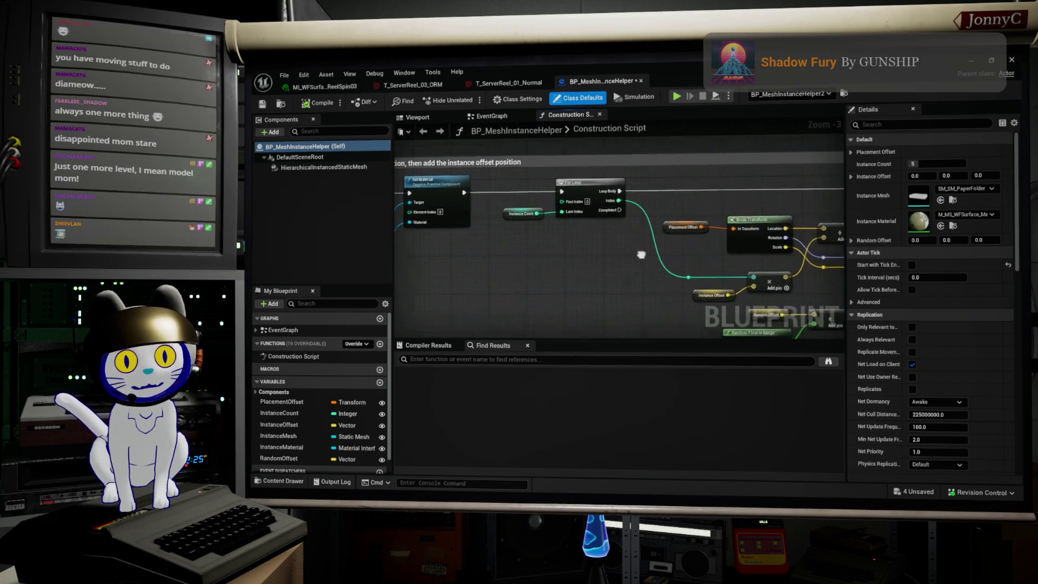
pyautogui.scroll(-1, 544, 252)
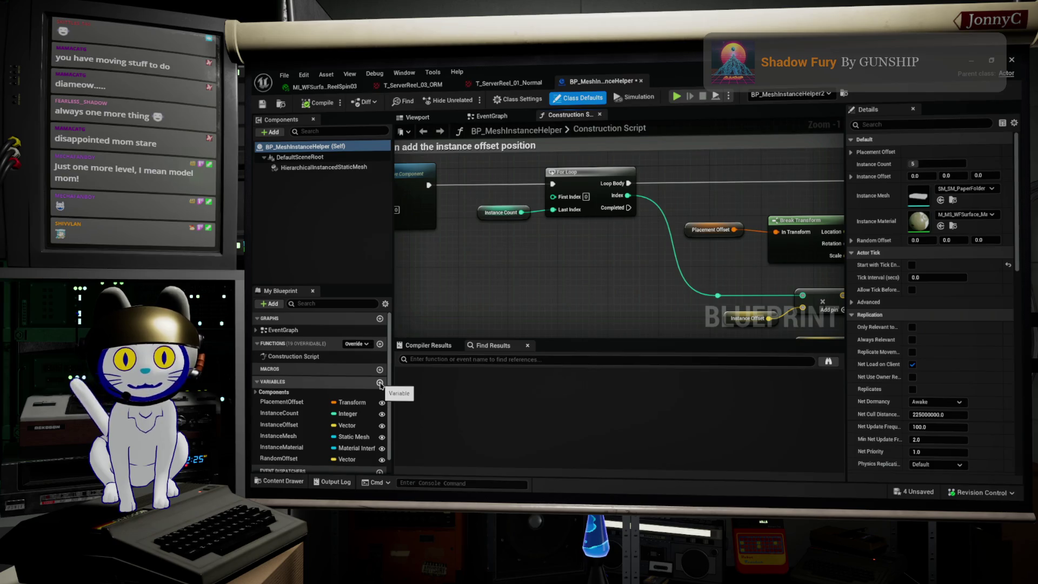
# - Add a new Float variable, NewVar, to the blueprint
pyautogui.click(380, 383)
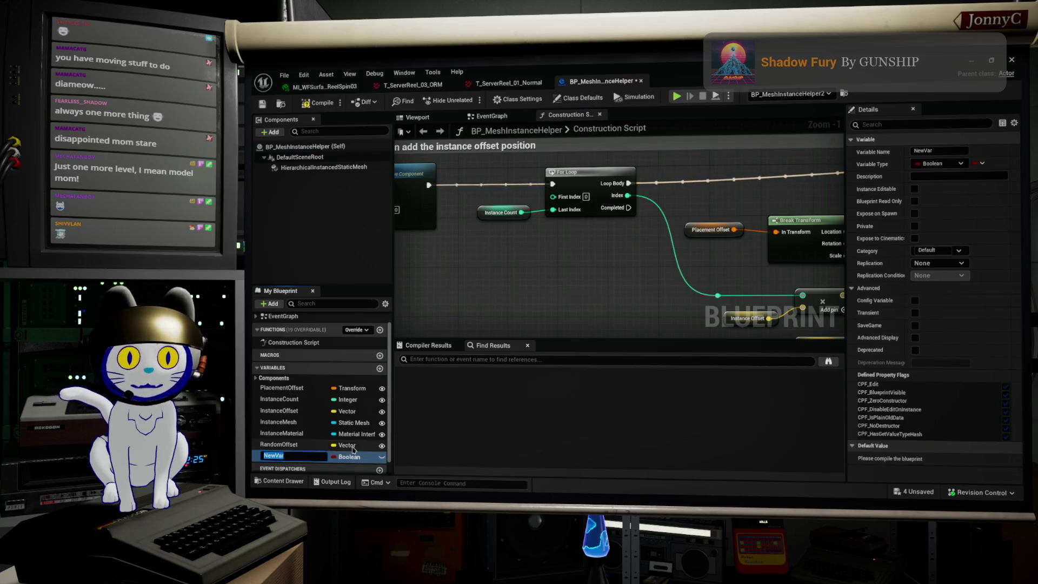
pyautogui.click(351, 457)
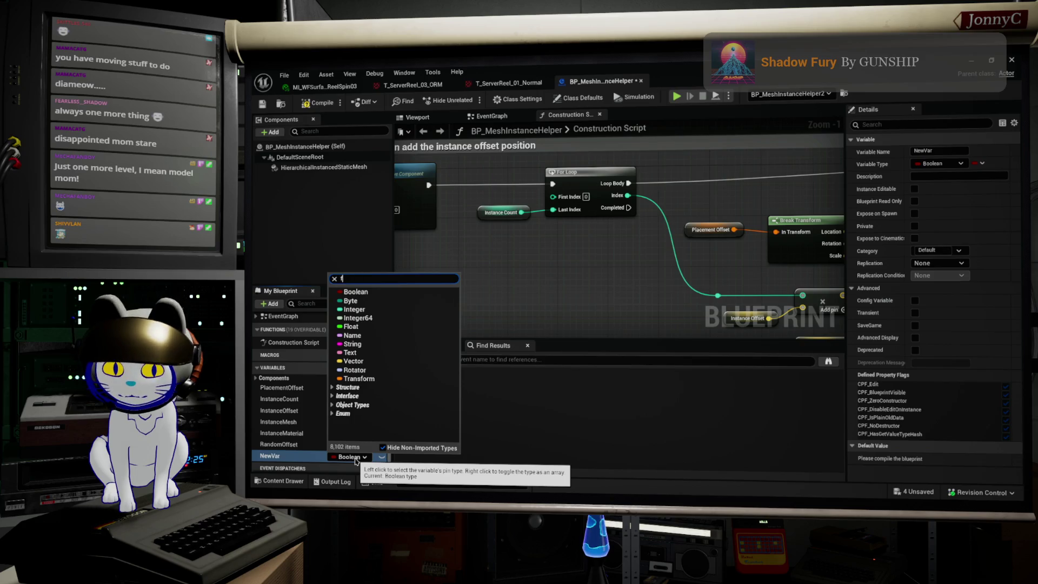
pyautogui.write('loat')
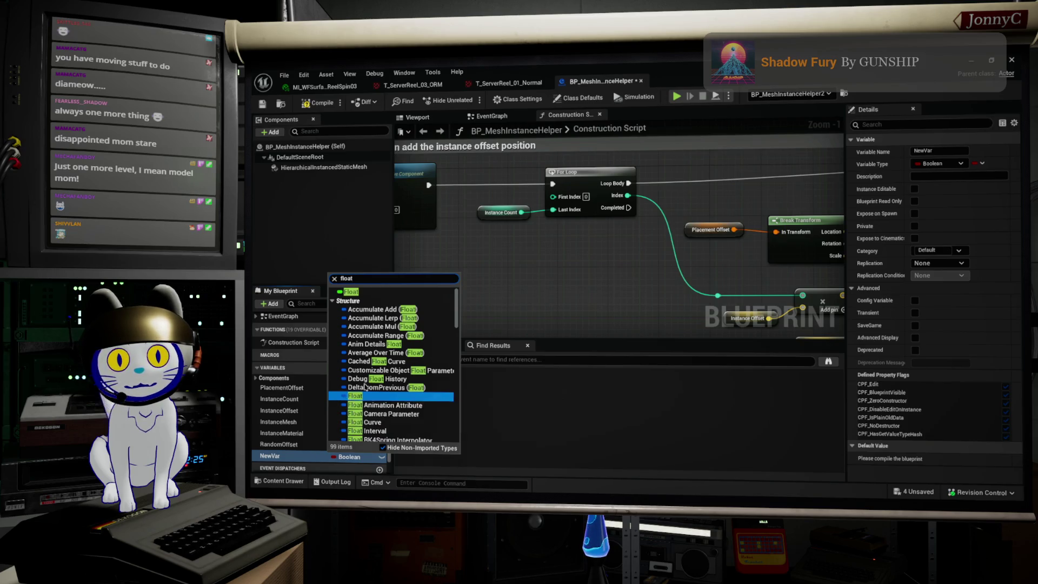
pyautogui.click(356, 293)
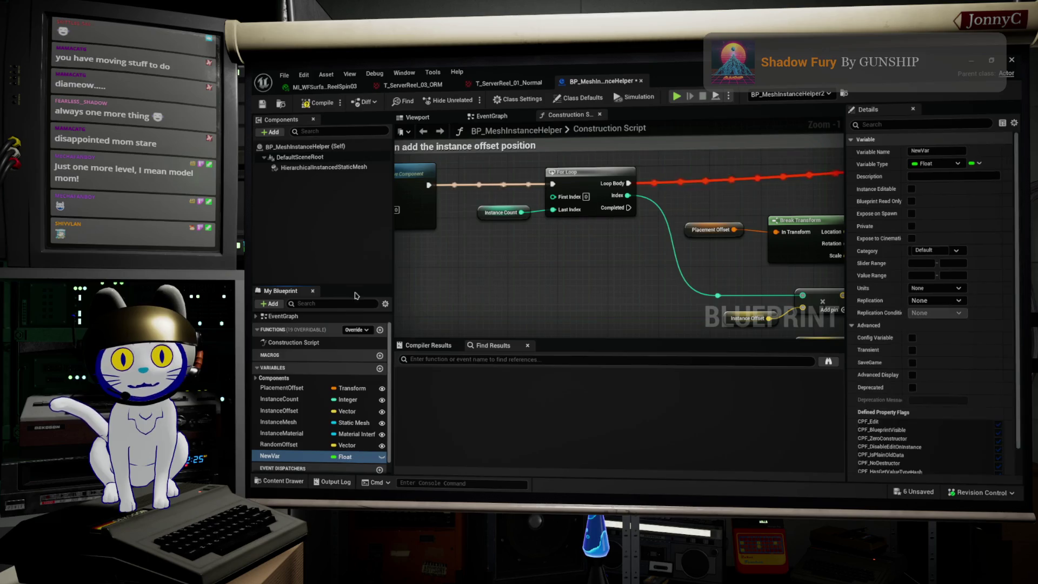
# - Set NewVar's Units to Percent in the Details panel
pyautogui.click(957, 289)
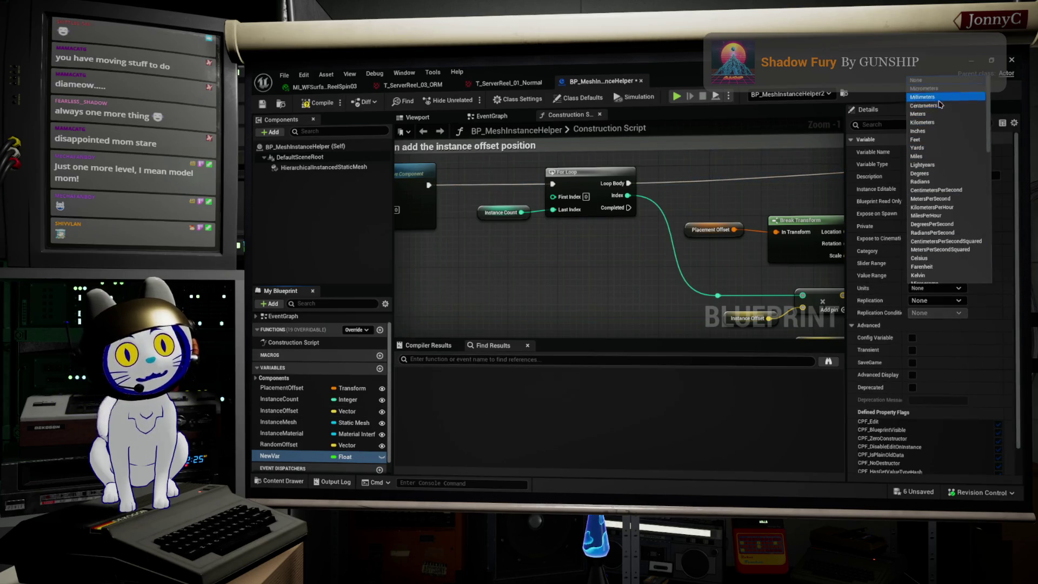
pyautogui.scroll(-5, 958, 254)
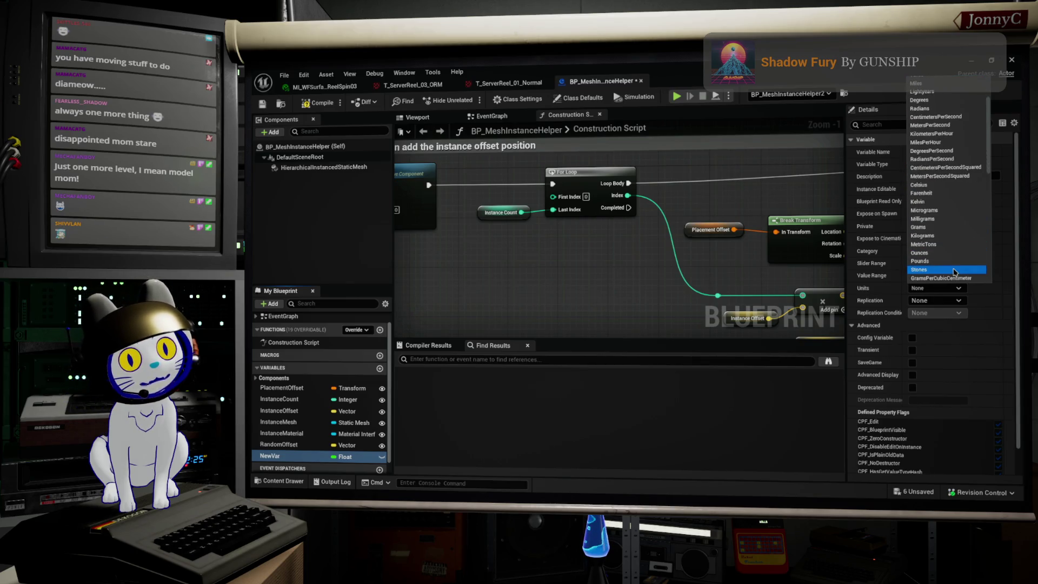
pyautogui.scroll(-3, 954, 272)
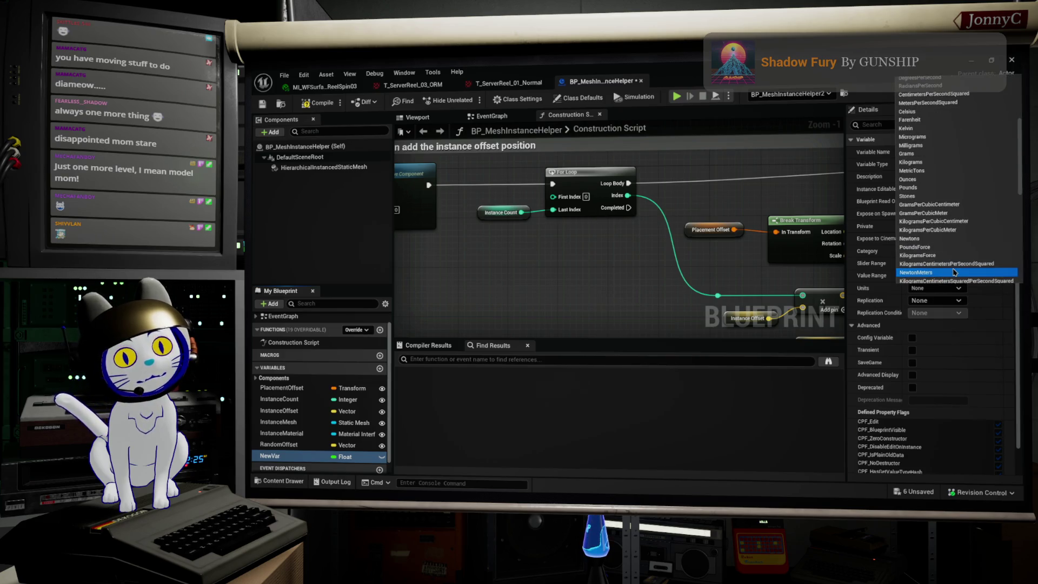
pyautogui.scroll(6, 966, 165)
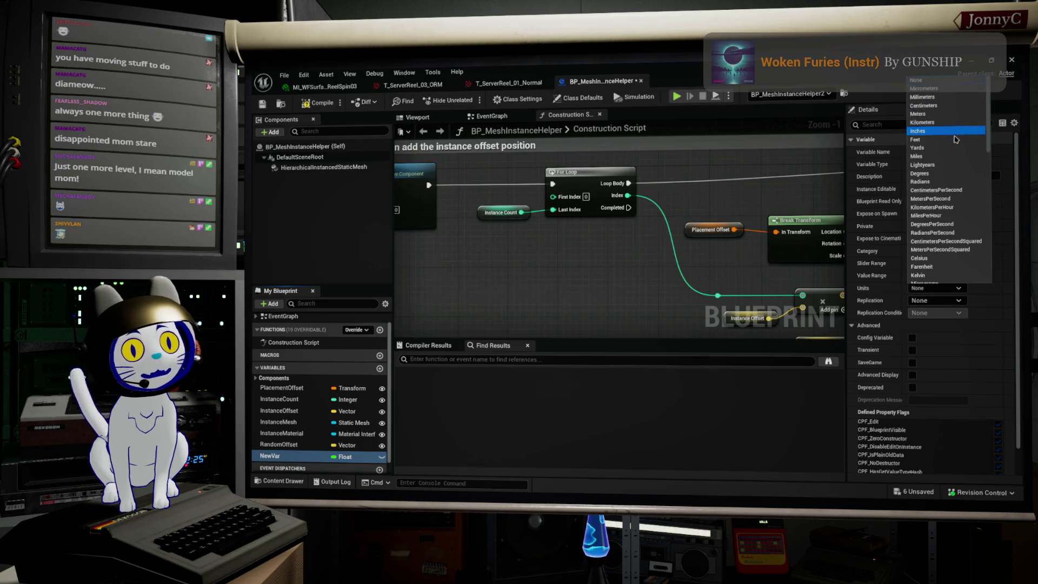
pyautogui.scroll(-1, 958, 208)
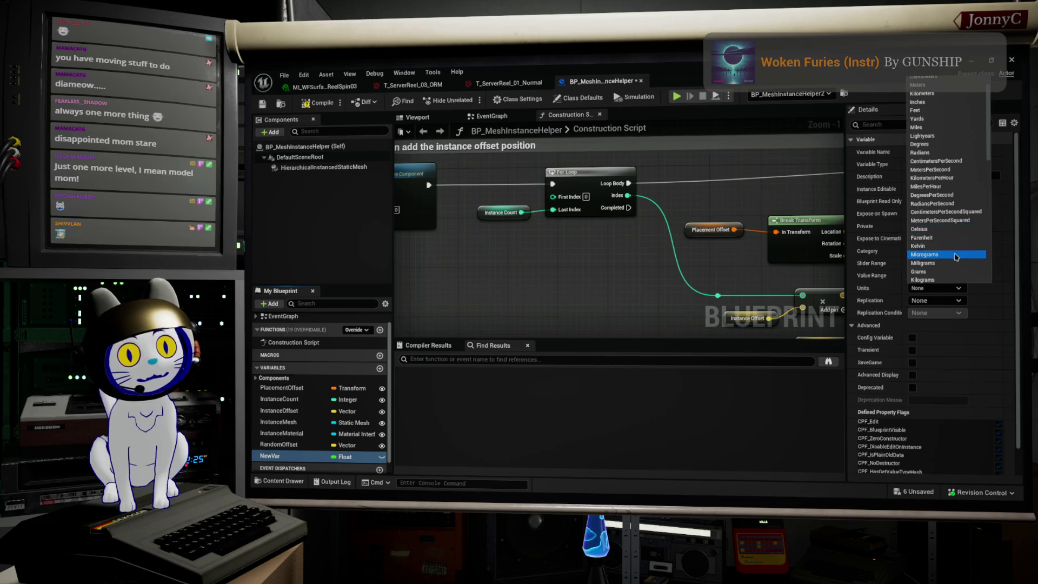
pyautogui.scroll(-1, 956, 265)
pyautogui.scroll(-2, 956, 265)
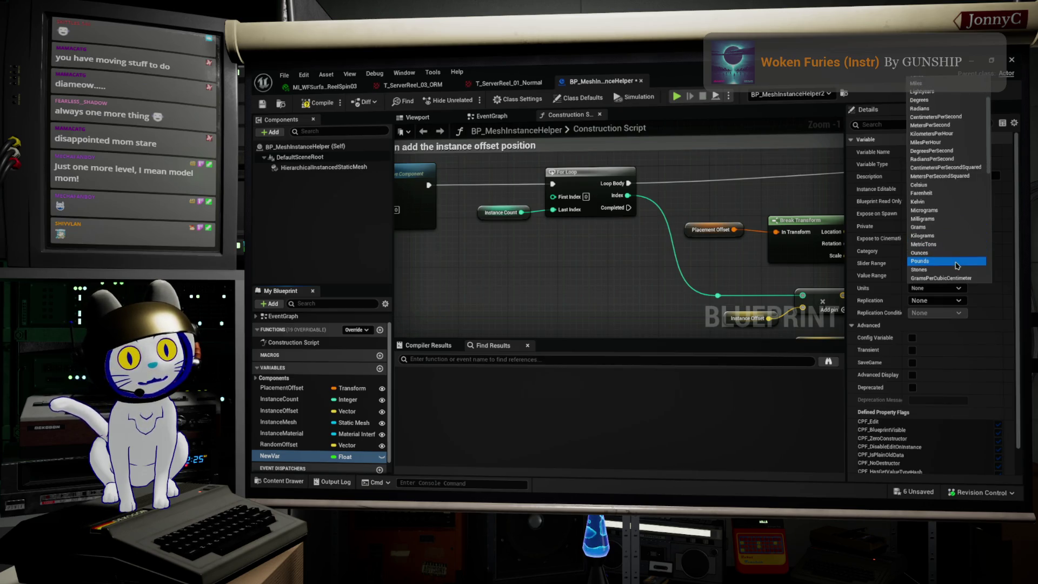
pyautogui.scroll(-5, 956, 265)
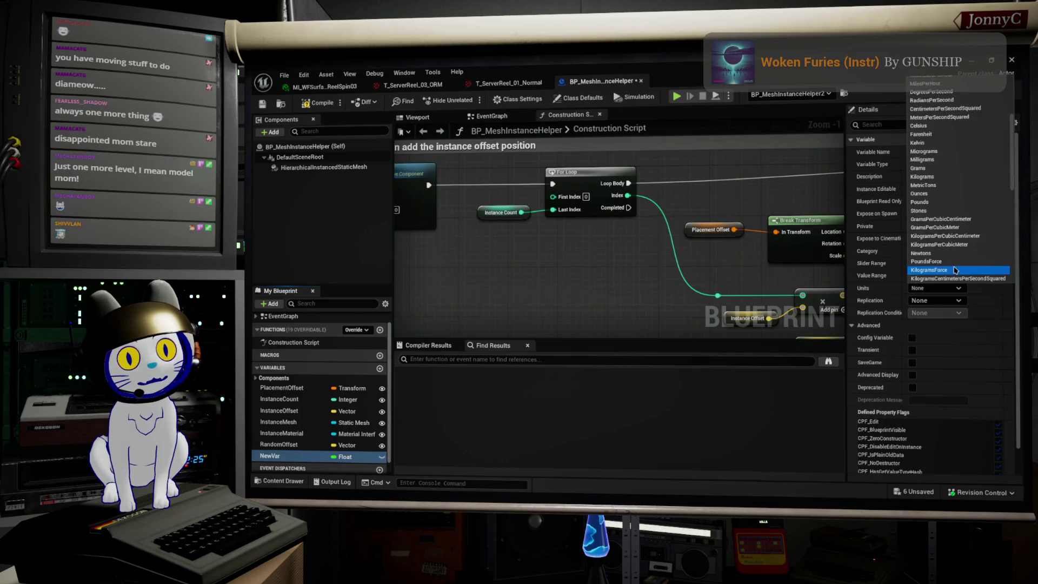
pyautogui.scroll(-10, 955, 269)
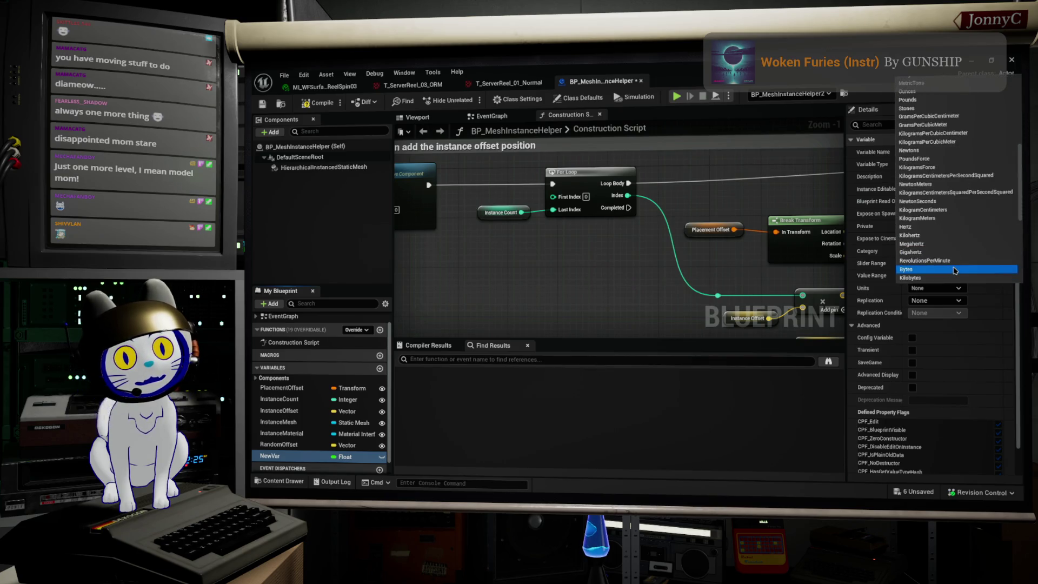
pyautogui.scroll(-5, 955, 269)
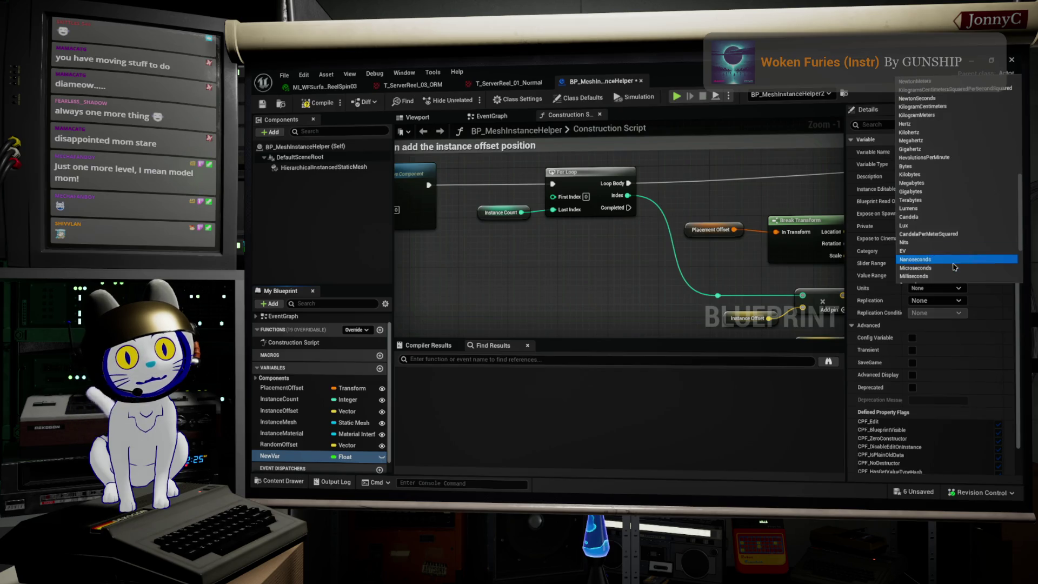
pyautogui.scroll(-6, 954, 267)
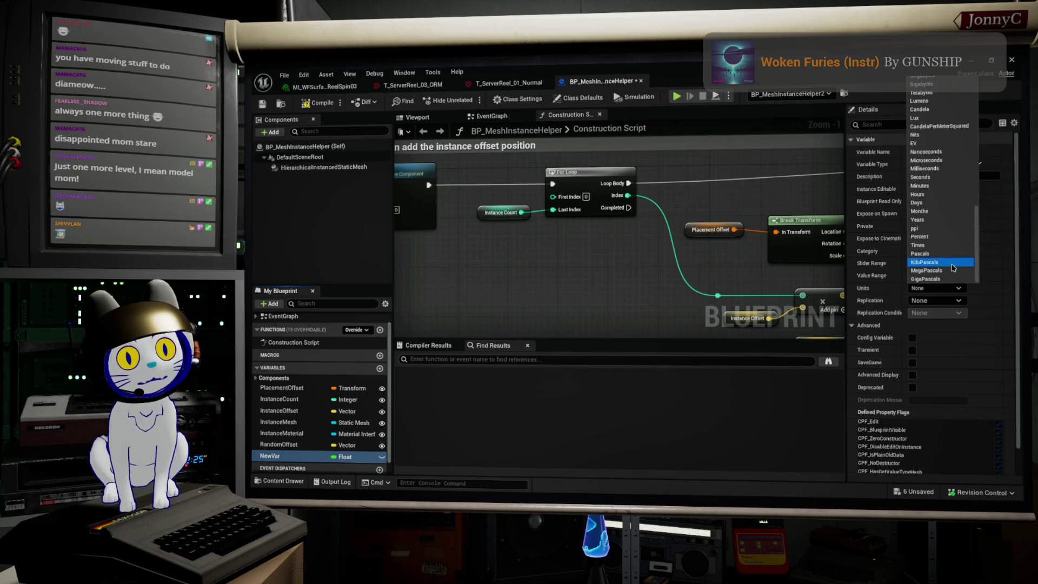
pyautogui.click(946, 236)
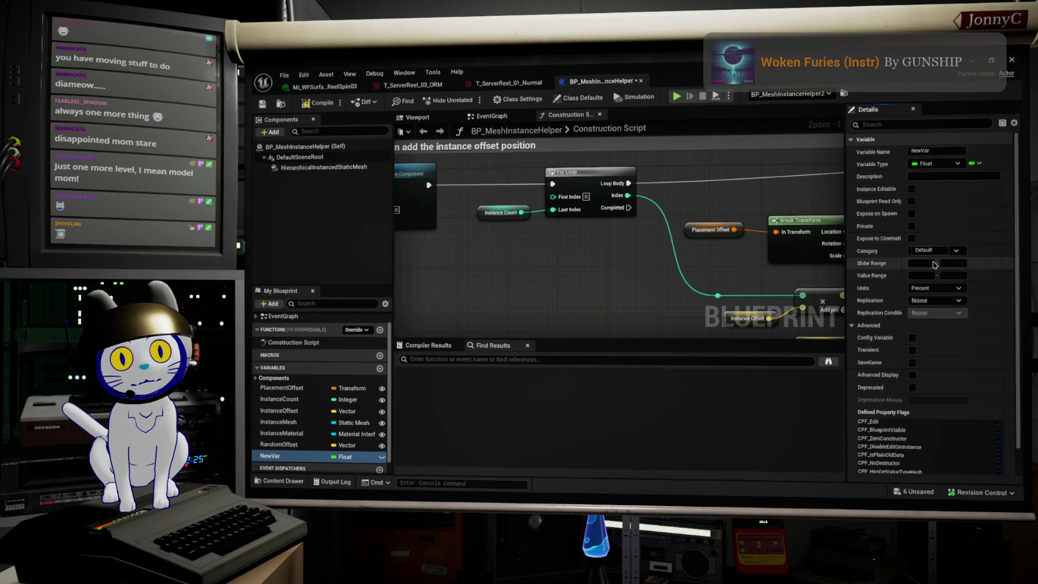
pyautogui.scroll(-1, 944, 349)
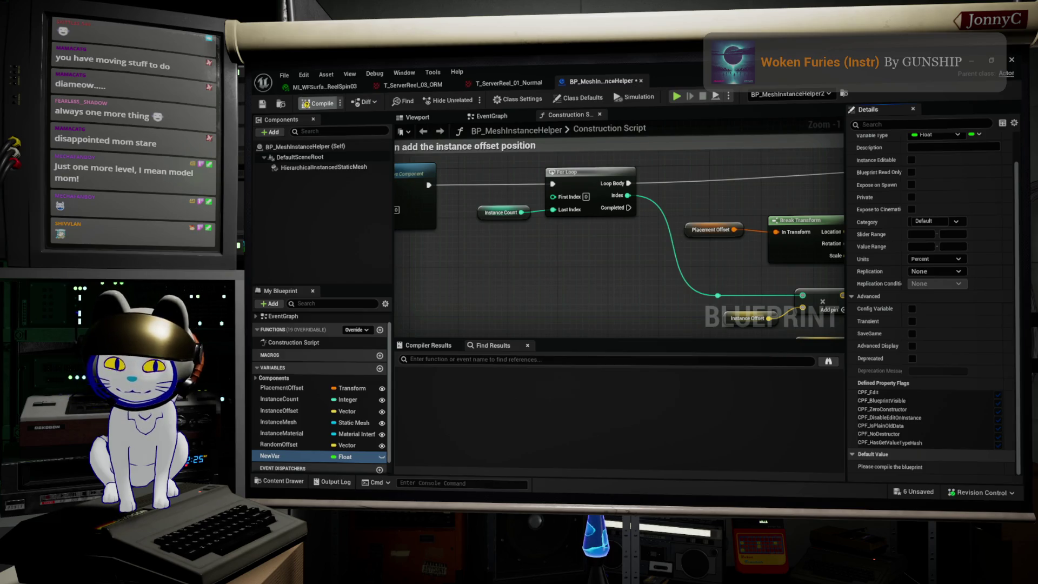
# - Compile the blueprint and drag NewVar into the construction script graph
pyautogui.click(313, 103)
pyautogui.moveTo(667, 221); pyautogui.dragTo(582, 232)
pyautogui.scroll(-2, 583, 231)
pyautogui.moveTo(270, 464)
pyautogui.mouseDown()
pyautogui.moveTo(378, 421)
pyautogui.moveTo(462, 327)
pyautogui.mouseUp()
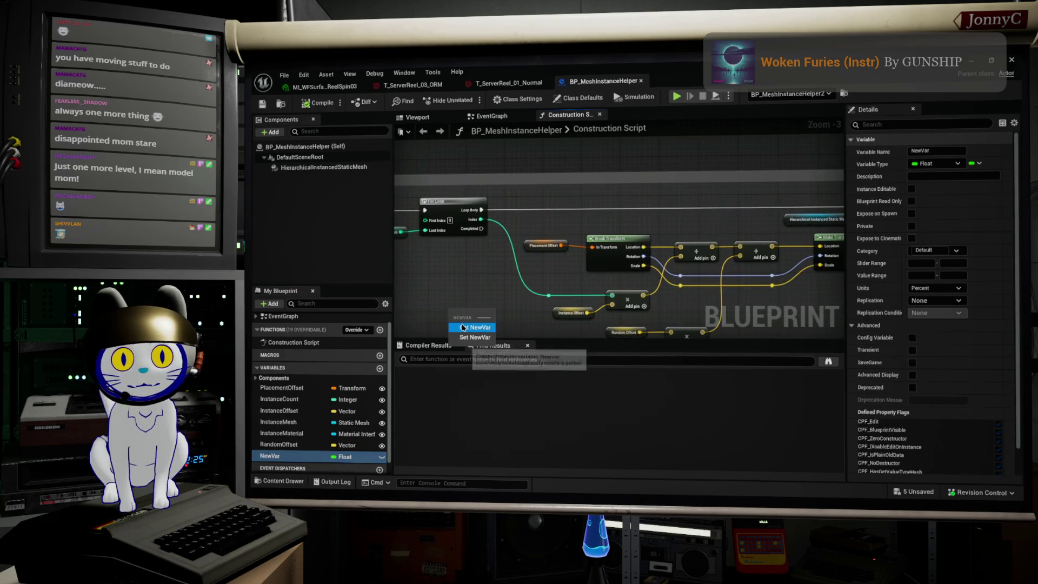
# - Add a Get NewVar node to the construction script
pyautogui.click(462, 327)
pyautogui.scroll(2, 476, 278)
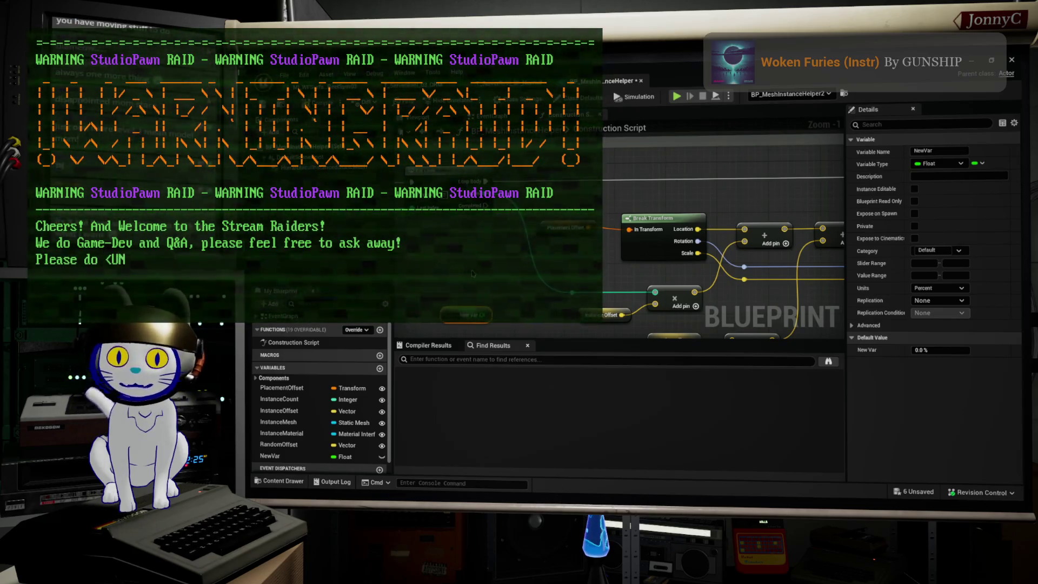
pyautogui.doubleClick(646, 130)
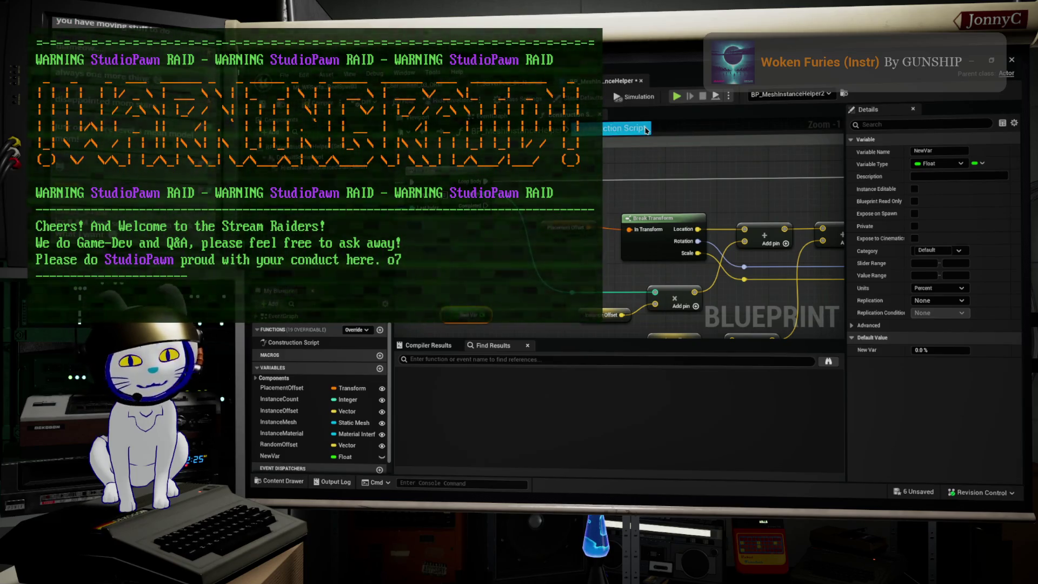
pyautogui.press('Escape')
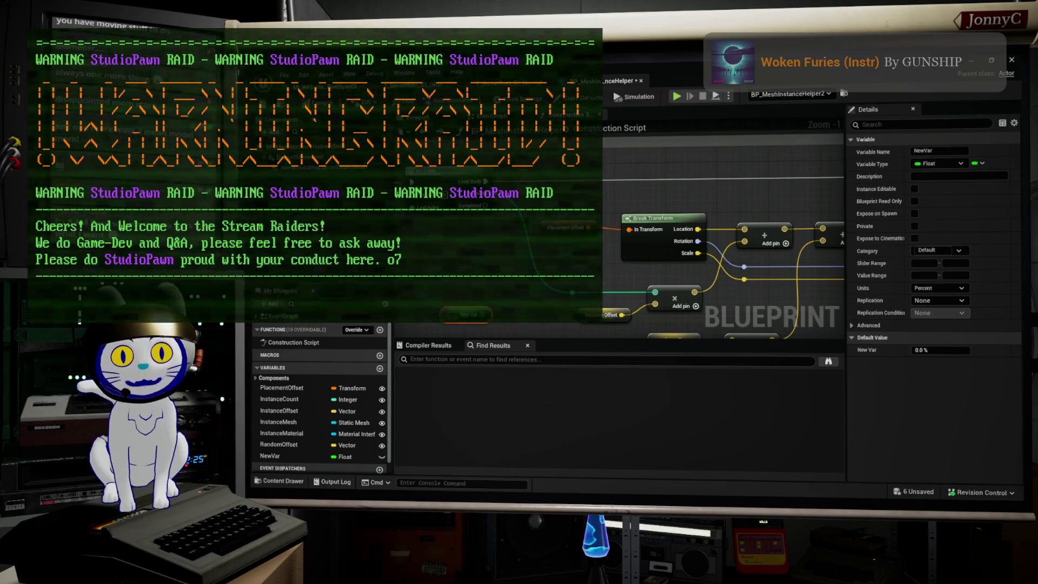
# - Place the New Var node below Add Instance, then minimize the blueprint editor
pyautogui.moveTo(622, 226)
pyautogui.mouseDown()
pyautogui.moveTo(761, 282)
pyautogui.moveTo(652, 237)
pyautogui.moveTo(640, 257)
pyautogui.mouseUp()
pyautogui.scroll(1, 653, 238)
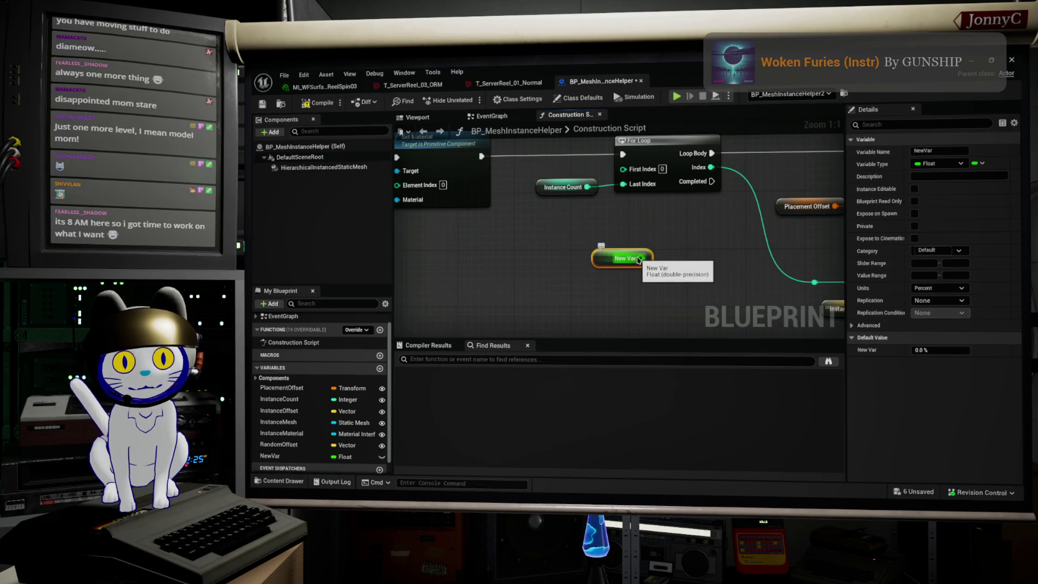
pyautogui.scroll(-5, 674, 252)
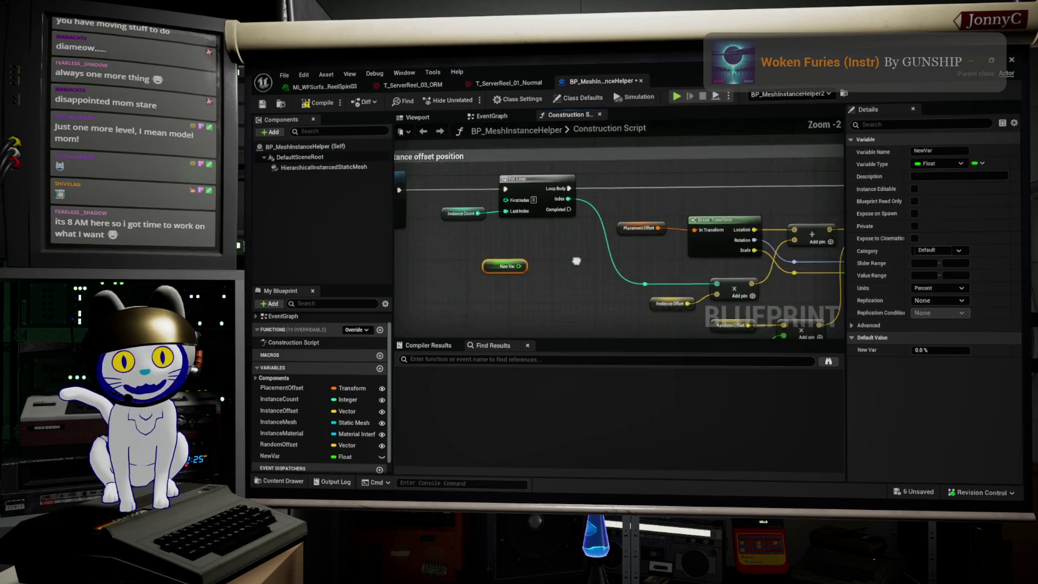
pyautogui.moveTo(451, 251)
pyautogui.mouseDown()
pyautogui.moveTo(770, 275)
pyautogui.moveTo(811, 265)
pyautogui.moveTo(562, 275)
pyautogui.mouseUp()
pyautogui.scroll(2, 562, 275)
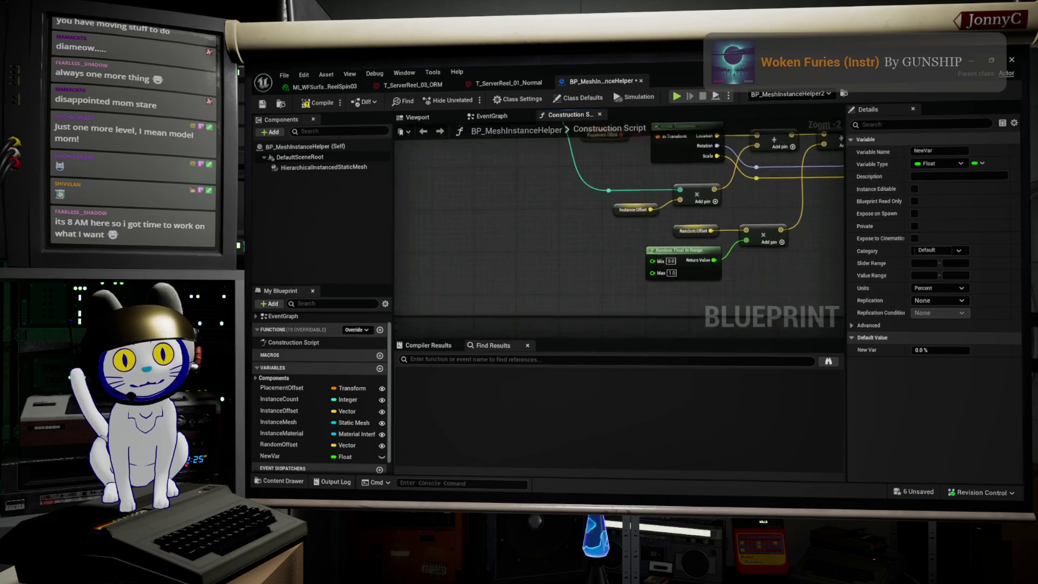
pyautogui.moveTo(557, 200); pyautogui.dragTo(564, 194)
pyautogui.scroll(2, 595, 189)
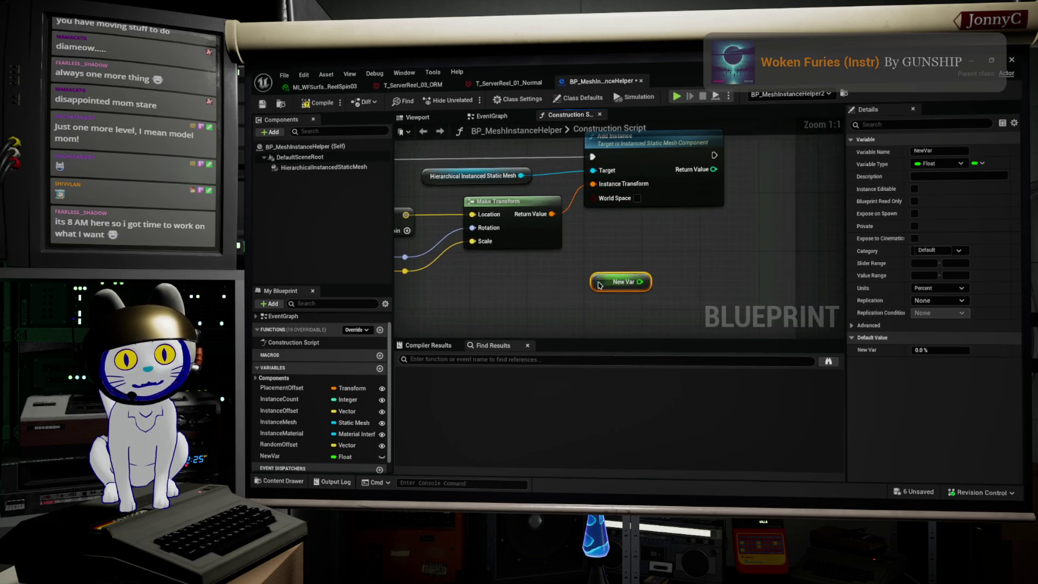
pyautogui.moveTo(599, 285); pyautogui.dragTo(656, 228)
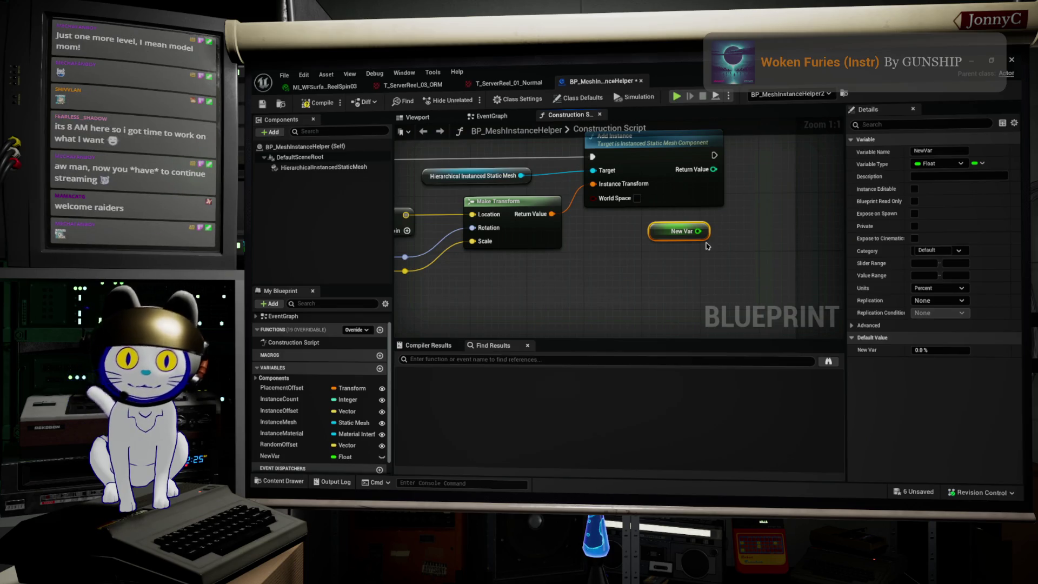
pyautogui.moveTo(667, 286); pyautogui.dragTo(584, 262)
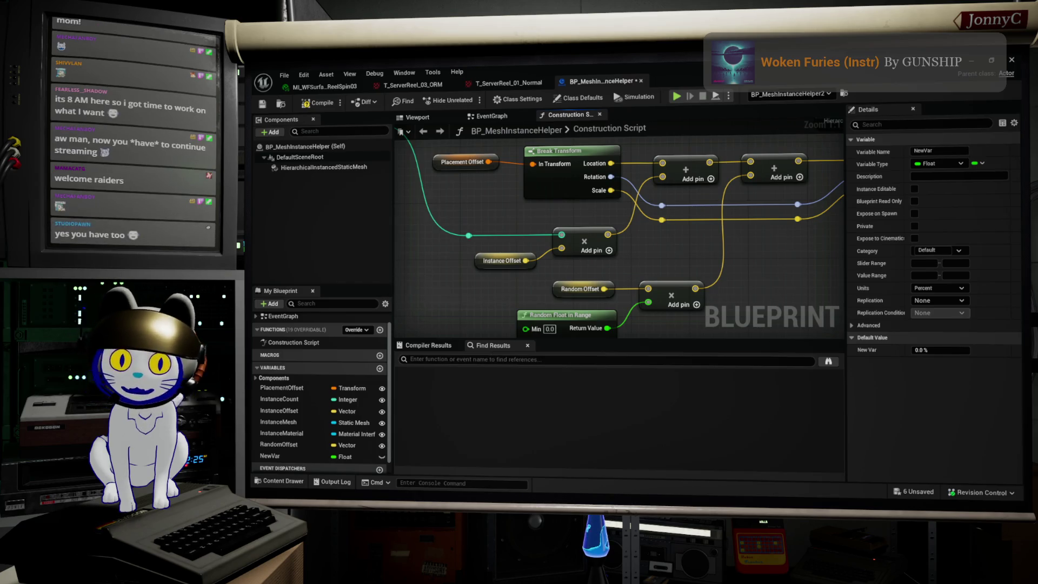
pyautogui.moveTo(877, 64)
pyautogui.mouseDown()
pyautogui.moveTo(702, 303)
pyautogui.moveTo(649, 443)
pyautogui.moveTo(702, 157)
pyautogui.moveTo(771, 100)
pyautogui.mouseUp()
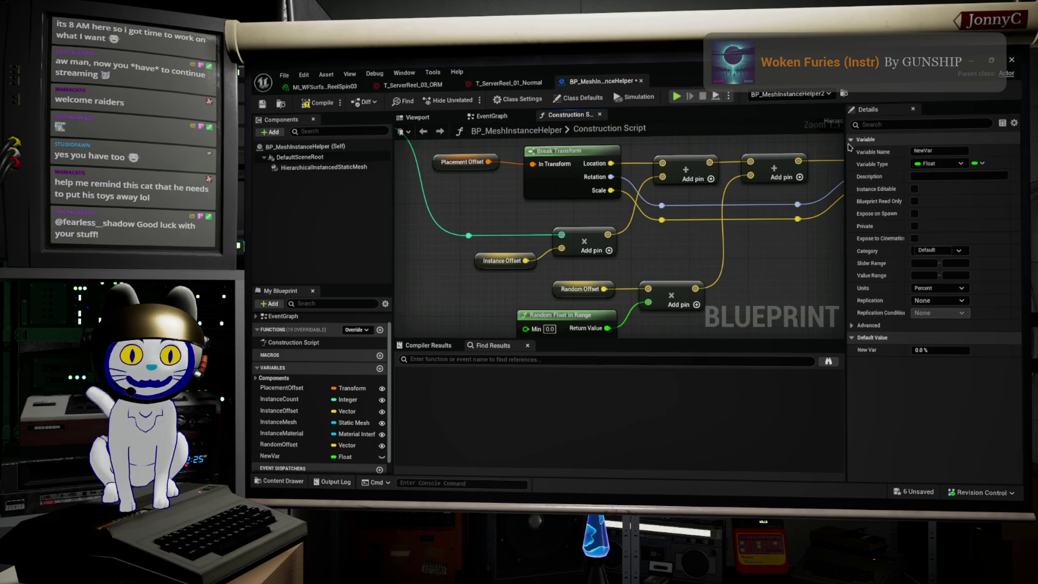
pyautogui.click(970, 63)
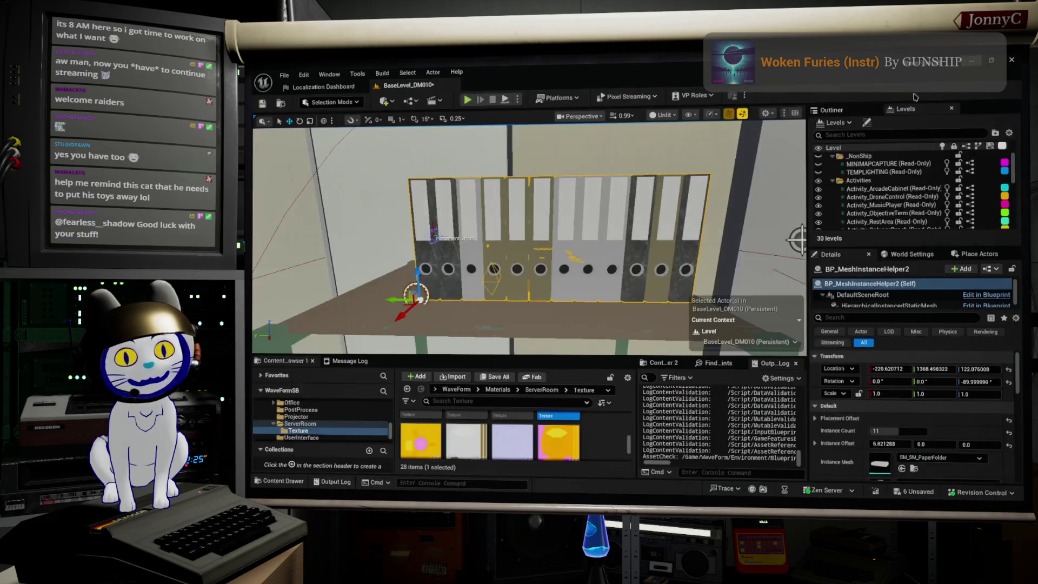
# - Fly the camera around the room, then open BP_MeshInstanceHelper2's blueprint options dropdown
pyautogui.moveTo(640, 256)
pyautogui.mouseDown()
pyautogui.moveTo(660, 231)
pyautogui.moveTo(419, 285)
pyautogui.mouseUp()
pyautogui.moveTo(741, 240); pyautogui.dragTo(742, 240)
pyautogui.moveTo(661, 281); pyautogui.dragTo(661, 281)
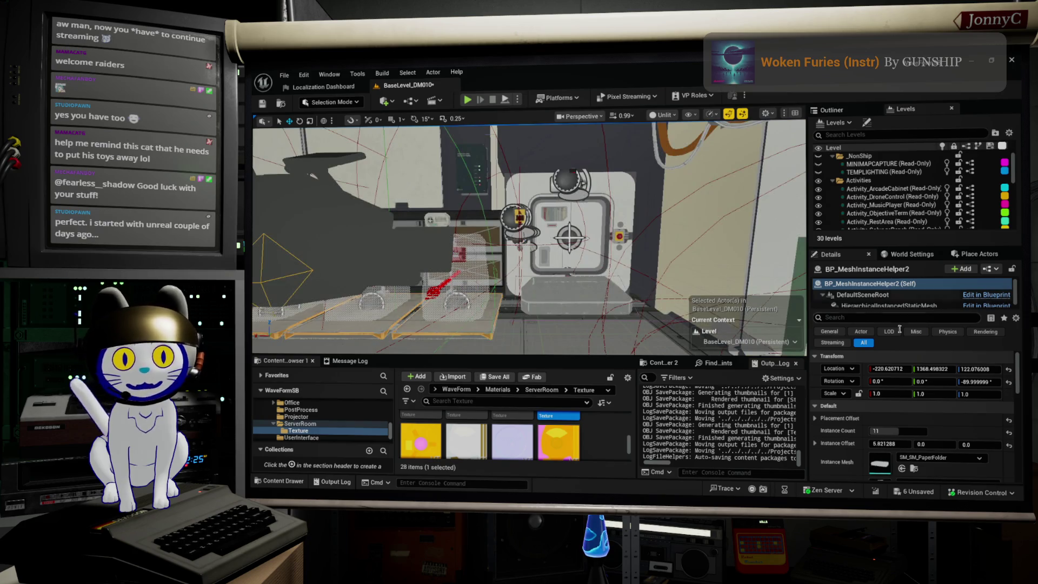
pyautogui.click(991, 268)
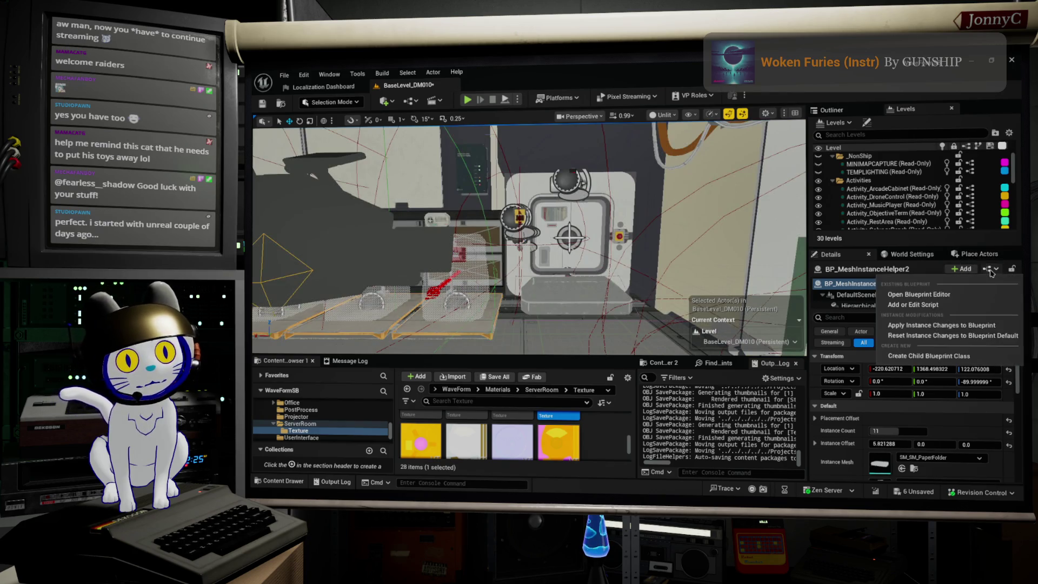
# - Open the Blueprint Editor and bring the For Loop and Break Transform nodes into view
pyautogui.click(919, 294)
pyautogui.scroll(-2, 478, 238)
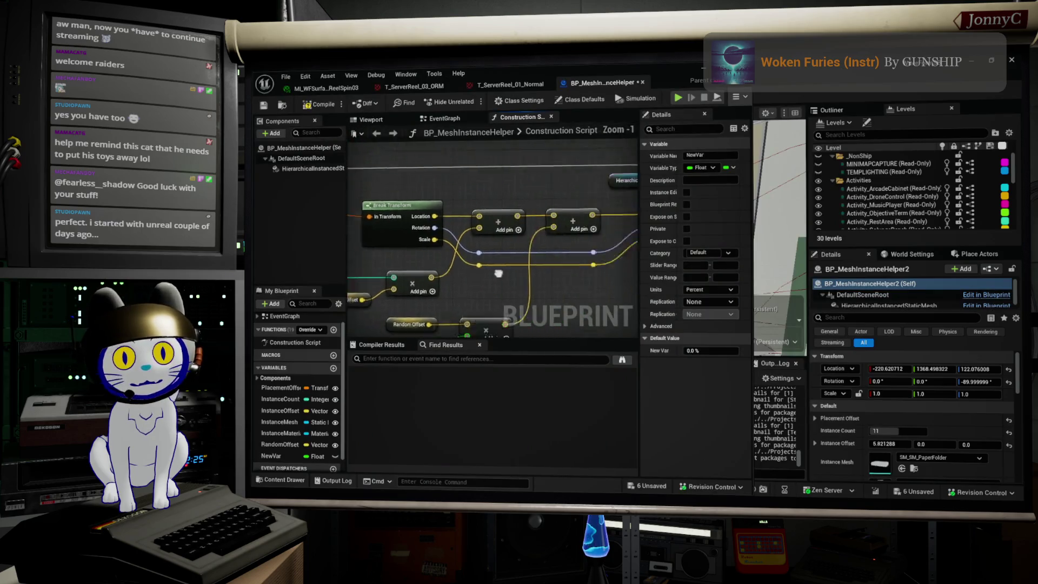
pyautogui.moveTo(586, 261); pyautogui.dragTo(704, 281)
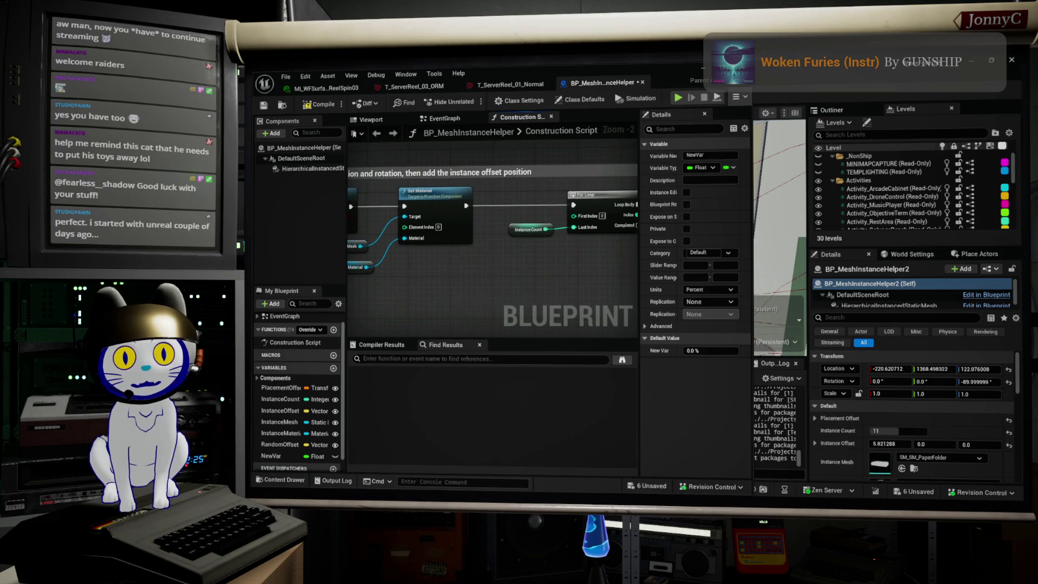
pyautogui.moveTo(562, 245)
pyautogui.mouseDown()
pyautogui.moveTo(479, 297)
pyautogui.moveTo(492, 276)
pyautogui.moveTo(543, 252)
pyautogui.mouseUp()
pyautogui.rightClick(427, 260)
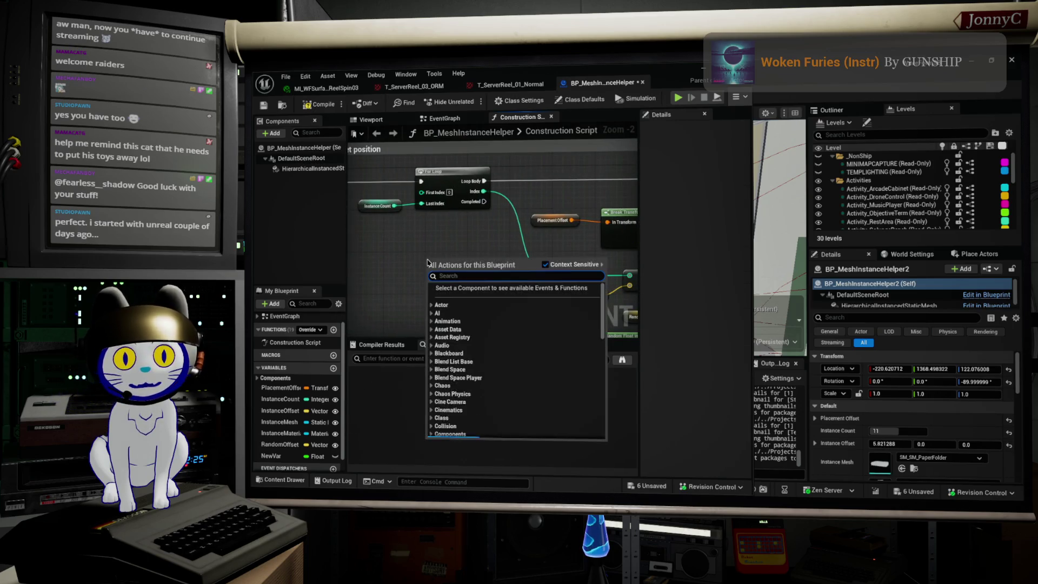
# - Rename NewVar to DropoutPercent and drag it into the construction script graph
pyautogui.click(272, 456)
pyautogui.click(273, 458)
pyautogui.write('DropoutPercent')
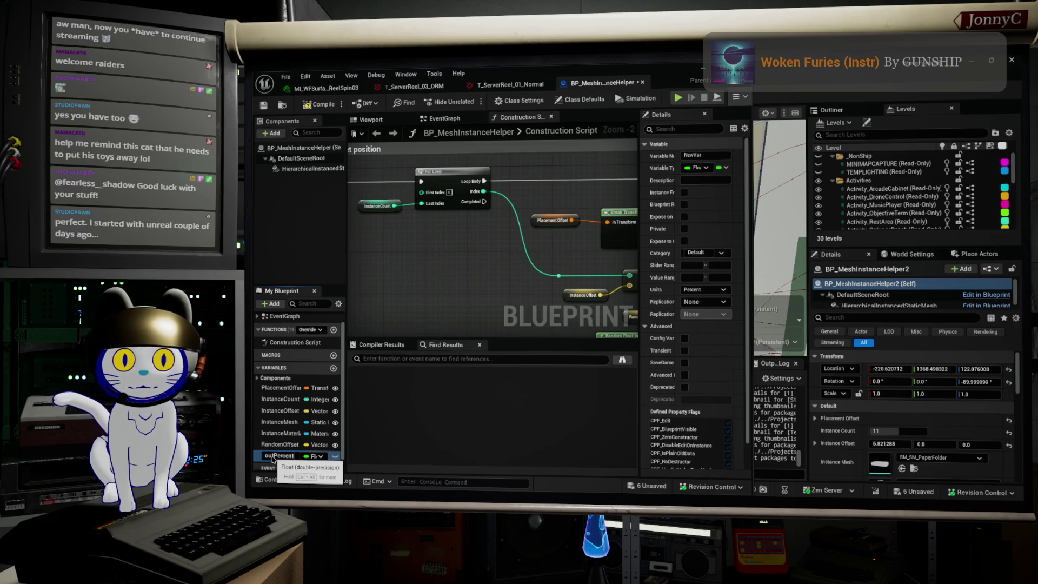
pyautogui.press('Return')
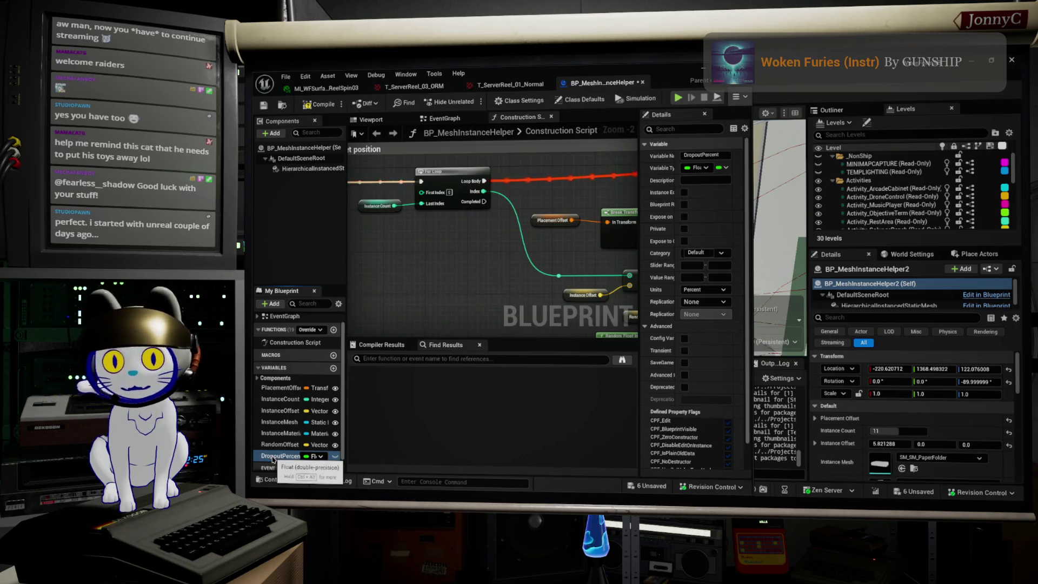
pyautogui.moveTo(273, 457)
pyautogui.mouseDown()
pyautogui.moveTo(368, 230)
pyautogui.moveTo(427, 236)
pyautogui.moveTo(424, 260)
pyautogui.mouseUp()
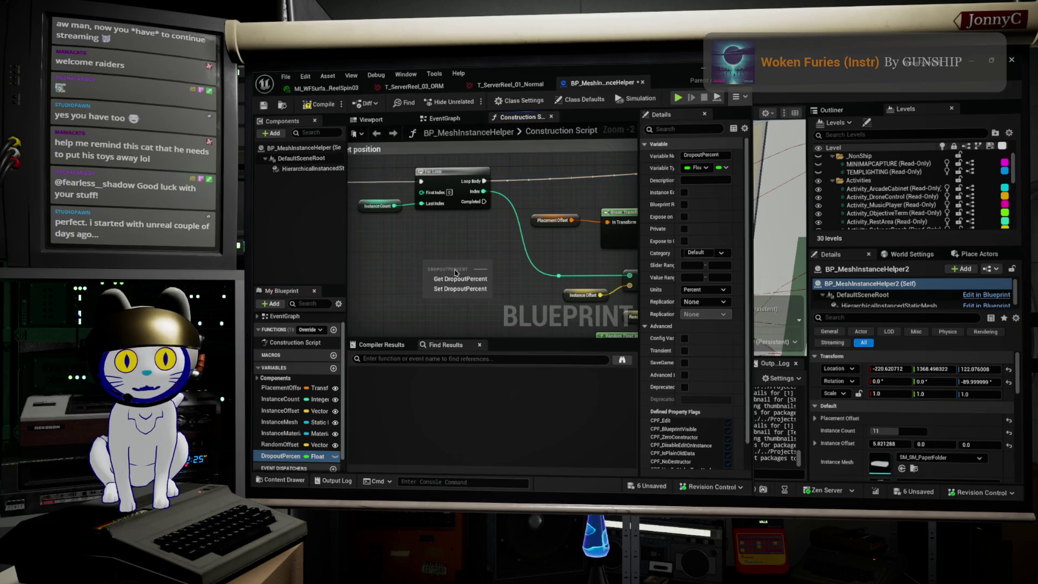
# - Add a DropoutPercent getter and a Random Float in Range node with Max 1.0
pyautogui.click(457, 279)
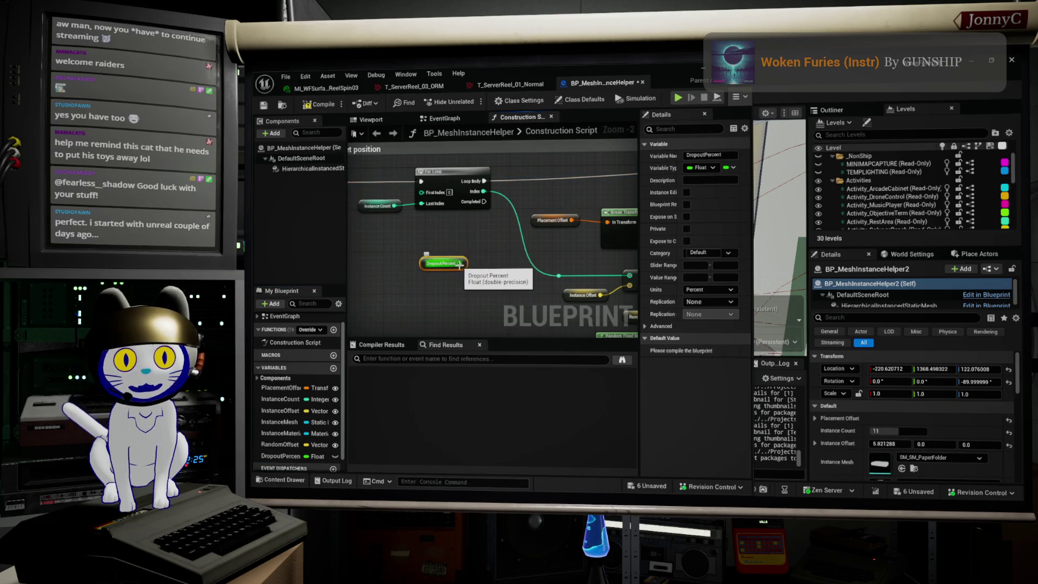
pyautogui.rightClick(448, 283)
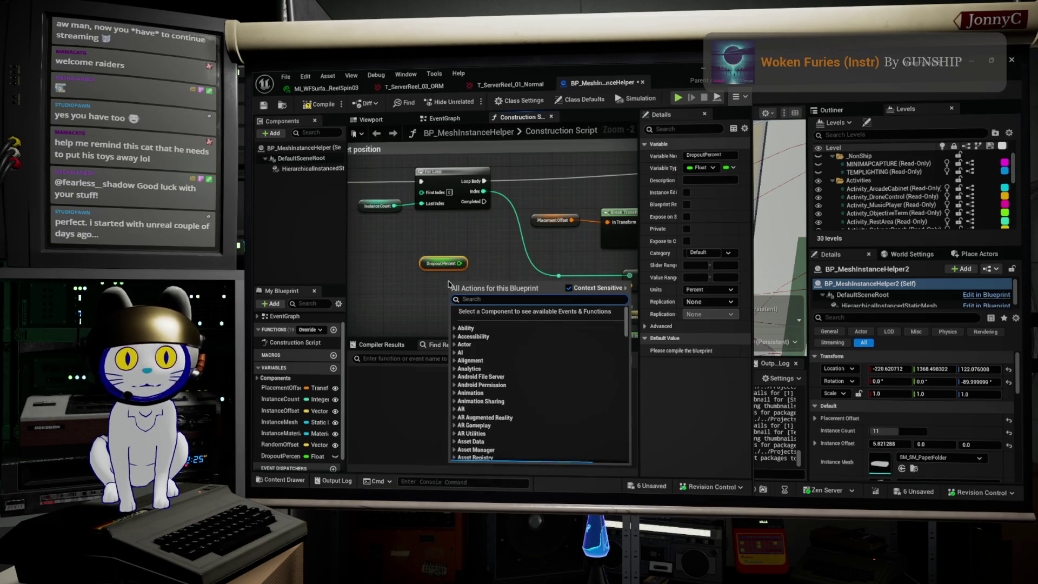
pyautogui.write('madom')
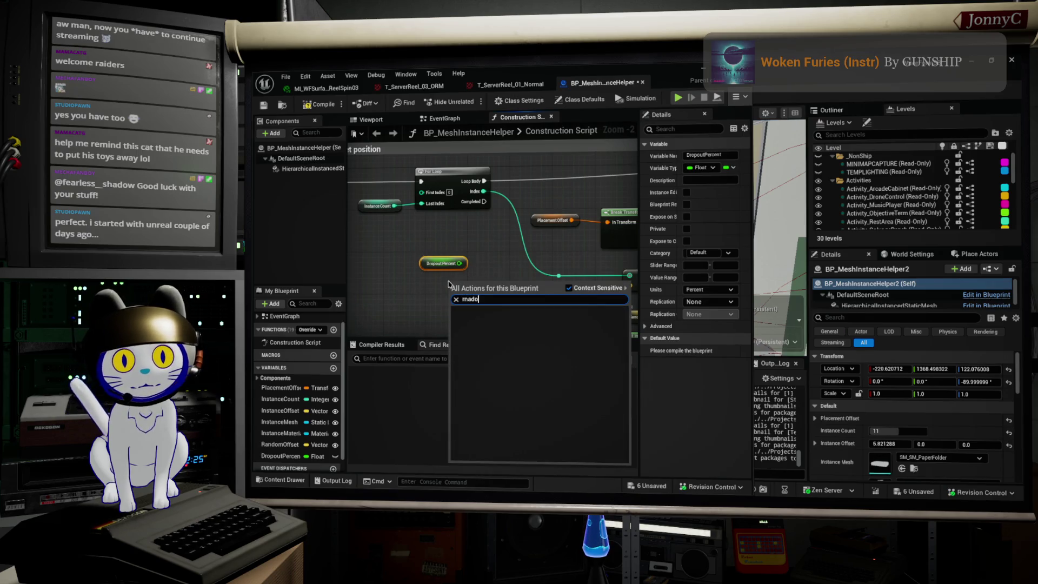
pyautogui.press('BackSpace')
pyautogui.press('BackSpace')
pyautogui.press('BackSpace')
pyautogui.write('andom')
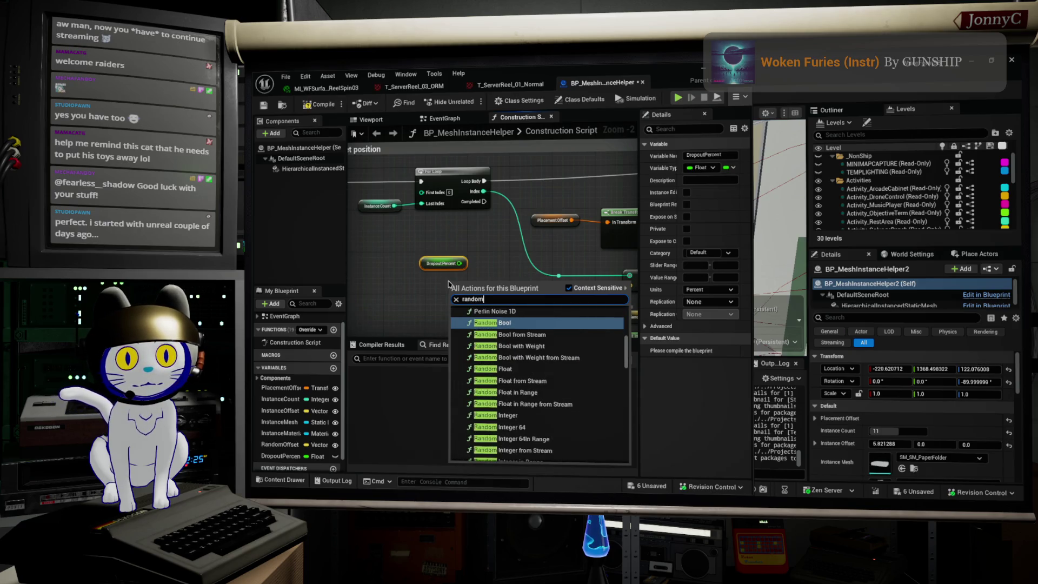
pyautogui.click(510, 392)
pyautogui.scroll(2, 489, 312)
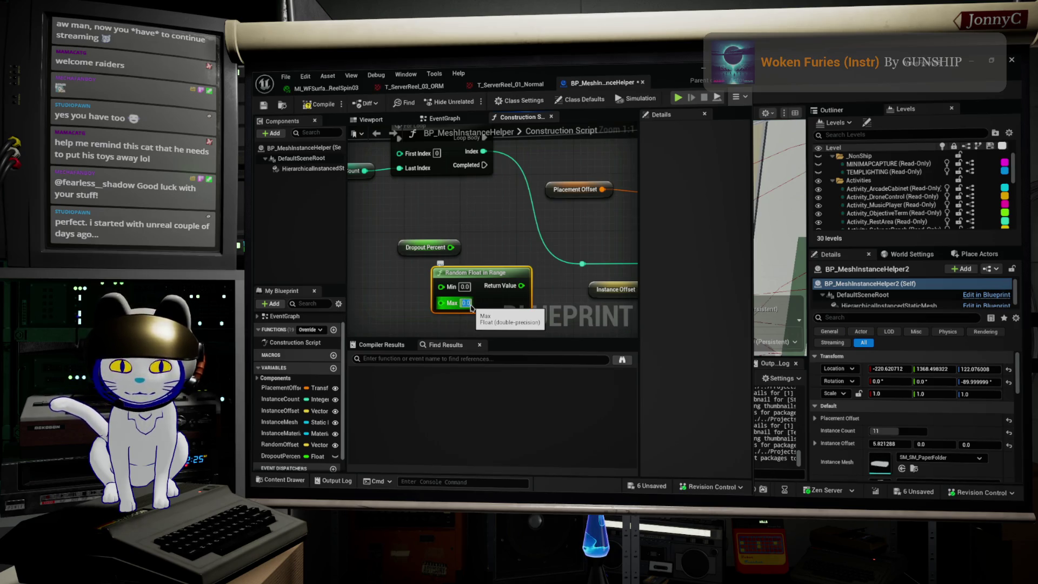
pyautogui.write('1.0')
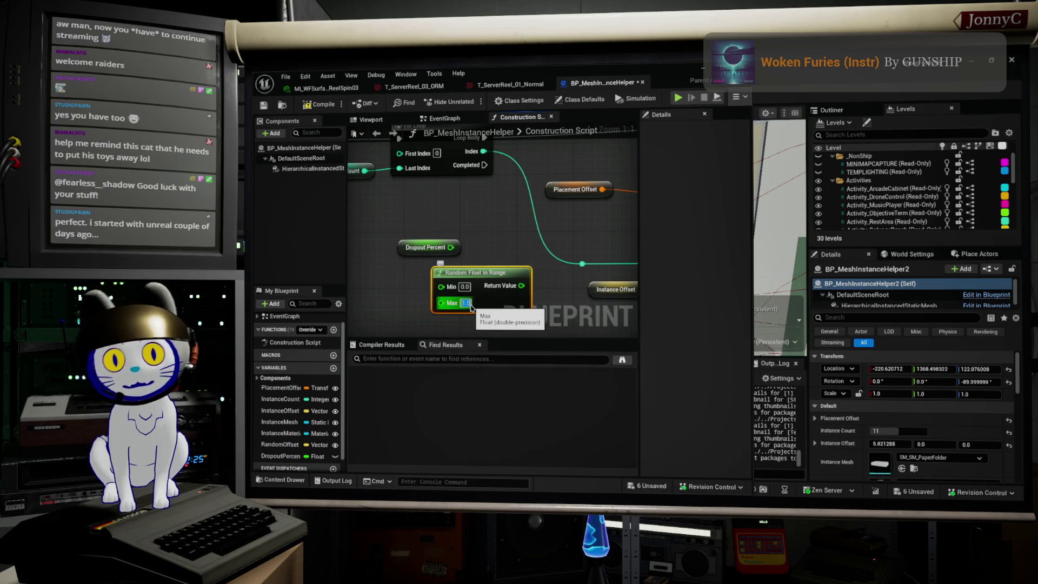
pyautogui.press('Return')
# - Arrange the Random Float in Range node just above the Dropout Percent getter
pyautogui.moveTo(495, 274)
pyautogui.mouseDown()
pyautogui.moveTo(453, 272)
pyautogui.moveTo(508, 248)
pyautogui.mouseUp()
pyautogui.moveTo(433, 273); pyautogui.dragTo(426, 202)
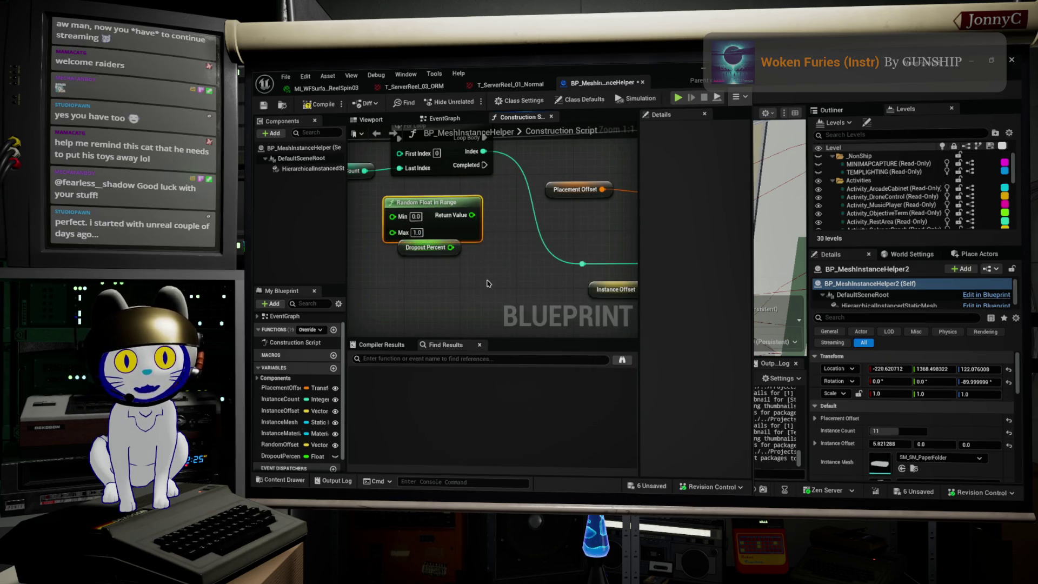
pyautogui.moveTo(427, 247); pyautogui.dragTo(427, 268)
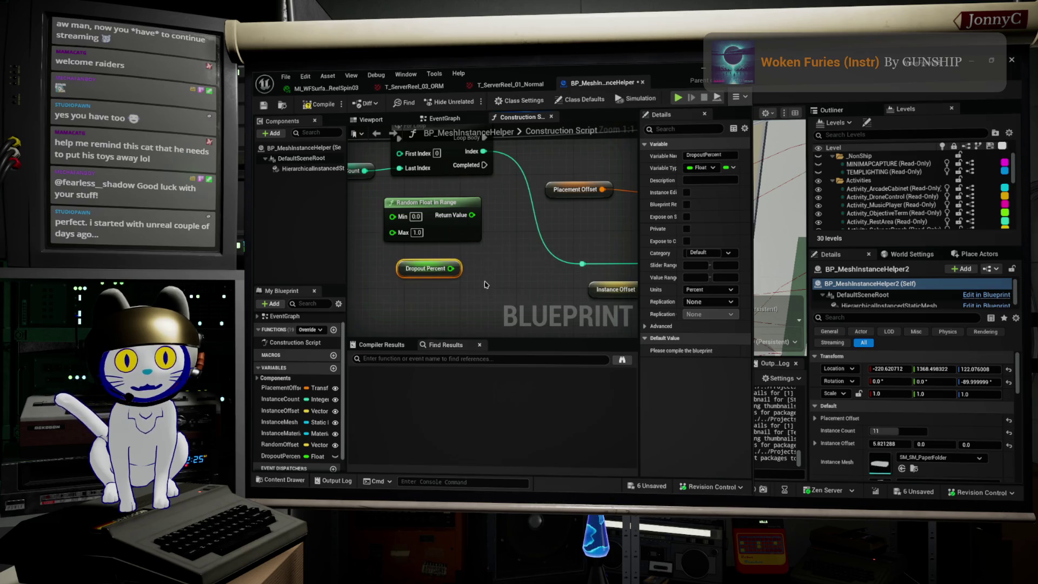
pyautogui.keyDown('ctrl'); pyautogui.click(450, 229); pyautogui.keyUp('ctrl')
pyautogui.moveTo(449, 229)
pyautogui.mouseDown()
pyautogui.moveTo(435, 258)
pyautogui.moveTo(479, 242)
pyautogui.mouseUp()
# - Add a Less Equal node and wire Dropout Percent into its second input
pyautogui.write('<=')
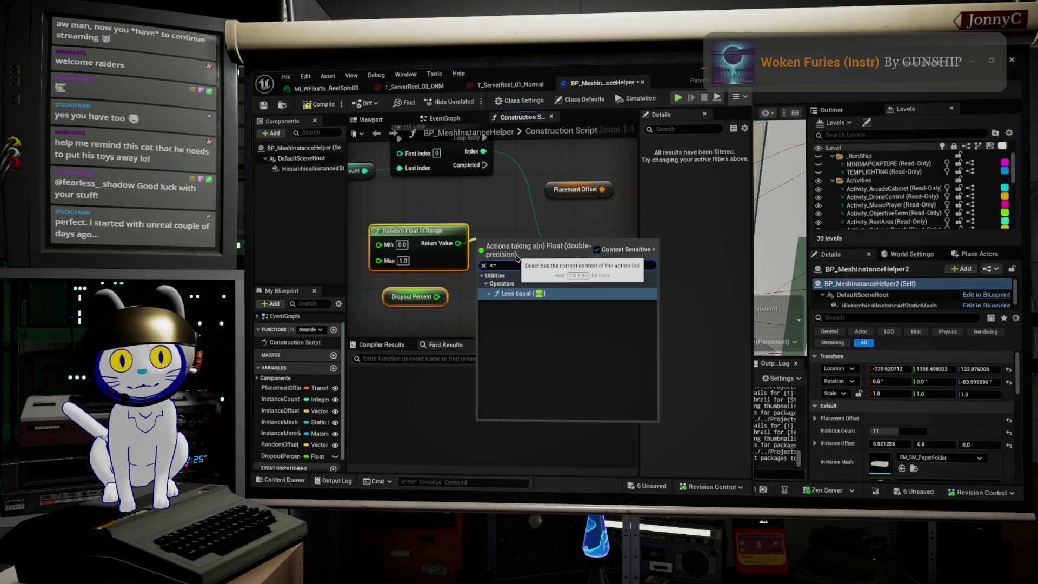
pyautogui.press('Return')
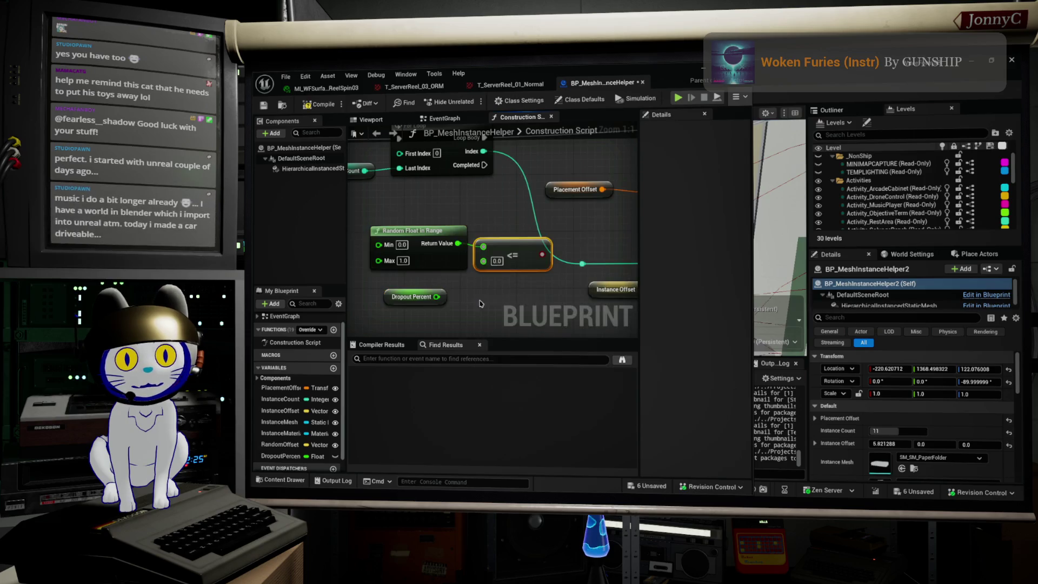
pyautogui.moveTo(436, 296)
pyautogui.mouseDown()
pyautogui.moveTo(503, 302)
pyautogui.moveTo(519, 284)
pyautogui.moveTo(483, 261)
pyautogui.moveTo(485, 283)
pyautogui.mouseUp()
pyautogui.moveTo(507, 280); pyautogui.dragTo(547, 151)
pyautogui.press('Escape')
# - Replace it with a Greater node fed by Random Float's value and Dropout Percent, then return to the level editor
pyautogui.moveTo(414, 277); pyautogui.dragTo(472, 265)
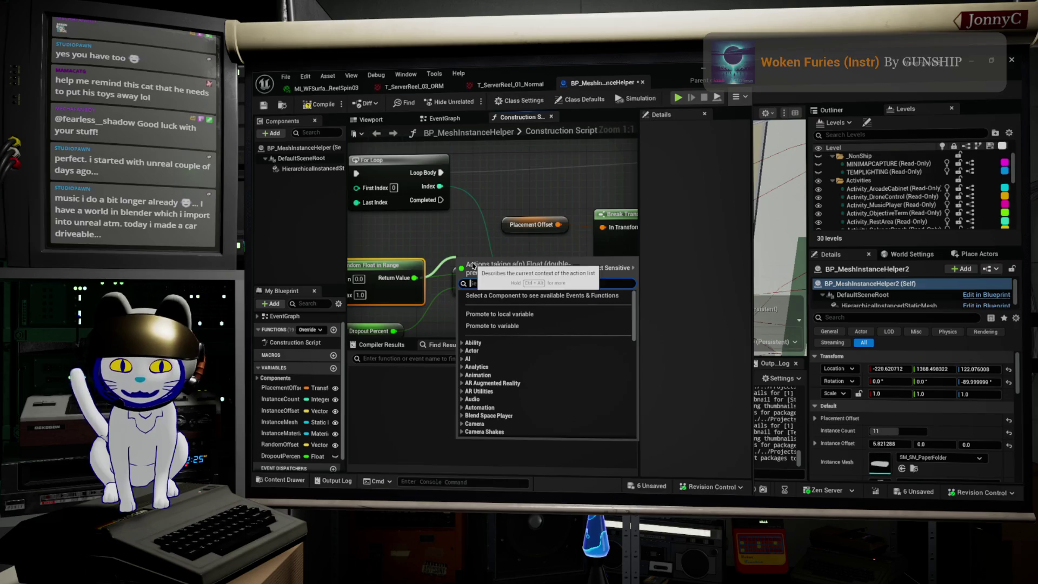
pyautogui.write('>')
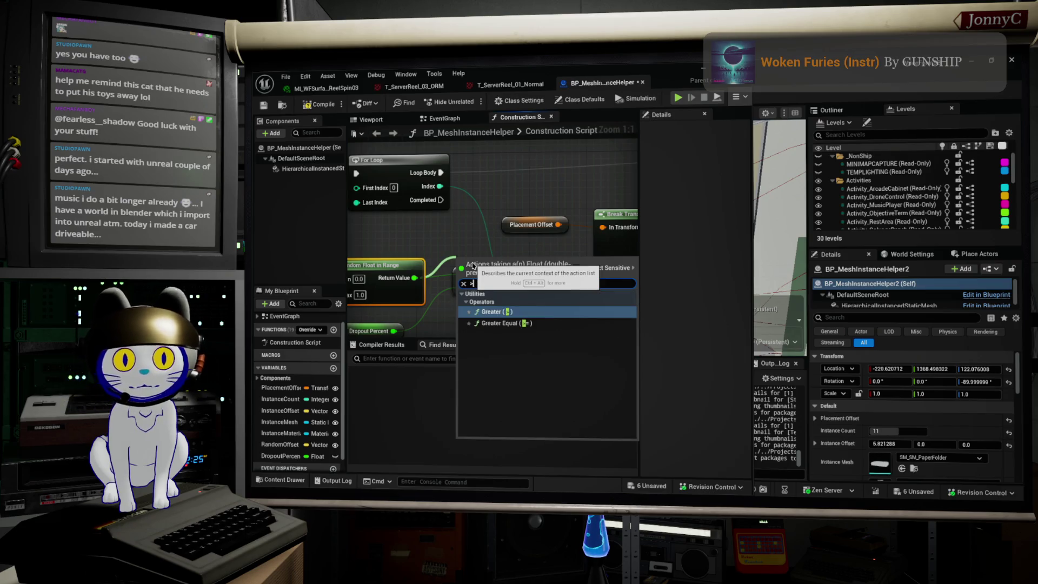
pyautogui.press('Return')
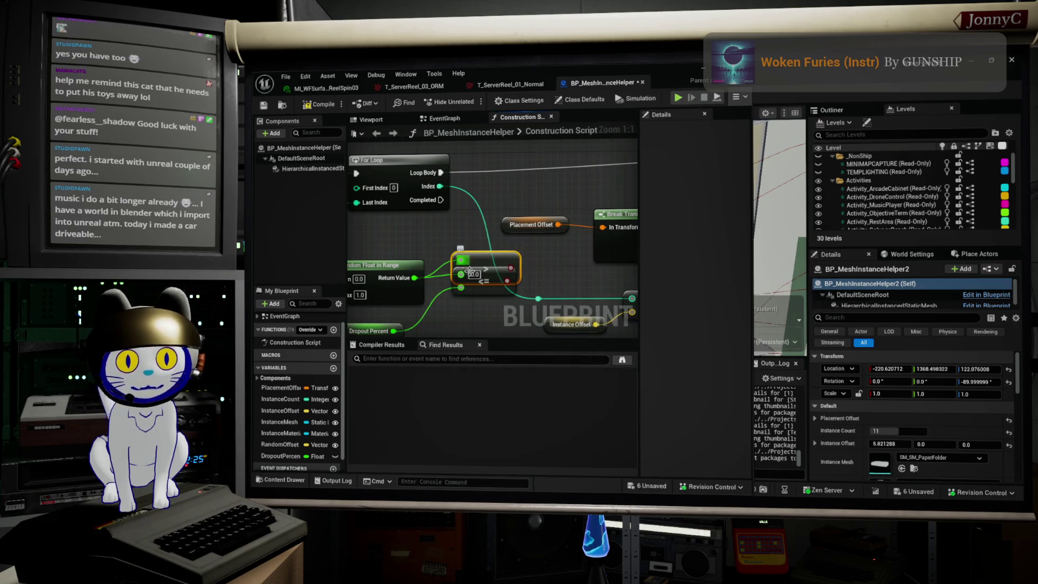
pyautogui.click(492, 292)
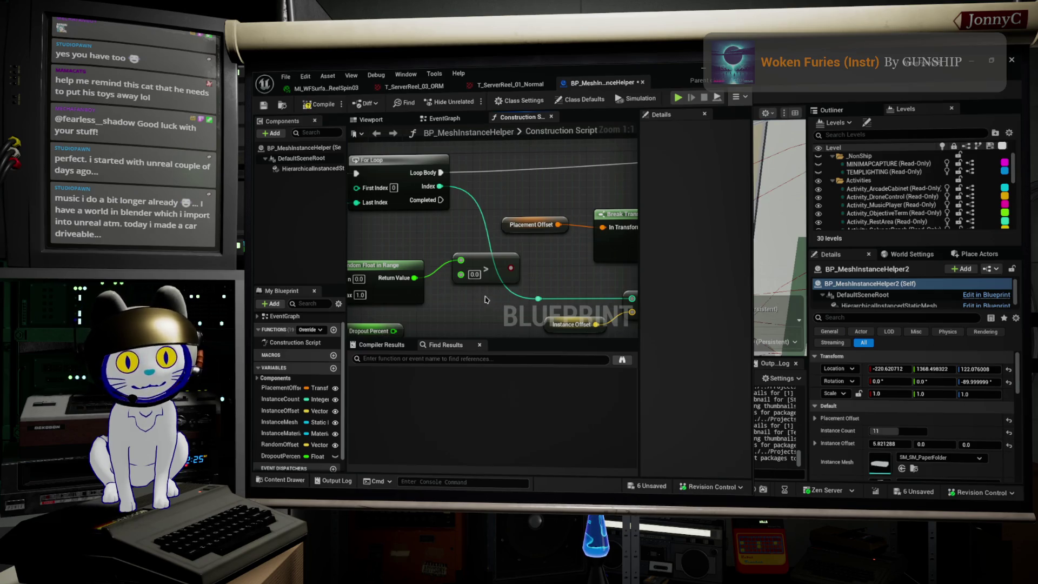
pyautogui.moveTo(488, 295); pyautogui.dragTo(520, 228)
pyautogui.moveTo(426, 265)
pyautogui.mouseDown()
pyautogui.moveTo(492, 207)
pyautogui.moveTo(516, 211)
pyautogui.mouseUp()
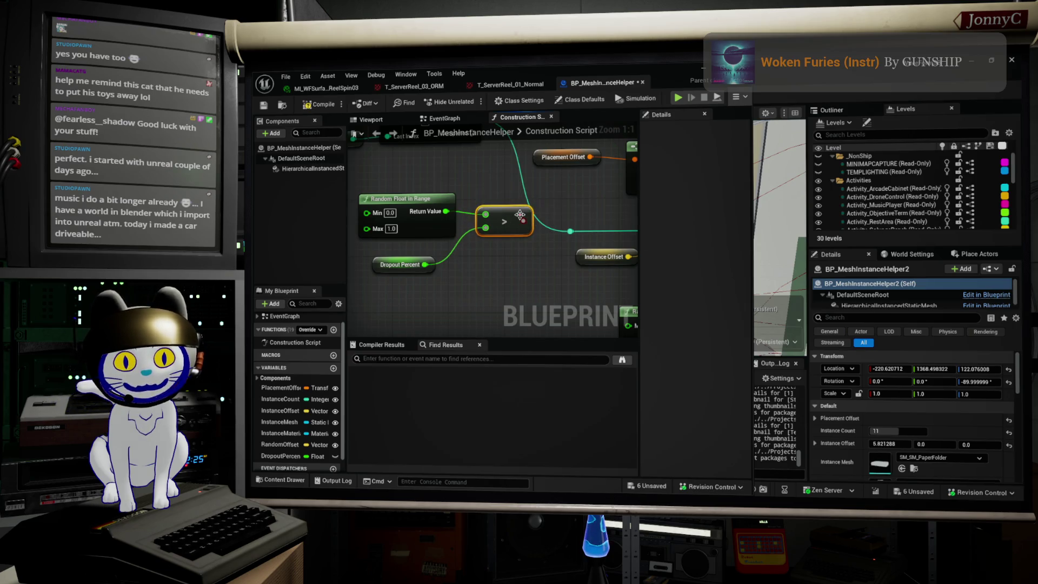
pyautogui.hotkey('alt', 'F4')
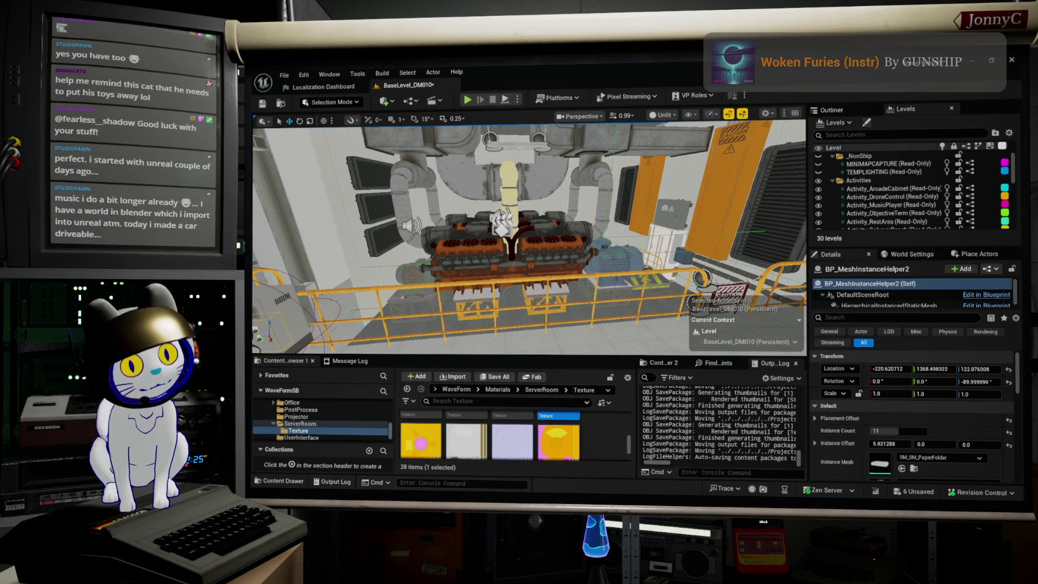
pyautogui.press('f')
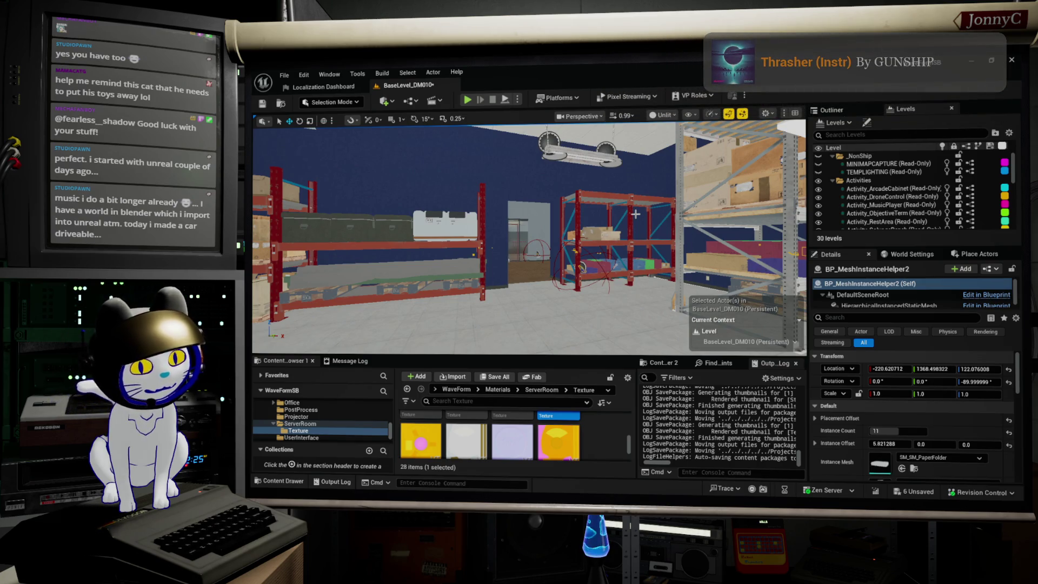
pyautogui.moveTo(635, 250)
pyautogui.mouseDown()
pyautogui.moveTo(541, 250)
pyautogui.moveTo(541, 206)
pyautogui.moveTo(508, 217)
pyautogui.moveTo(508, 240)
pyautogui.mouseUp()
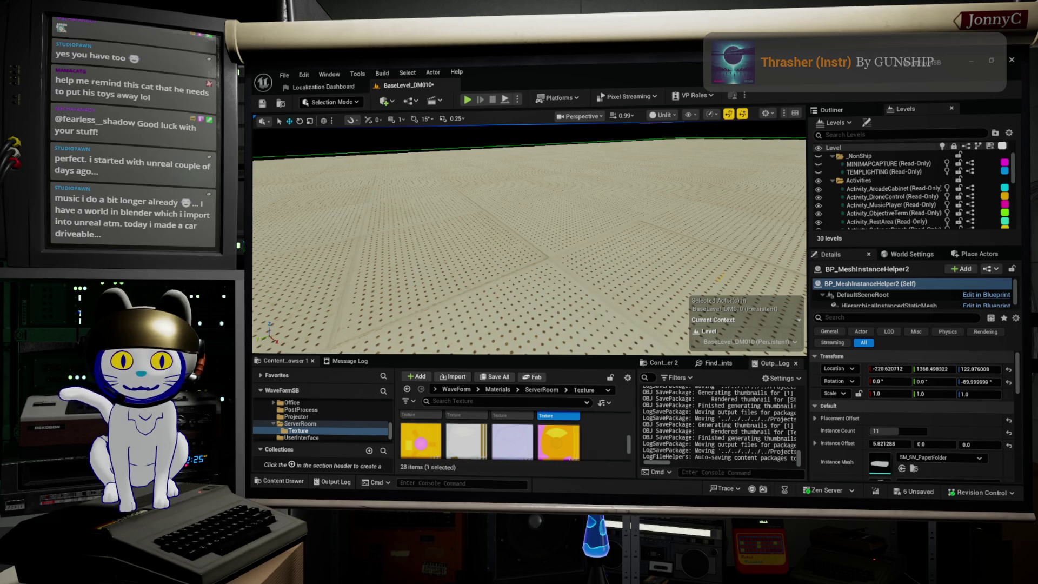
pyautogui.hotkey('alt', 'Tab')
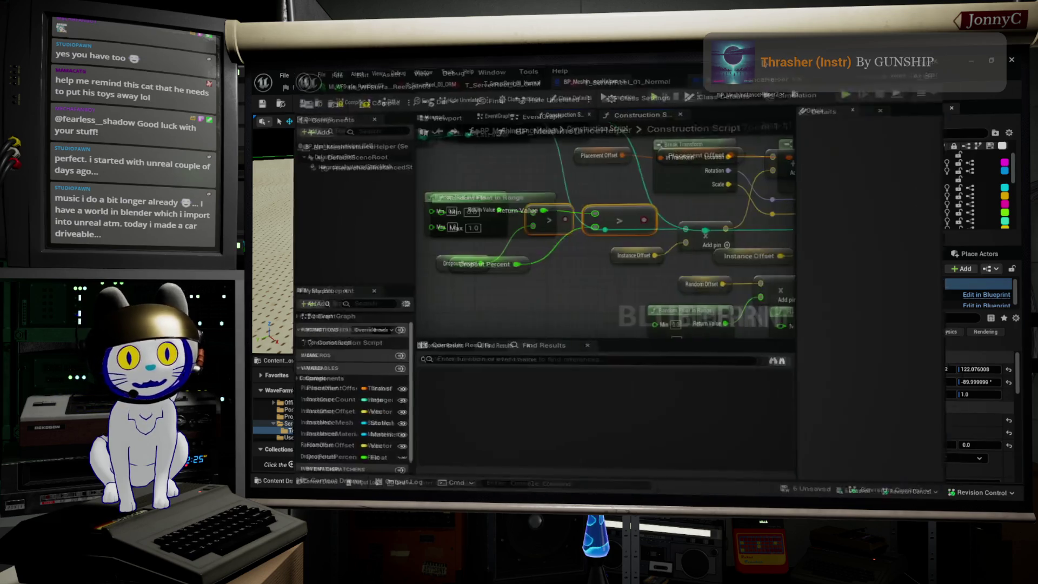
# - Link the greater-than result to the Branch Condition and move the three comparison nodes up and left
pyautogui.moveTo(624, 265)
pyautogui.mouseDown()
pyautogui.moveTo(684, 246)
pyautogui.moveTo(697, 201)
pyautogui.moveTo(691, 161)
pyautogui.mouseUp()
pyautogui.moveTo(621, 329); pyautogui.dragTo(562, 295)
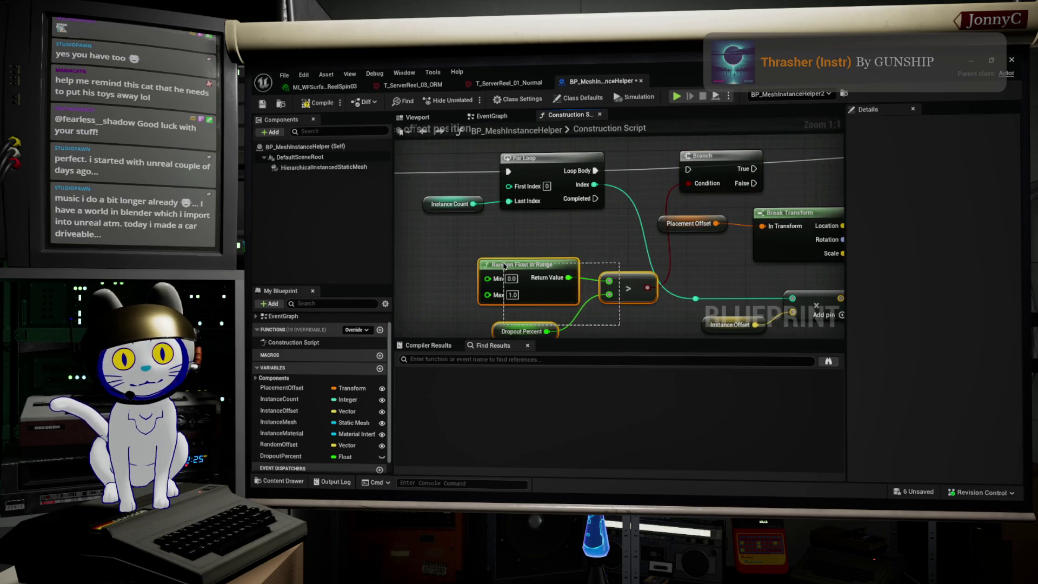
pyautogui.moveTo(647, 282)
pyautogui.mouseDown()
pyautogui.moveTo(597, 250)
pyautogui.moveTo(569, 254)
pyautogui.moveTo(567, 227)
pyautogui.moveTo(645, 225)
pyautogui.mouseUp()
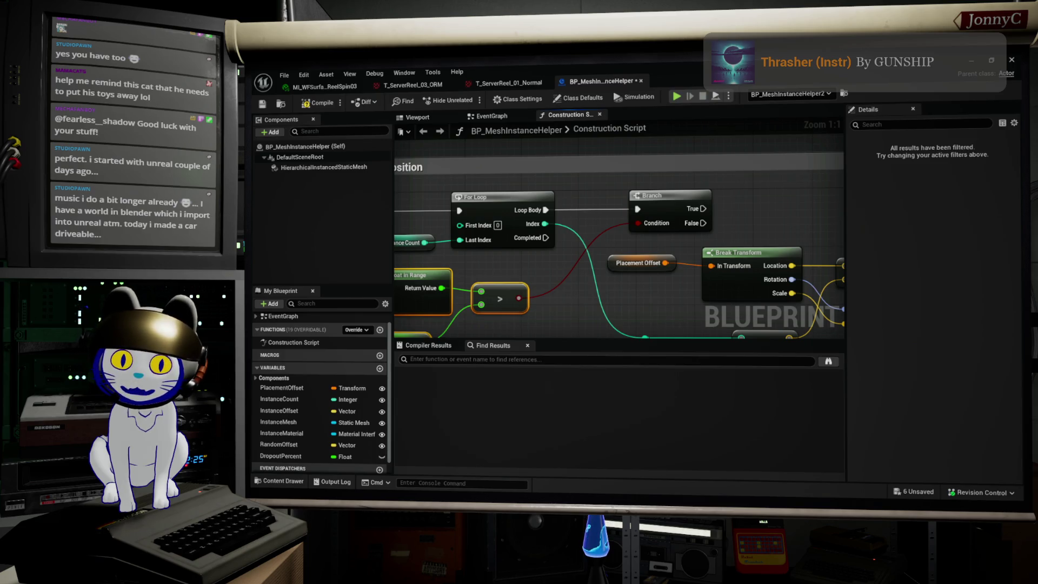
pyautogui.moveTo(610, 314); pyautogui.dragTo(760, 265)
# - Fine-tune the positions of Random Float in Range and Dropout Percent beside the greater-than node
pyautogui.click(540, 238)
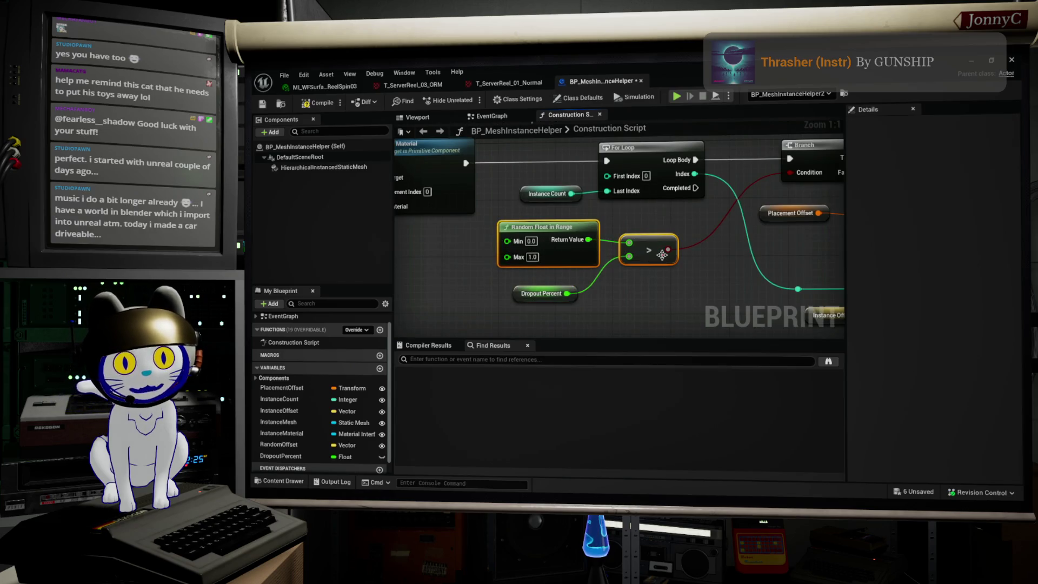
pyautogui.moveTo(540, 238); pyautogui.dragTo(540, 241)
pyautogui.moveTo(568, 295); pyautogui.dragTo(553, 294)
pyautogui.hotkey('ctrl', 'z')
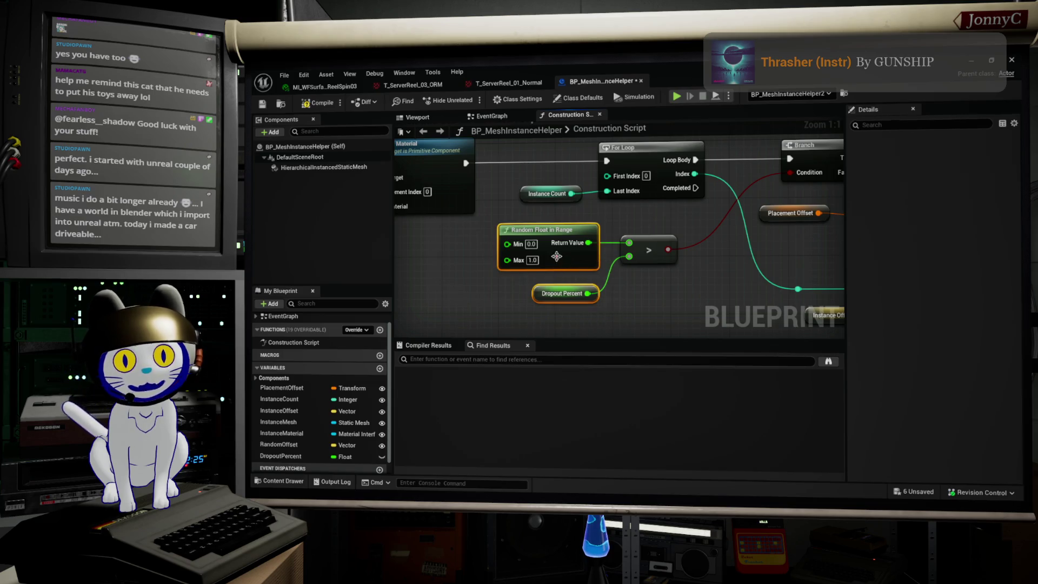
pyautogui.moveTo(537, 244); pyautogui.dragTo(522, 243)
pyautogui.click(649, 250)
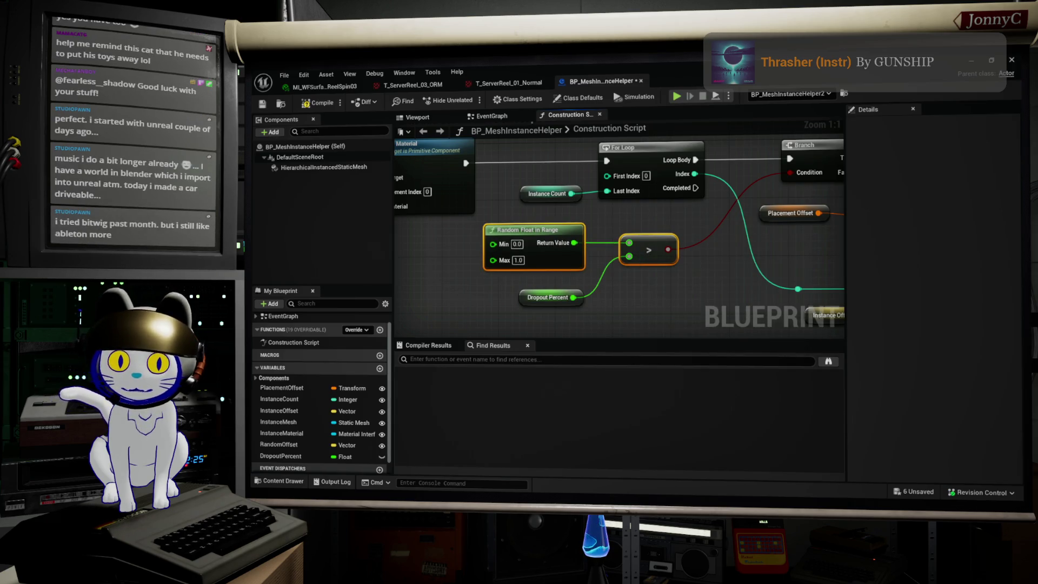
# - Minimize the file manager window and shift Dropout Percent up and right
pyautogui.hotkey('alt', 'Tab')
pyautogui.moveTo(781, 150); pyautogui.dragTo(874, 199)
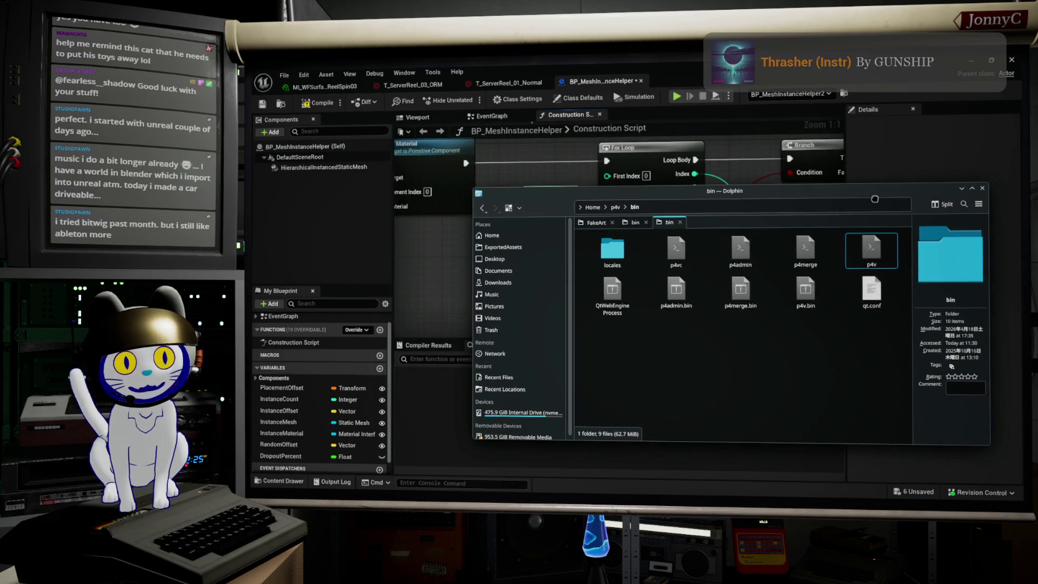
pyautogui.click(961, 188)
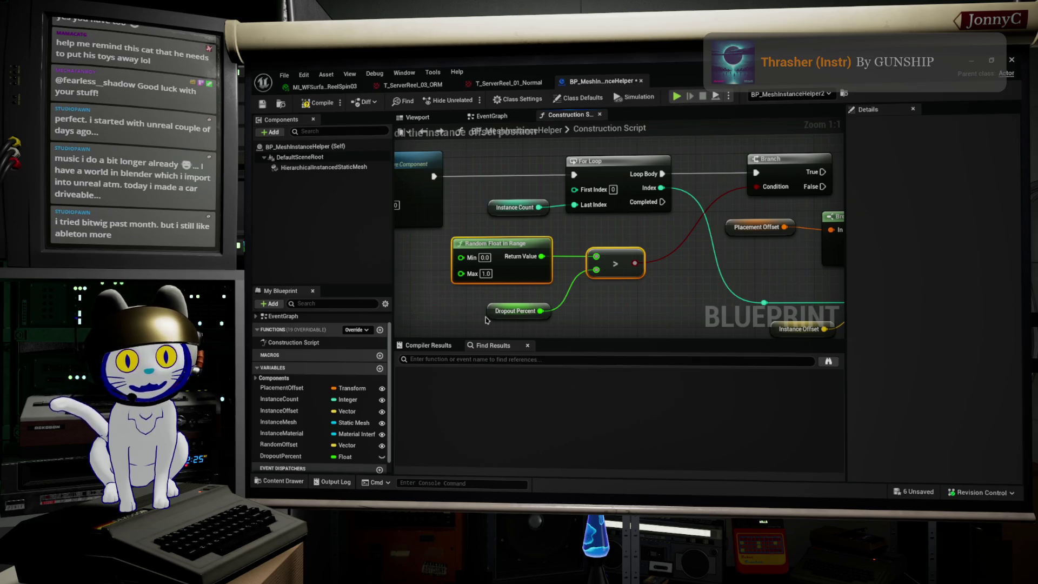
pyautogui.moveTo(493, 317); pyautogui.dragTo(501, 306)
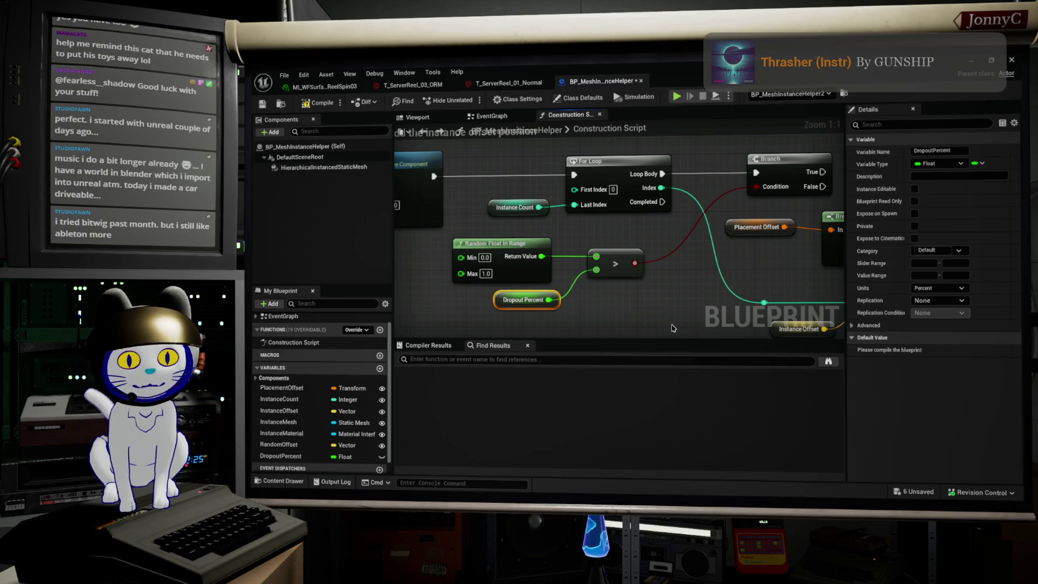
pyautogui.moveTo(712, 306); pyautogui.dragTo(709, 299)
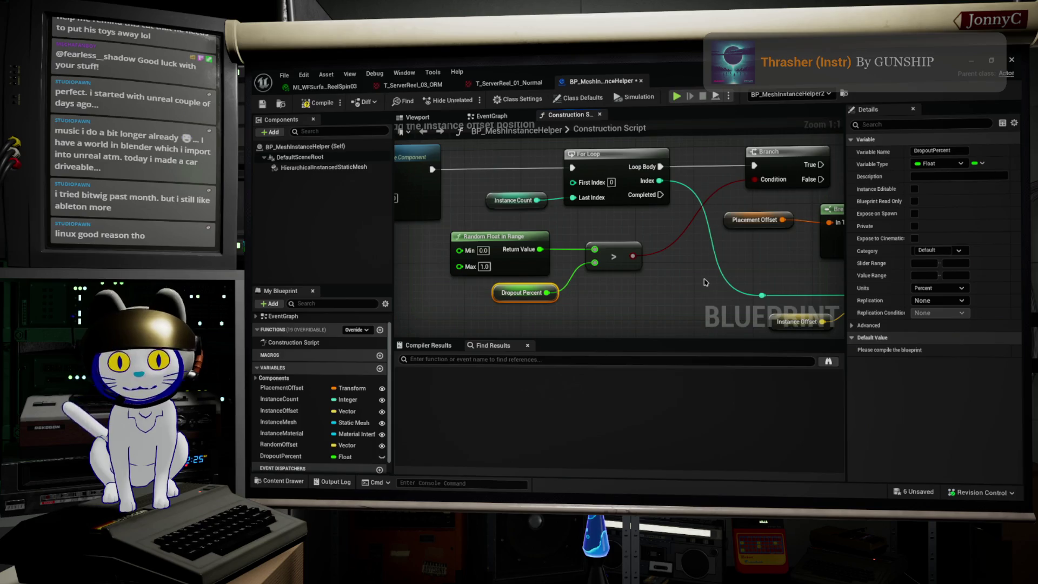
pyautogui.moveTo(751, 256); pyautogui.dragTo(746, 264)
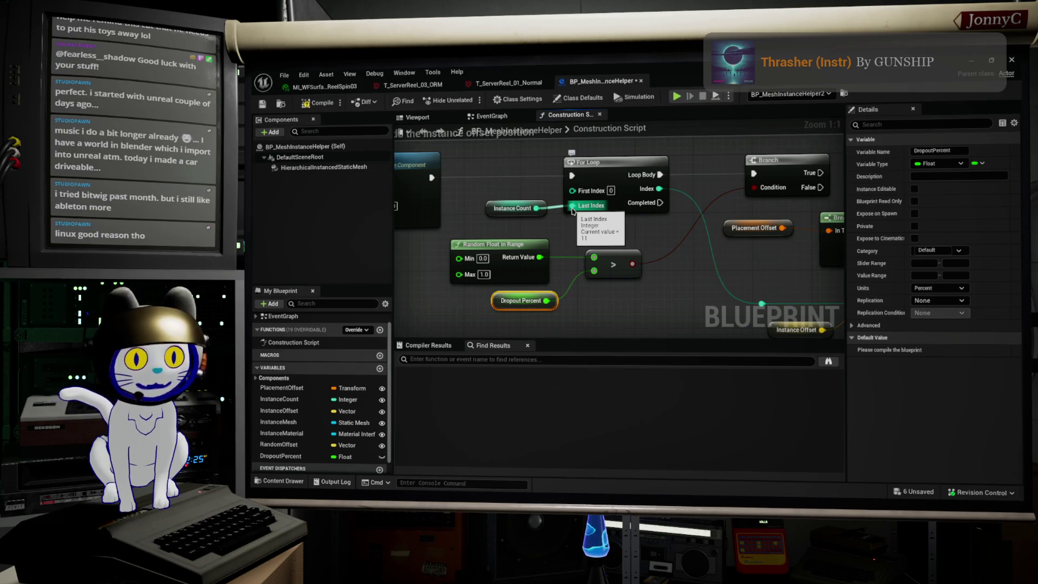
pyautogui.rightClick(572, 211)
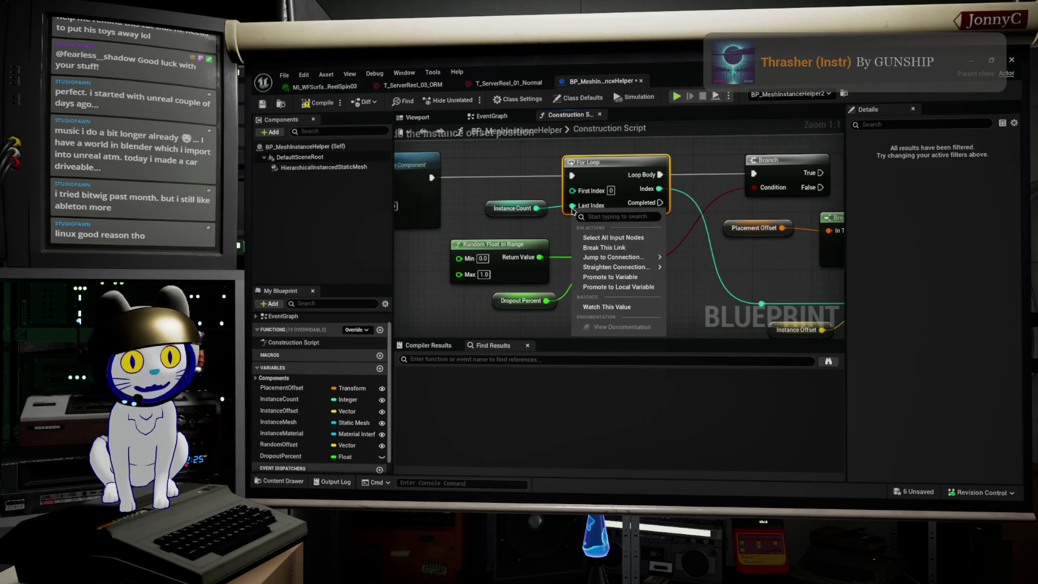
pyautogui.click(543, 231)
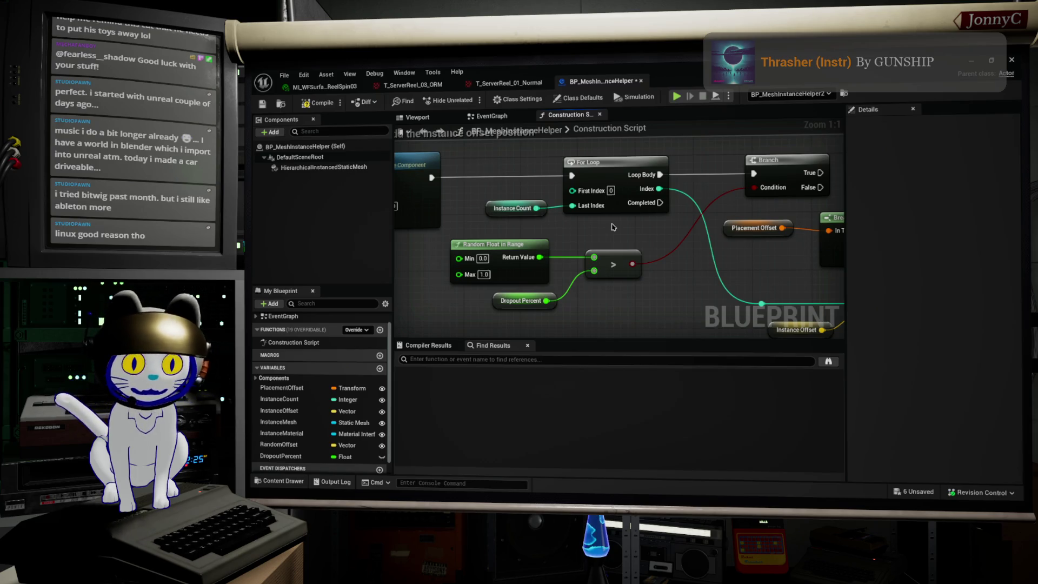
# - Connect the Branch True output to the Add Instance execution input
pyautogui.scroll(-2, 558, 215)
pyautogui.scroll(-1, 558, 215)
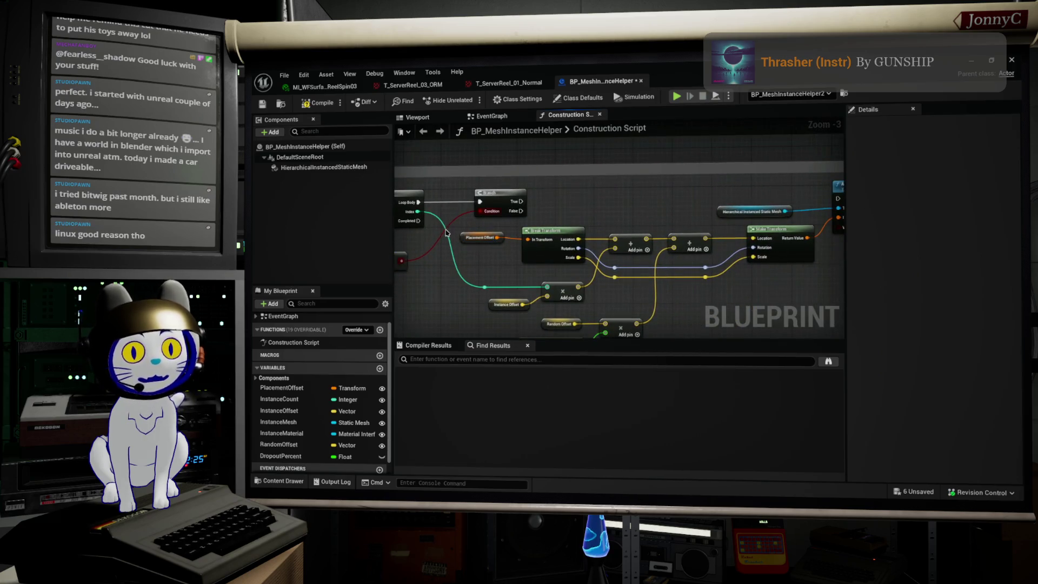
pyautogui.moveTo(468, 236); pyautogui.dragTo(753, 249)
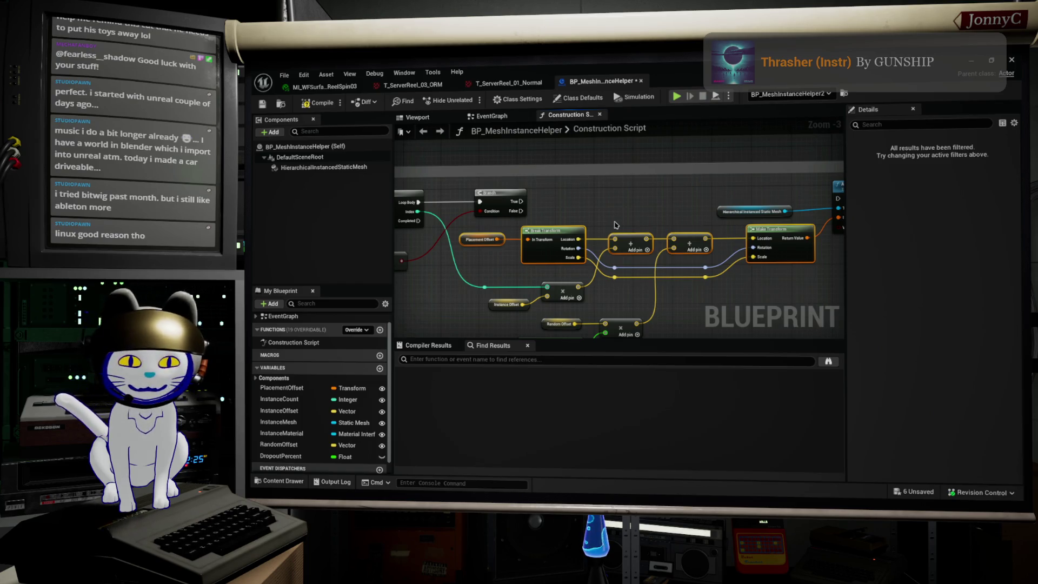
pyautogui.moveTo(589, 206); pyautogui.dragTo(554, 216)
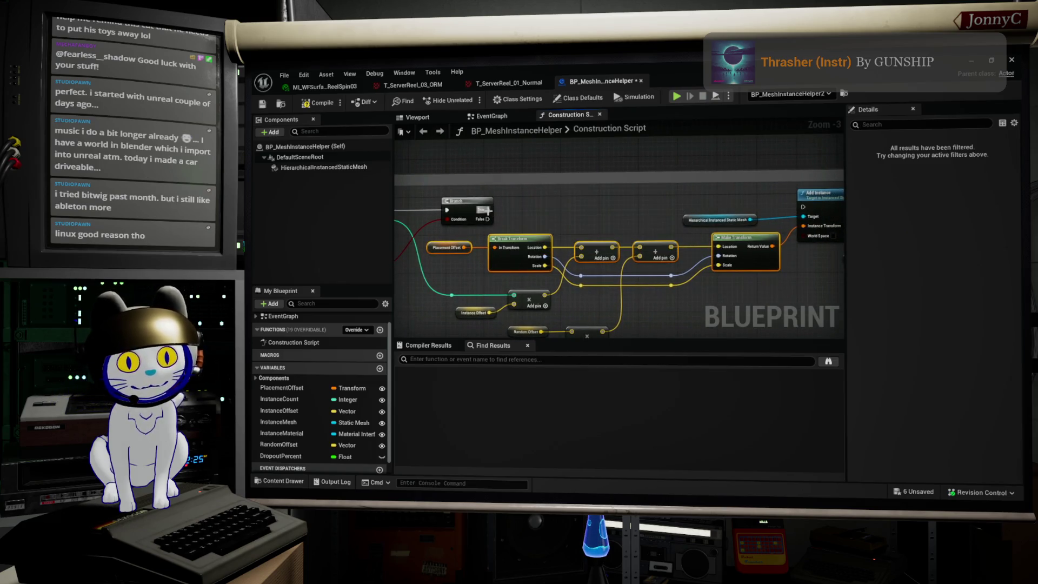
pyautogui.moveTo(484, 210)
pyautogui.mouseDown()
pyautogui.moveTo(806, 201)
pyautogui.moveTo(740, 202)
pyautogui.mouseUp()
# - Review the Break Transform, Add and Make Transform nodes, then save BP_MeshInstanceHelper
pyautogui.scroll(1, 741, 210)
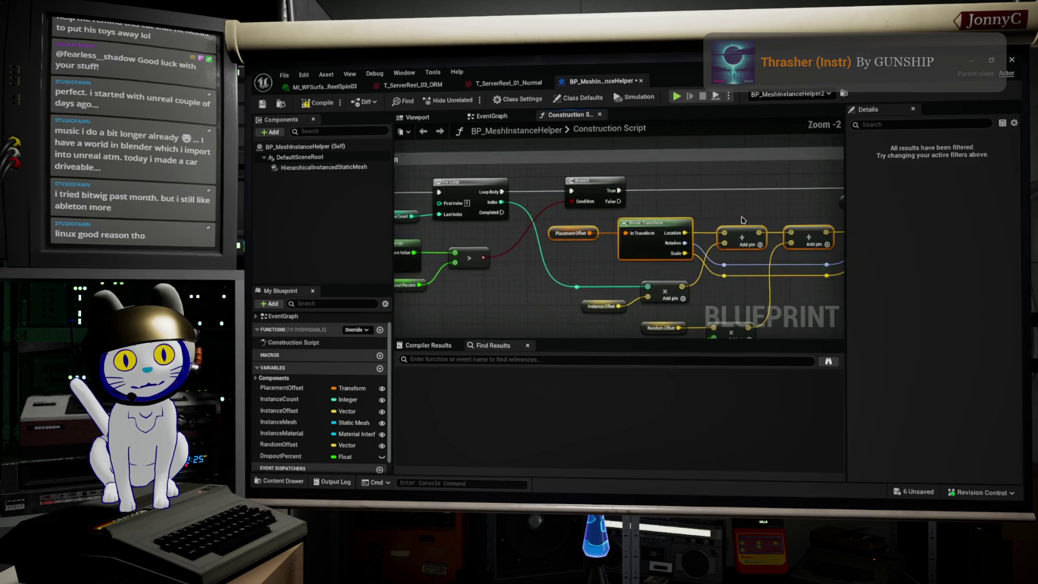
pyautogui.scroll(2, 742, 220)
pyautogui.moveTo(677, 275)
pyautogui.mouseDown()
pyautogui.moveTo(662, 287)
pyautogui.moveTo(655, 327)
pyautogui.mouseUp()
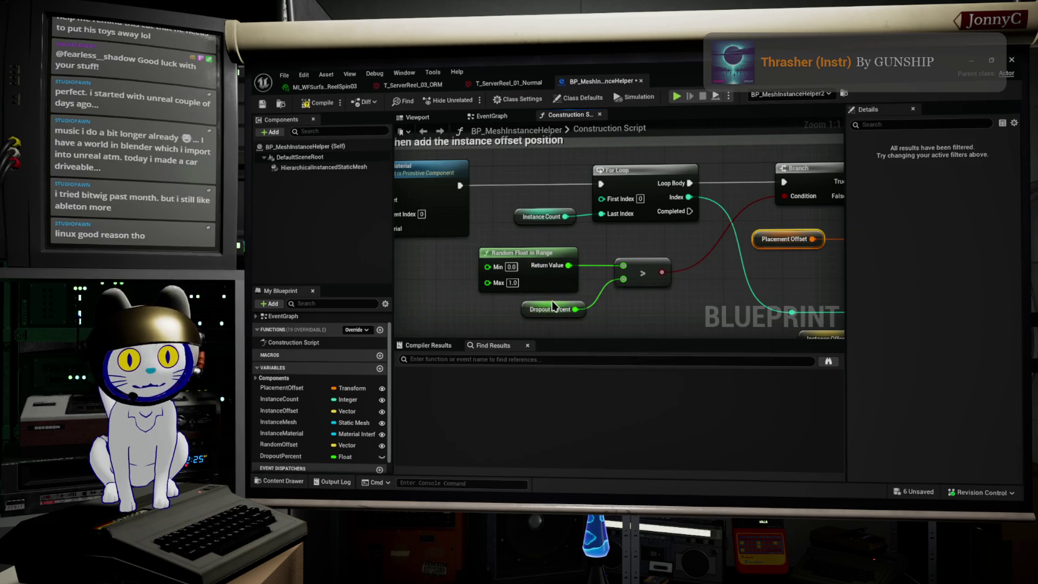
pyautogui.moveTo(557, 314); pyautogui.dragTo(603, 289)
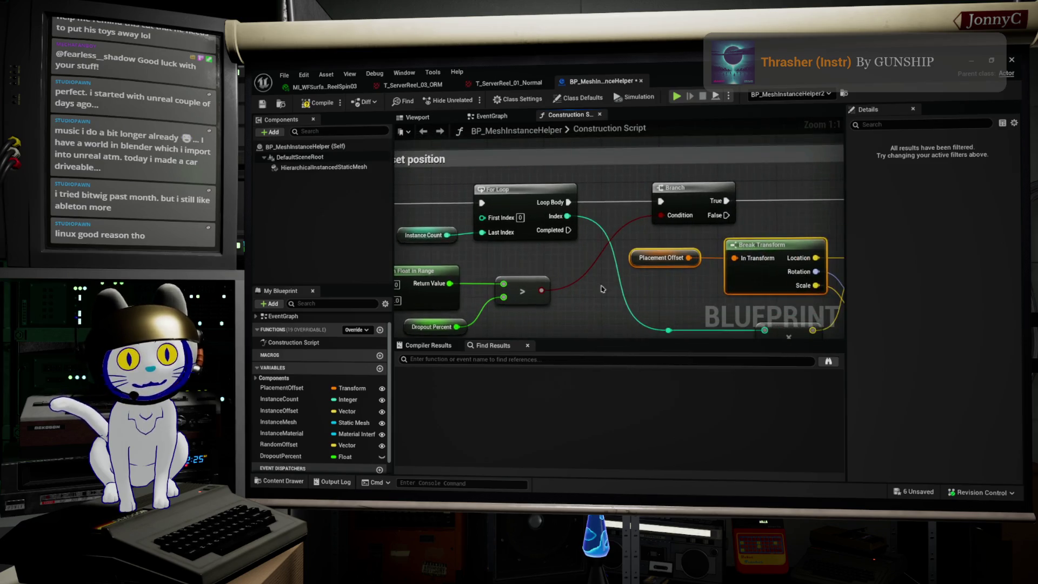
pyautogui.moveTo(751, 201)
pyautogui.mouseDown()
pyautogui.moveTo(490, 207)
pyautogui.moveTo(843, 111)
pyautogui.mouseUp()
pyautogui.moveTo(527, 229)
pyautogui.mouseDown()
pyautogui.moveTo(543, 213)
pyautogui.moveTo(519, 220)
pyautogui.moveTo(557, 261)
pyautogui.moveTo(636, 310)
pyautogui.mouseUp()
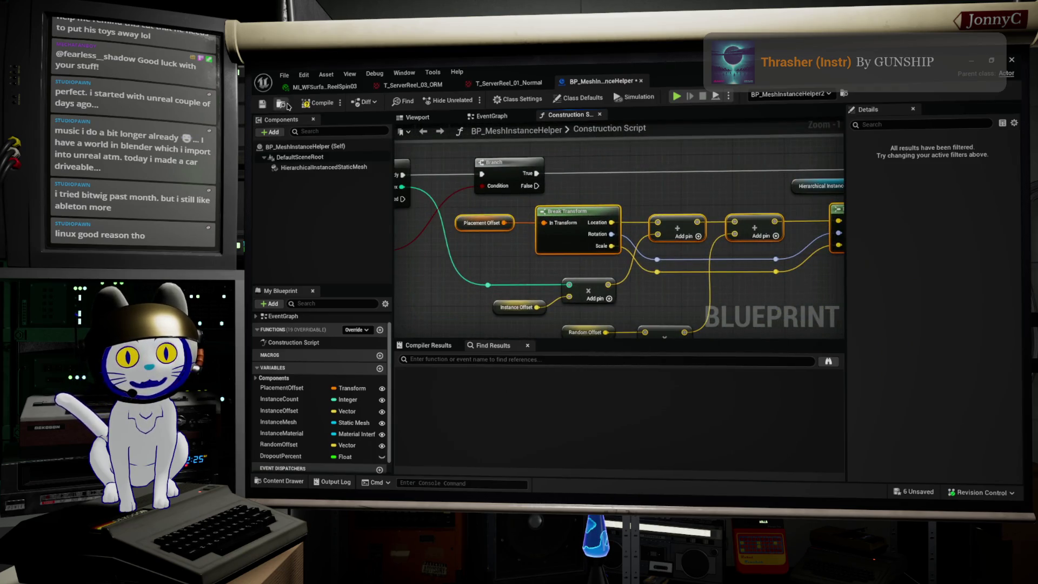
pyautogui.click(271, 106)
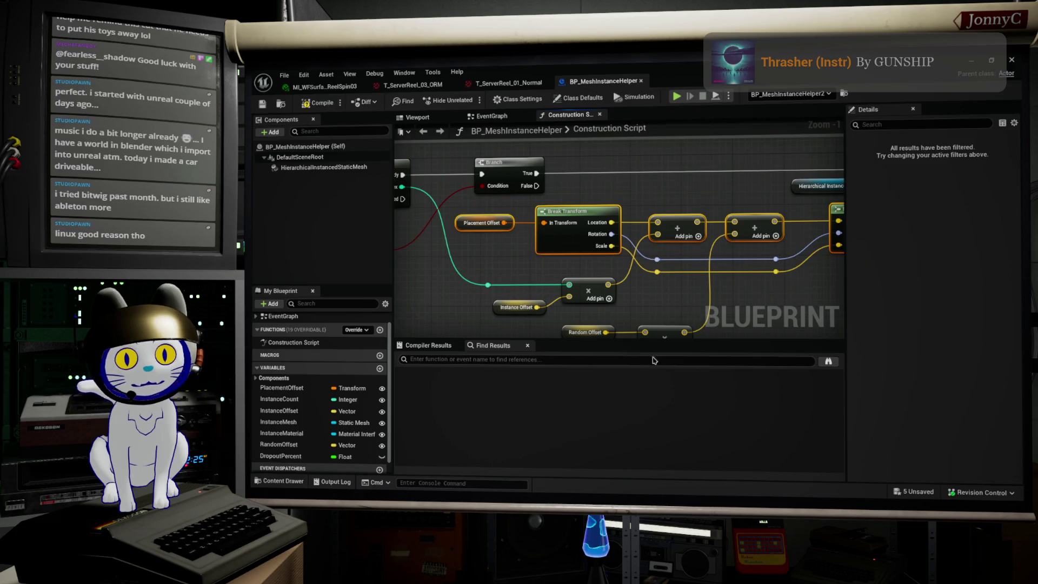
pyautogui.hotkey('alt', 'Tab')
pyautogui.press('f')
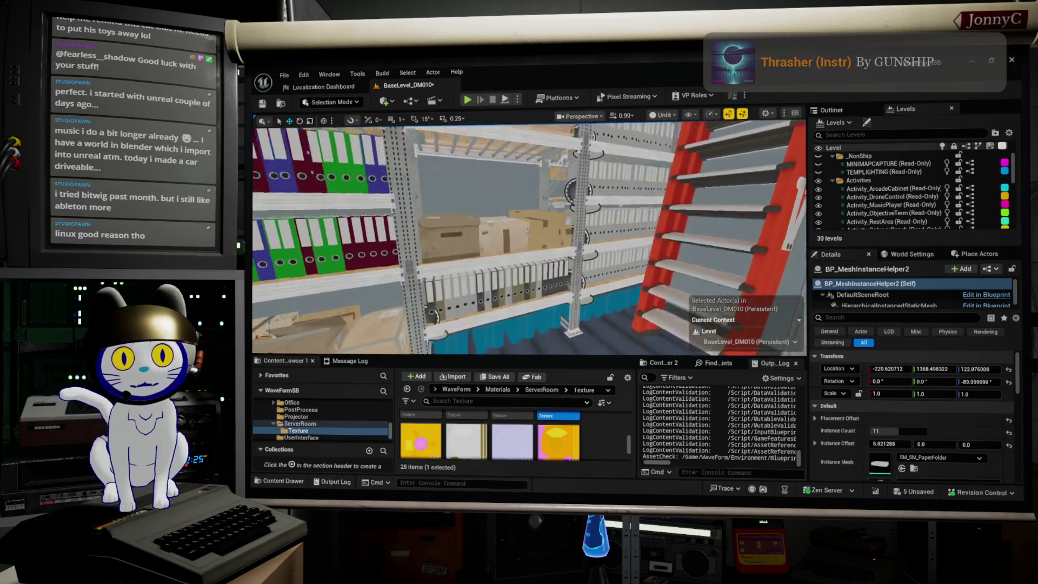
pyautogui.click(575, 264)
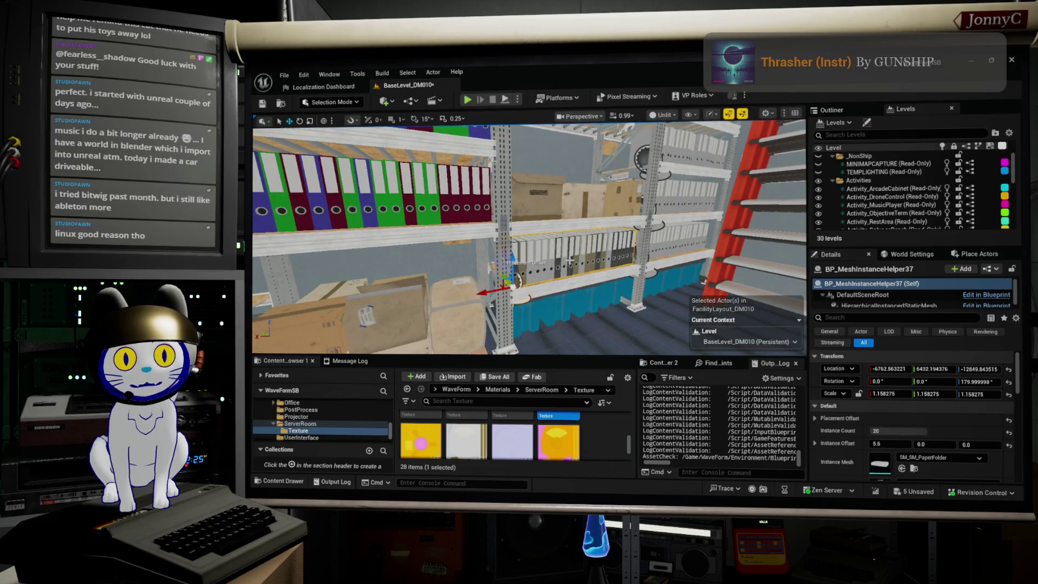
pyautogui.scroll(-4, 906, 414)
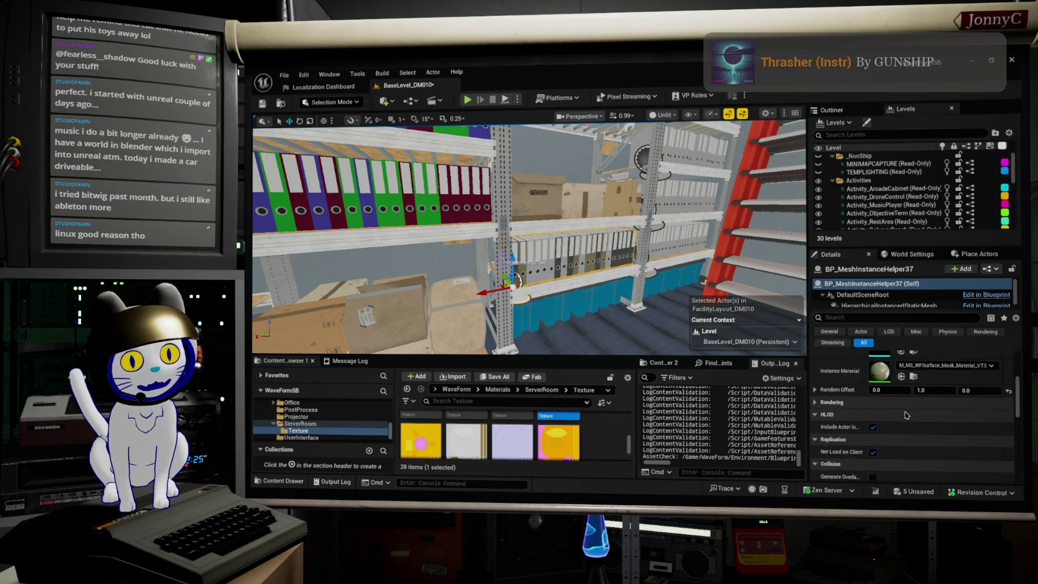
pyautogui.scroll(2, 864, 419)
pyautogui.scroll(1, 830, 425)
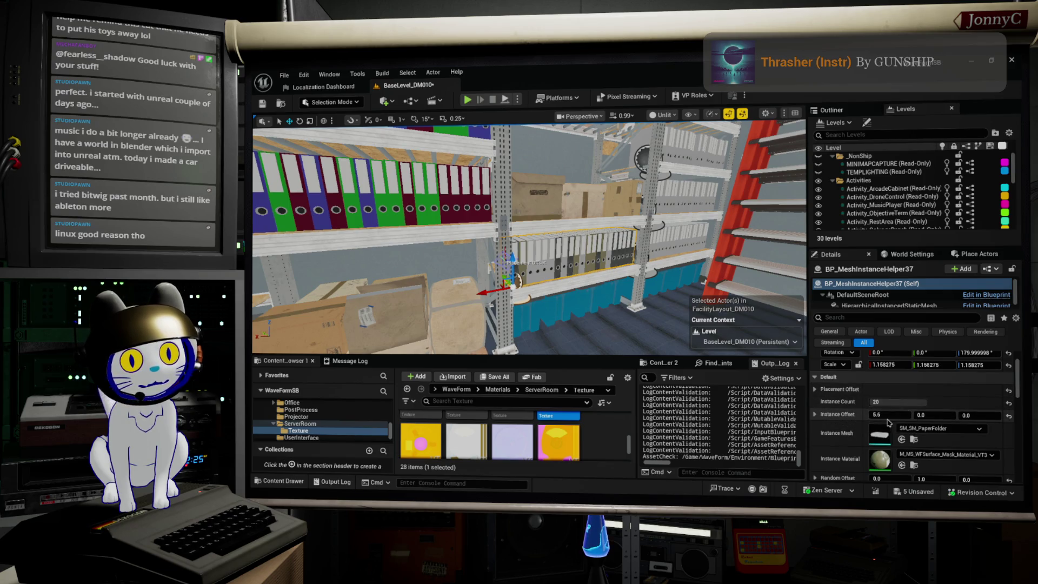
pyautogui.scroll(-2, 886, 426)
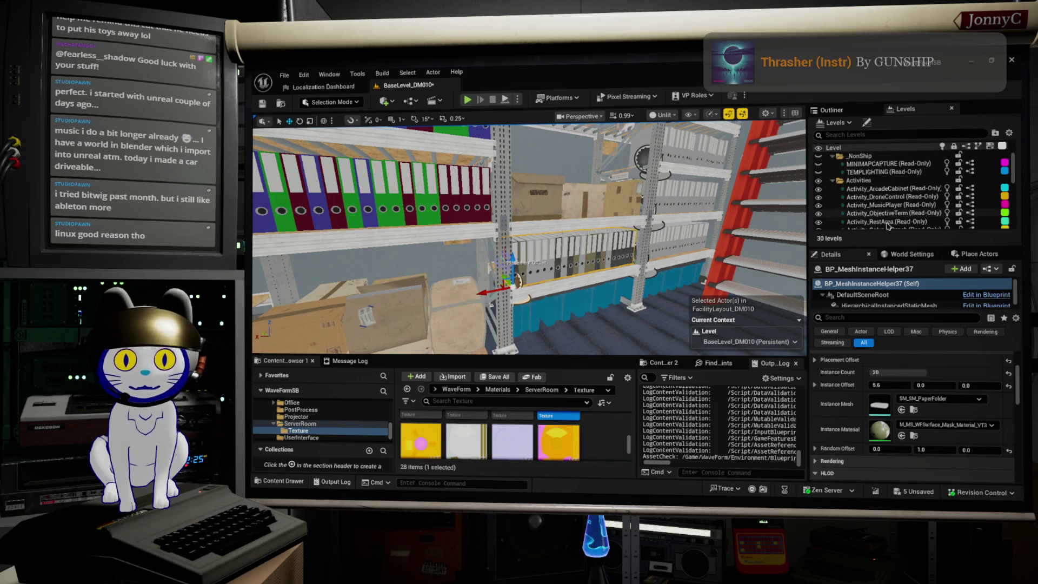
pyautogui.hotkey('ctrl', 'e')
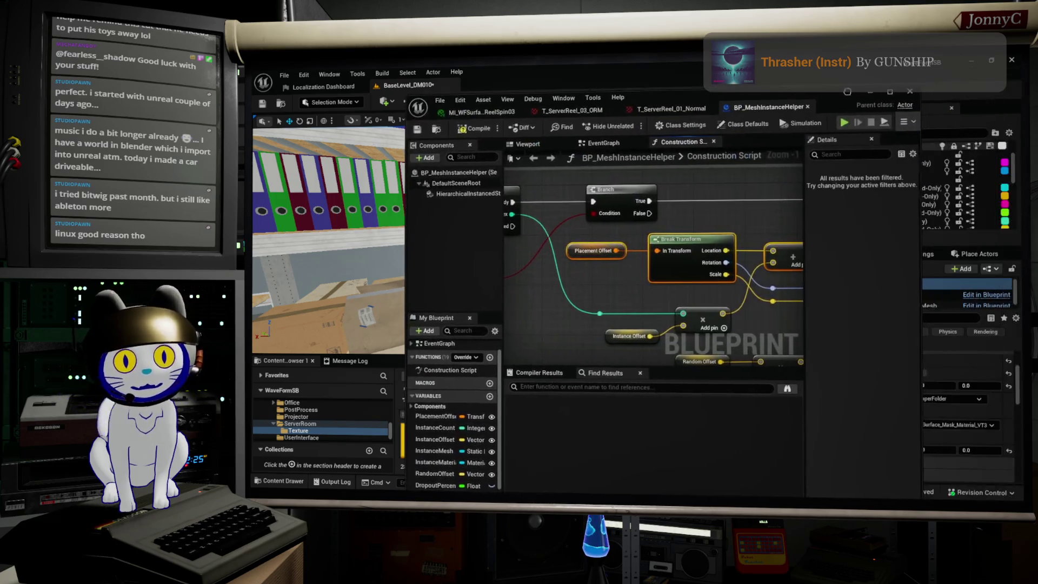
# - Put PlacementOffset in a new InstanceHelper category
pyautogui.scroll(-1, 479, 444)
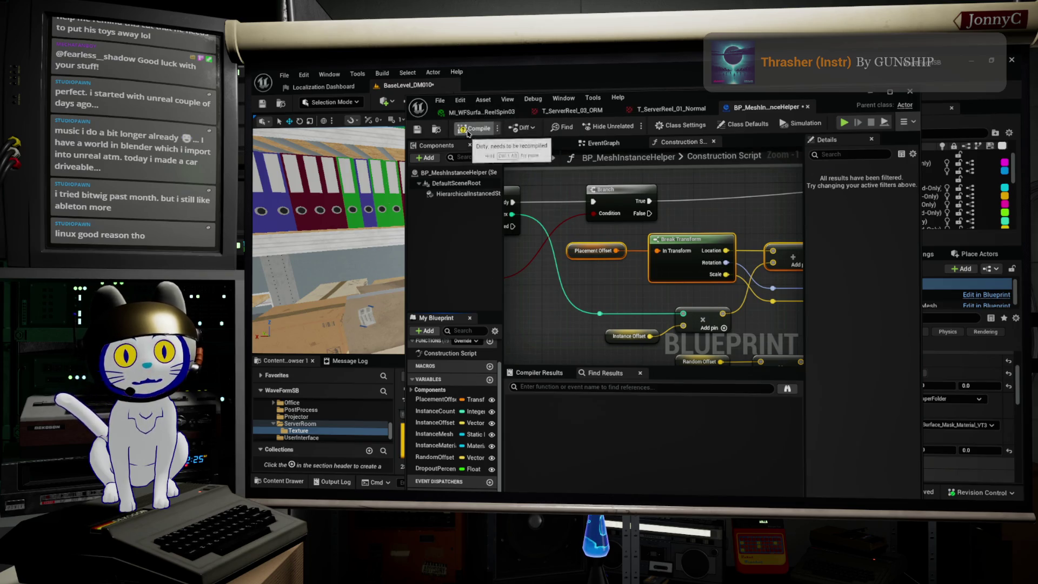
pyautogui.click(425, 400)
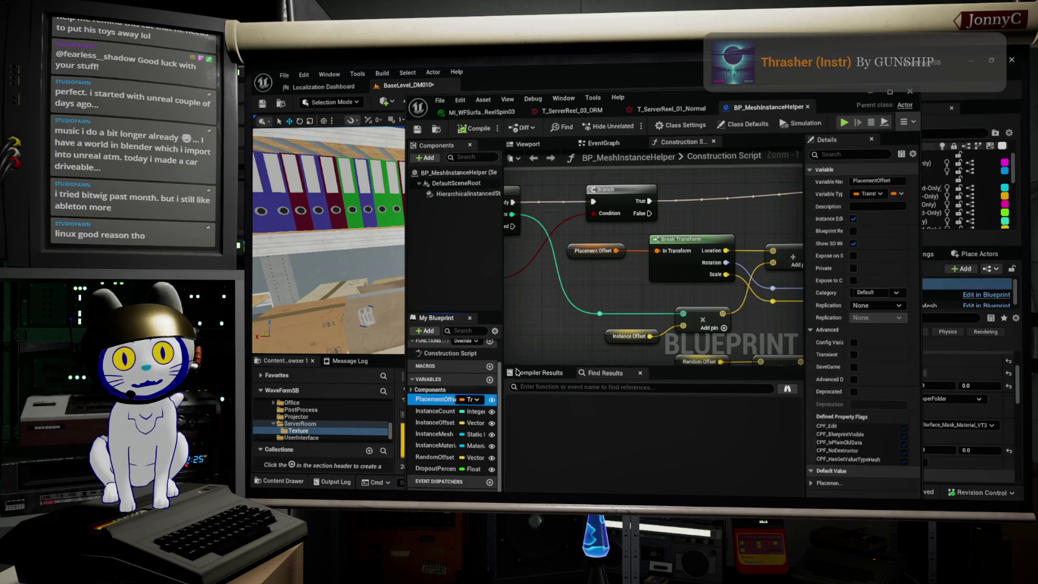
pyautogui.click(871, 294)
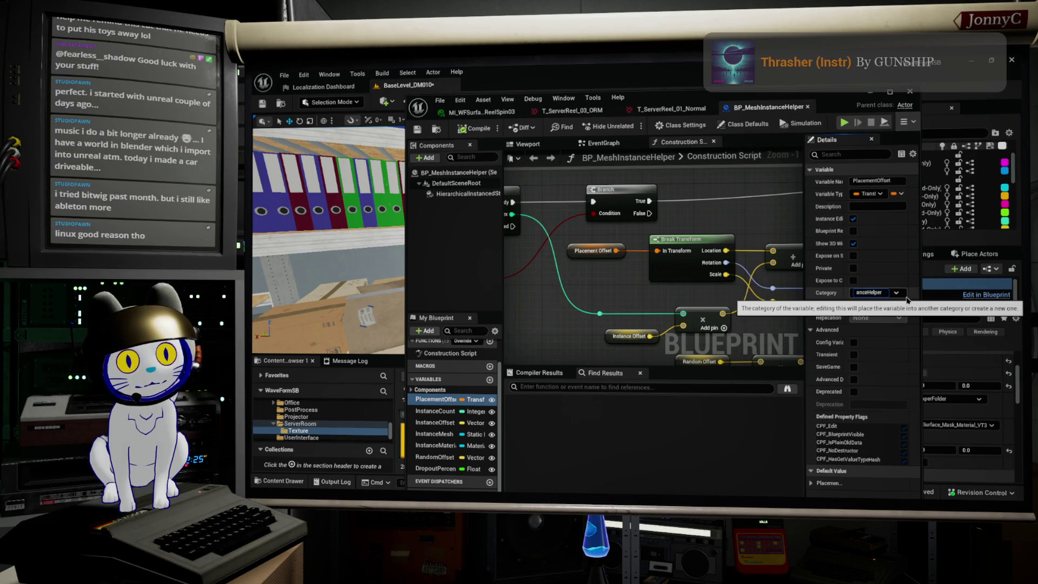
pyautogui.press('Return')
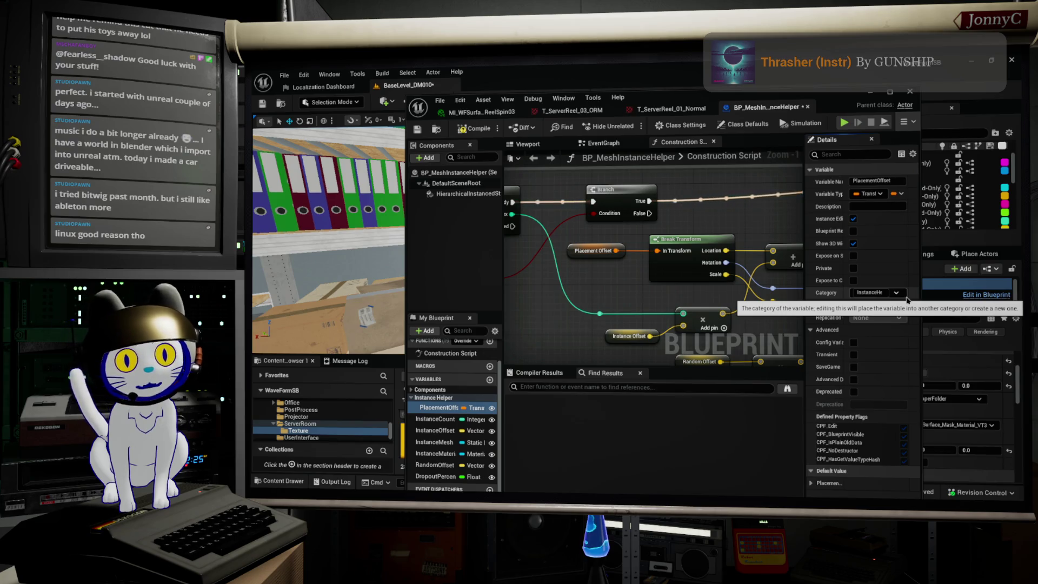
pyautogui.click(886, 292)
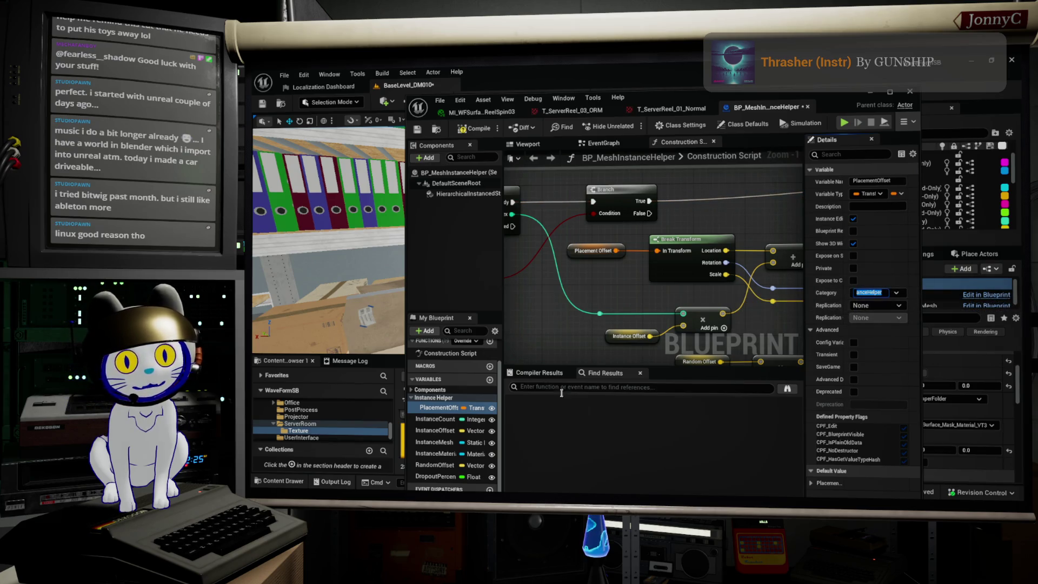
# - Move InstanceOffset into the InstanceHelper category
pyautogui.click(431, 419)
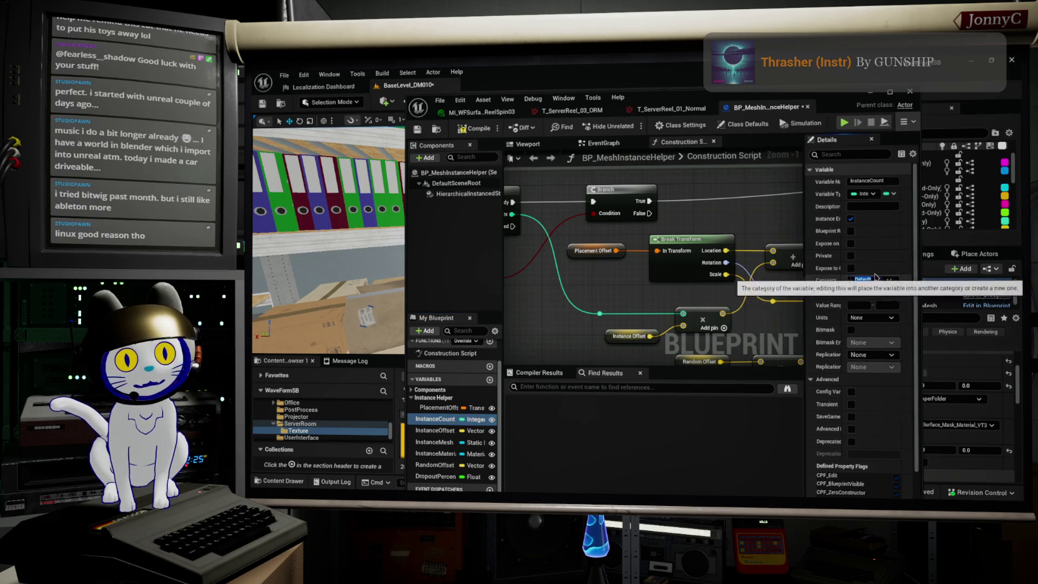
pyautogui.click(793, 325)
pyautogui.click(434, 430)
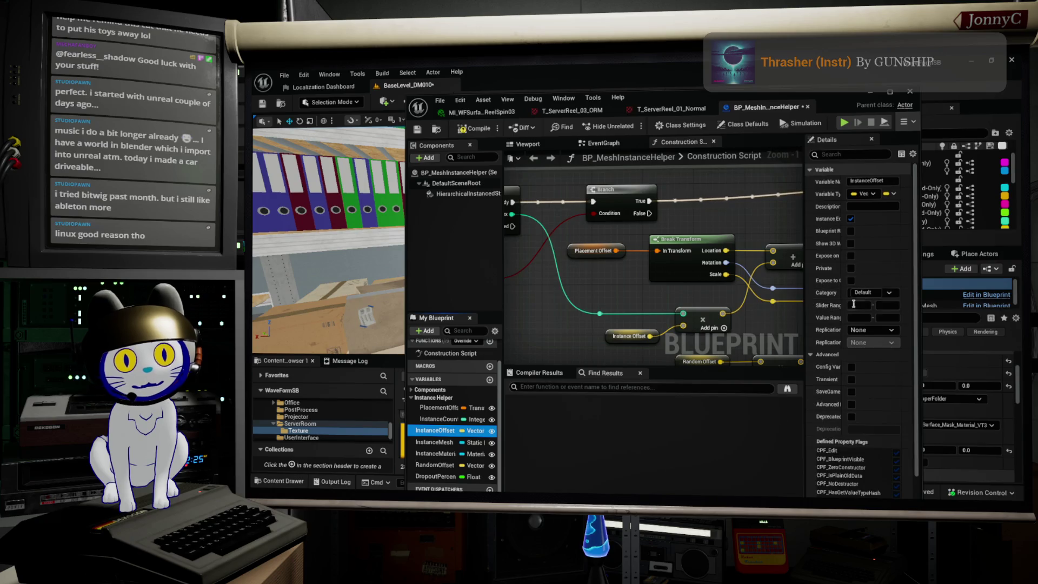
pyautogui.click(871, 292)
pyautogui.click(864, 306)
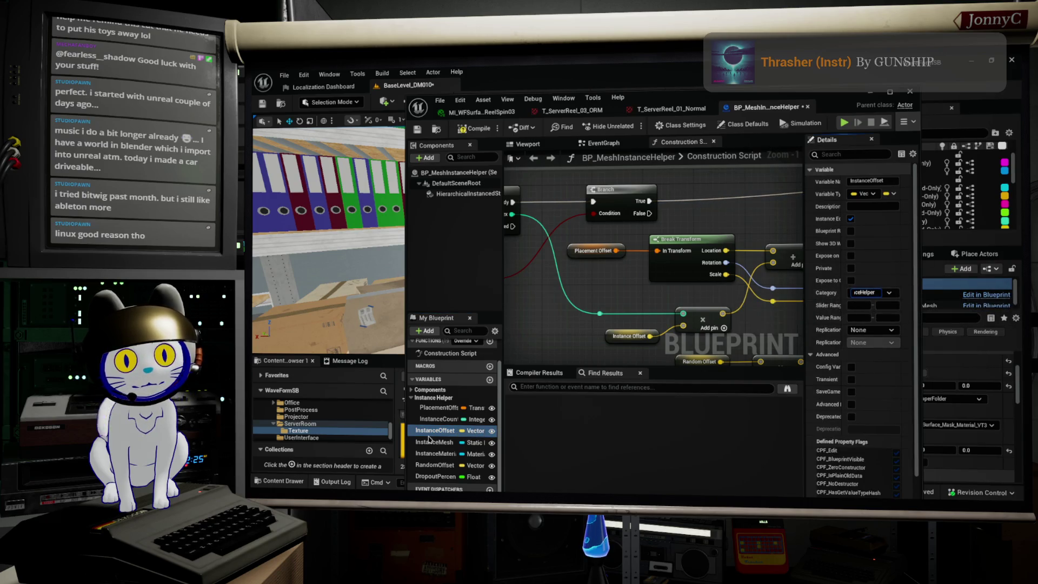
# - Begin editing InstanceMesh's category, check InstanceCount's settings, and widen the Details panel
pyautogui.click(428, 442)
pyautogui.click(864, 279)
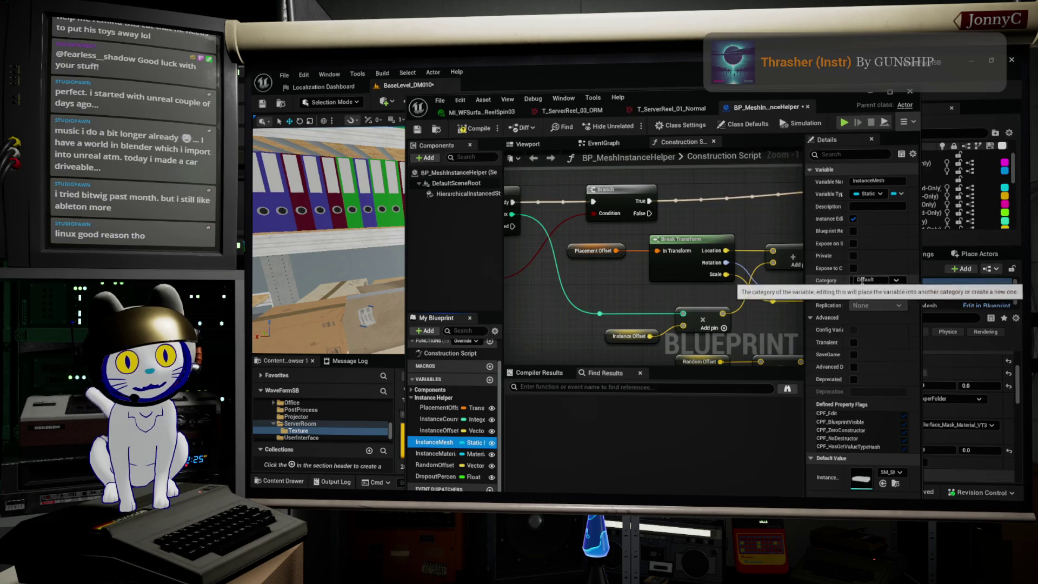
pyautogui.click(439, 418)
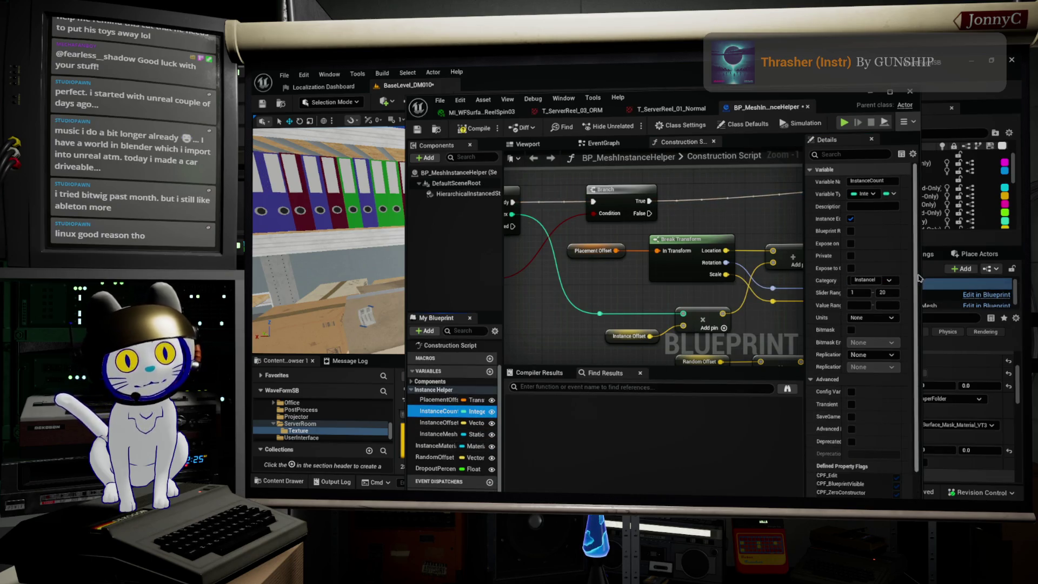
pyautogui.moveTo(803, 310); pyautogui.dragTo(731, 311)
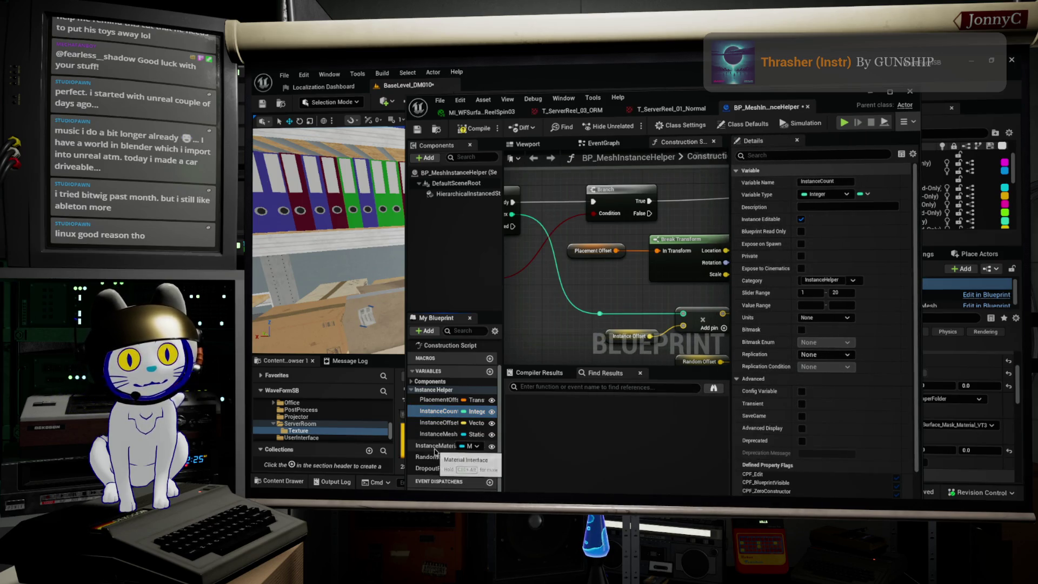
# - Assign InstanceMaterial to the InstanceHelper category
pyautogui.moveTo(435, 452); pyautogui.dragTo(439, 393)
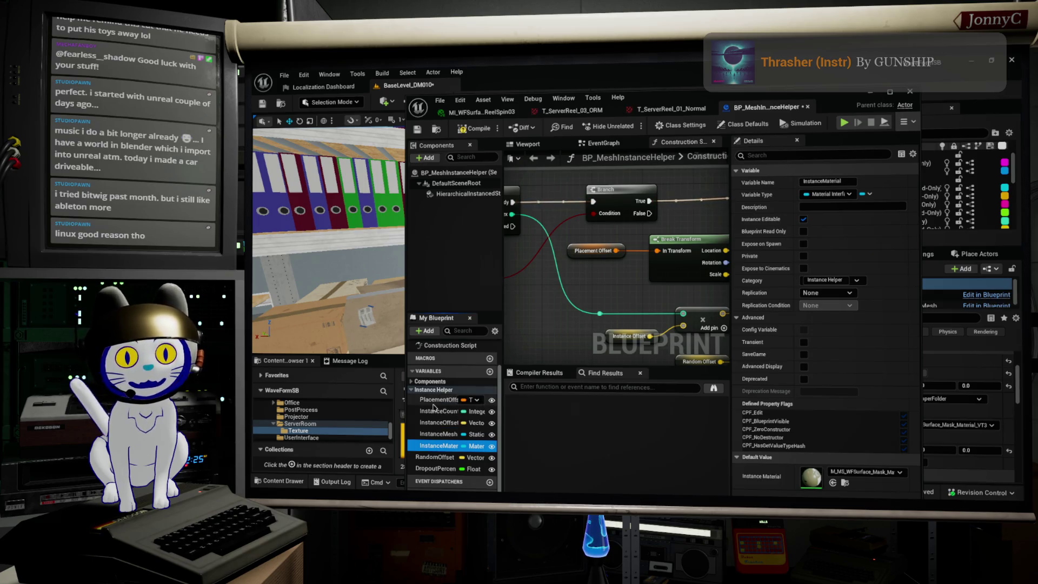
pyautogui.click(438, 434)
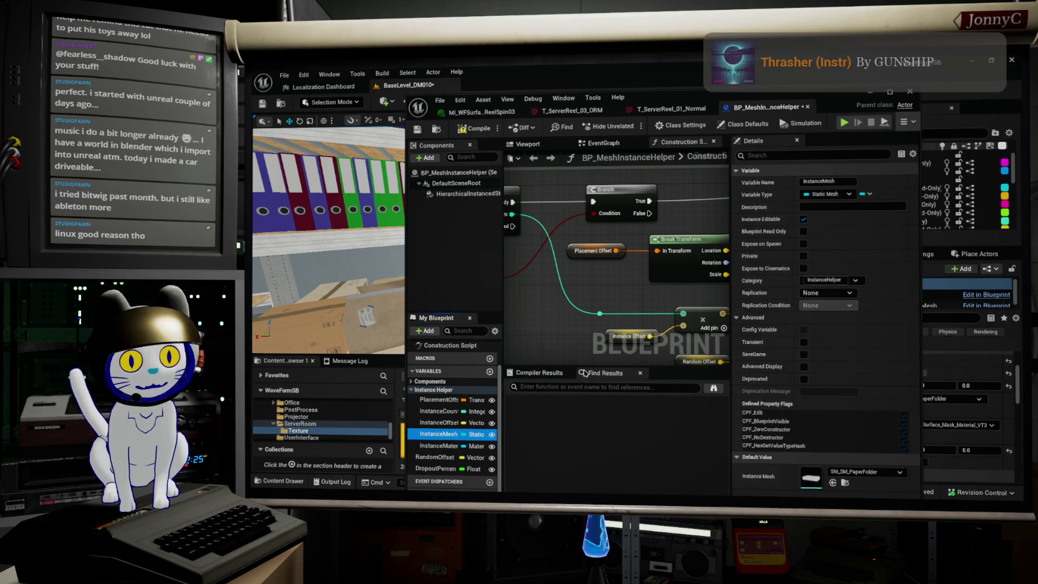
pyautogui.click(457, 442)
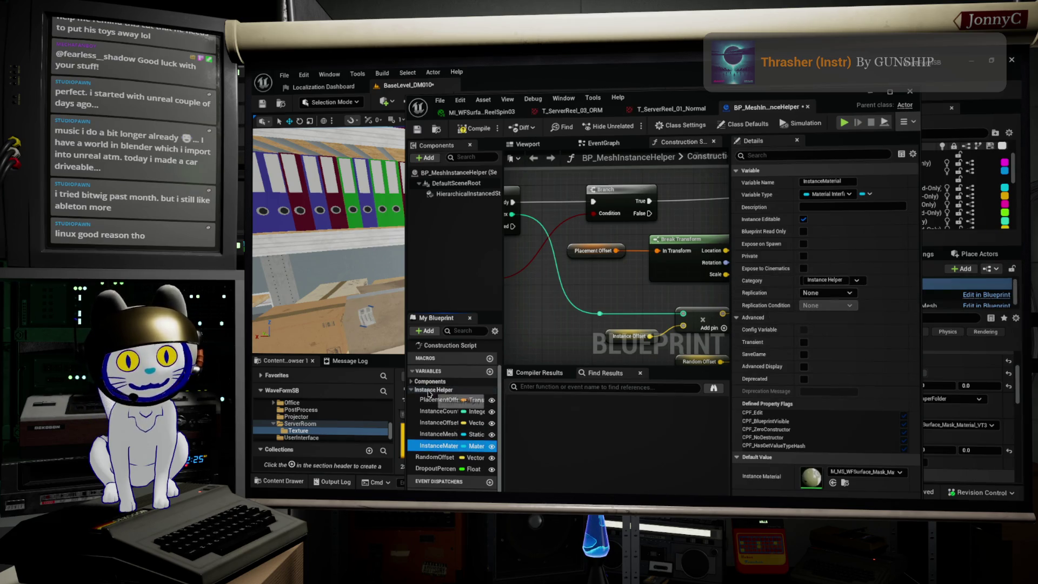
pyautogui.click(856, 279)
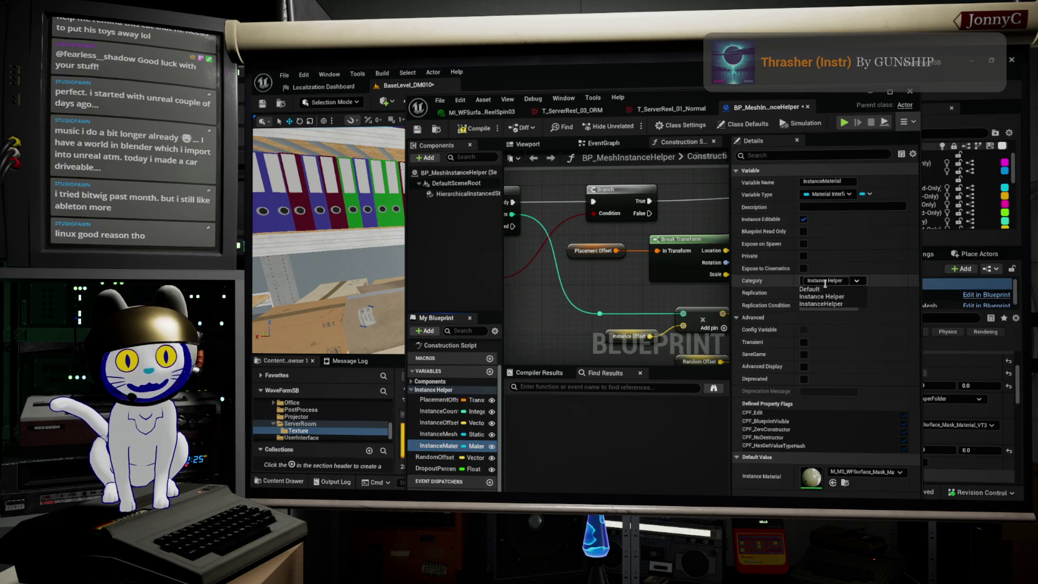
pyautogui.click(816, 282)
pyautogui.write('InstanceHelper')
pyautogui.press('Return')
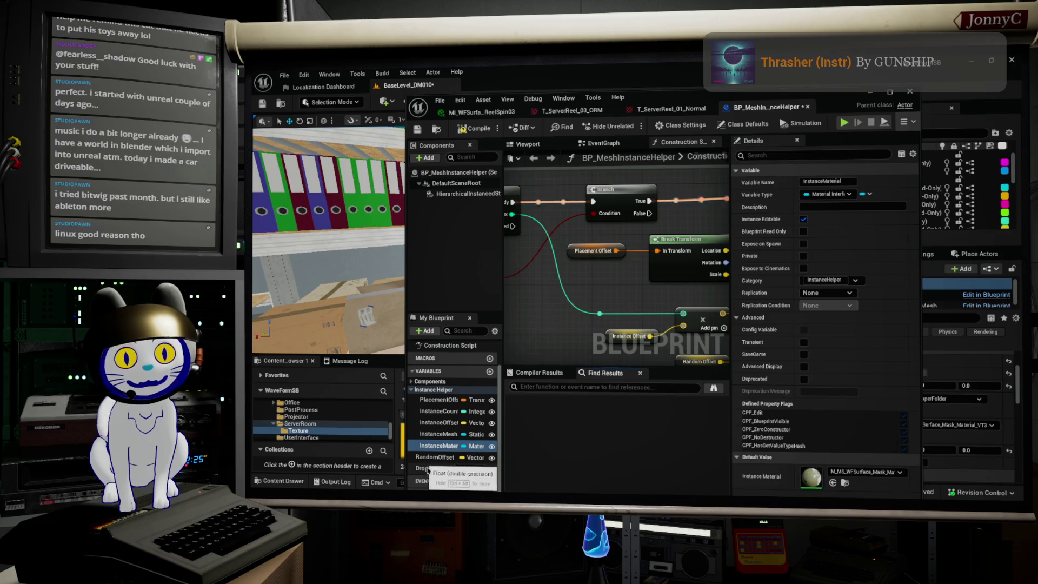
# - Assign RandomOffset and DropoutPercent to the InstanceHelper category too
pyautogui.click(434, 458)
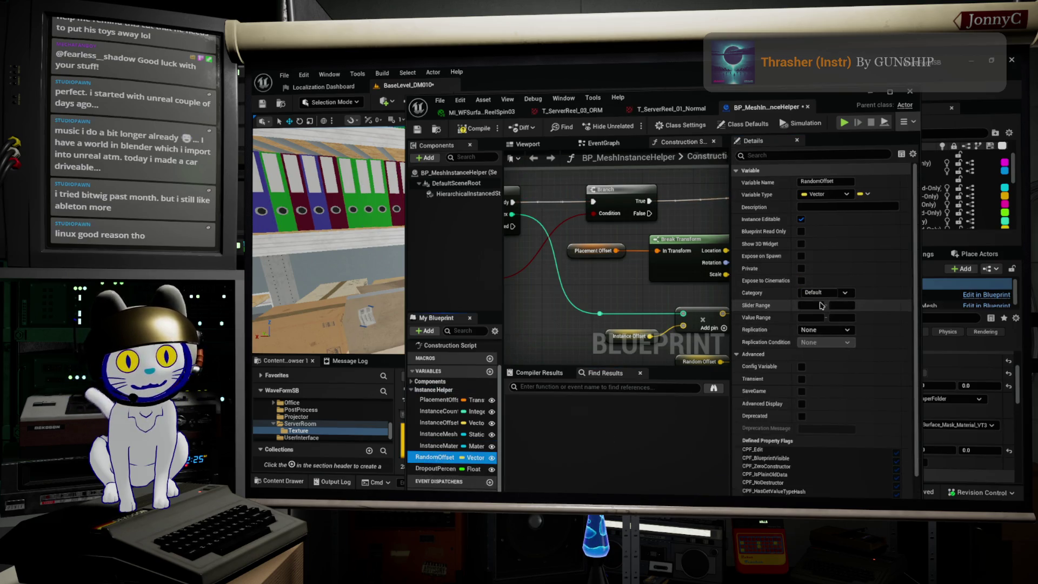
pyautogui.click(844, 293)
pyautogui.click(821, 305)
pyautogui.click(435, 468)
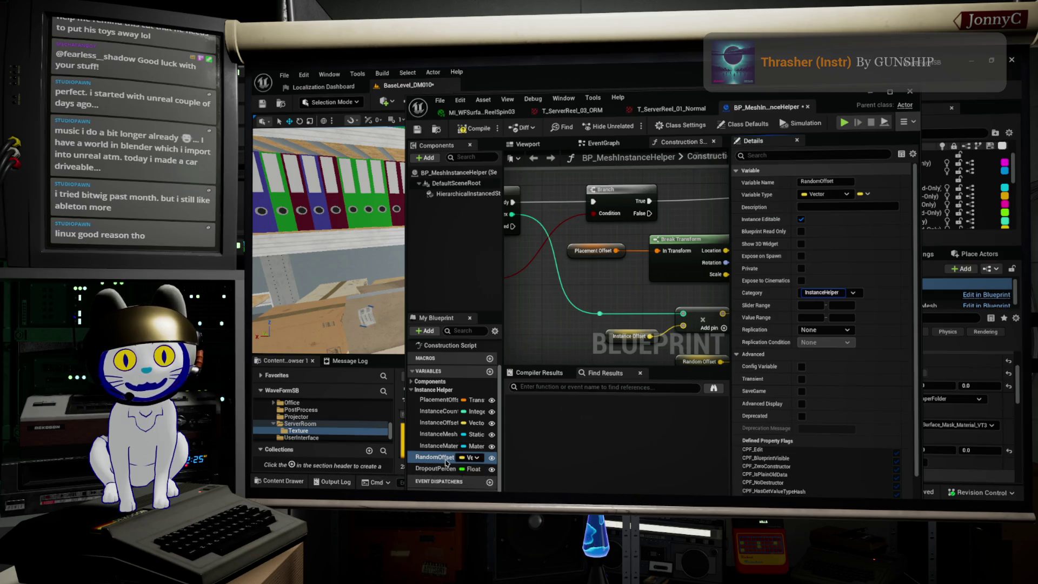
pyautogui.click(845, 280)
pyautogui.click(821, 292)
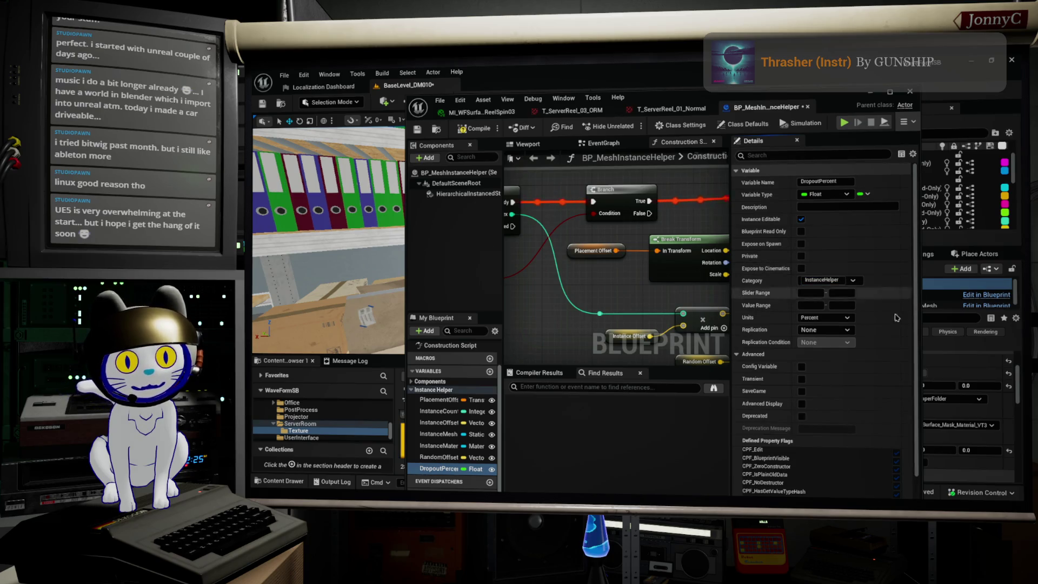
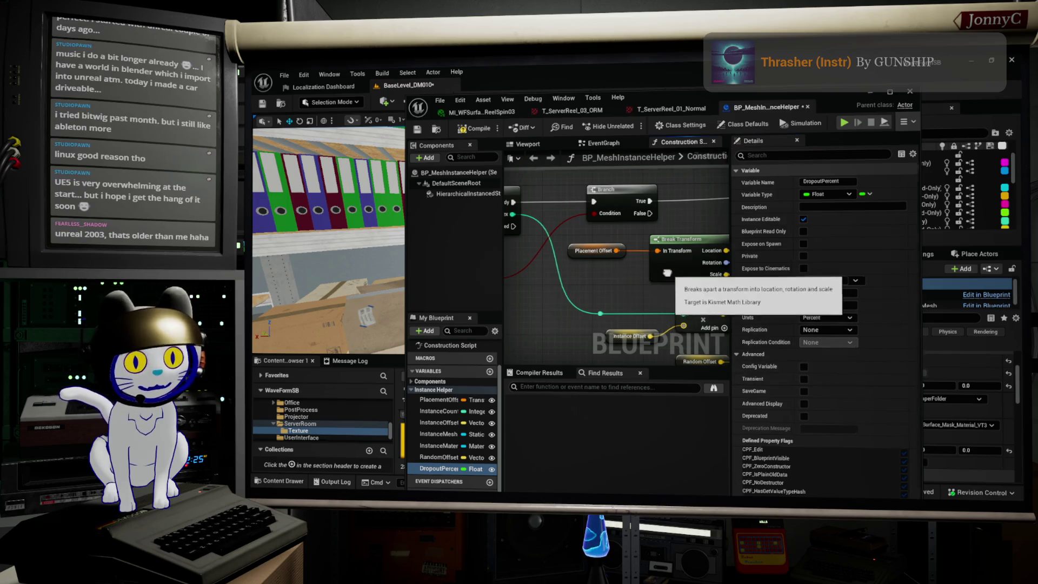
# - Delete the loose Dropout Percent getter node next to Add Instance in the Construction Script
pyautogui.moveTo(662, 273); pyautogui.dragTo(703, 325)
pyautogui.scroll(-1, 612, 311)
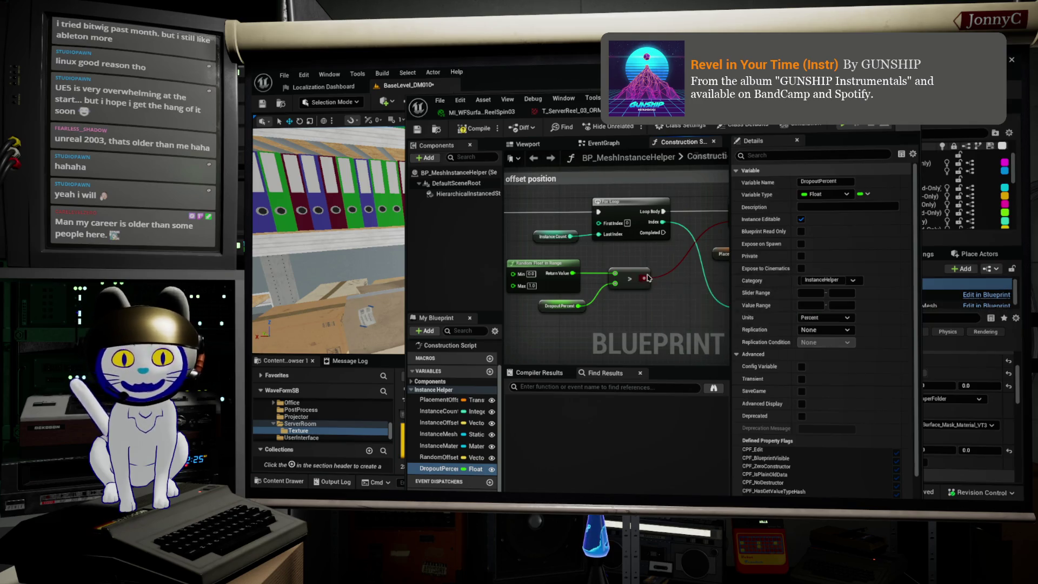
pyautogui.moveTo(648, 278); pyautogui.dragTo(620, 258)
pyautogui.scroll(-2, 620, 257)
pyautogui.scroll(2, 620, 254)
pyautogui.scroll(-3, 620, 252)
pyautogui.moveTo(650, 290); pyautogui.dragTo(574, 249)
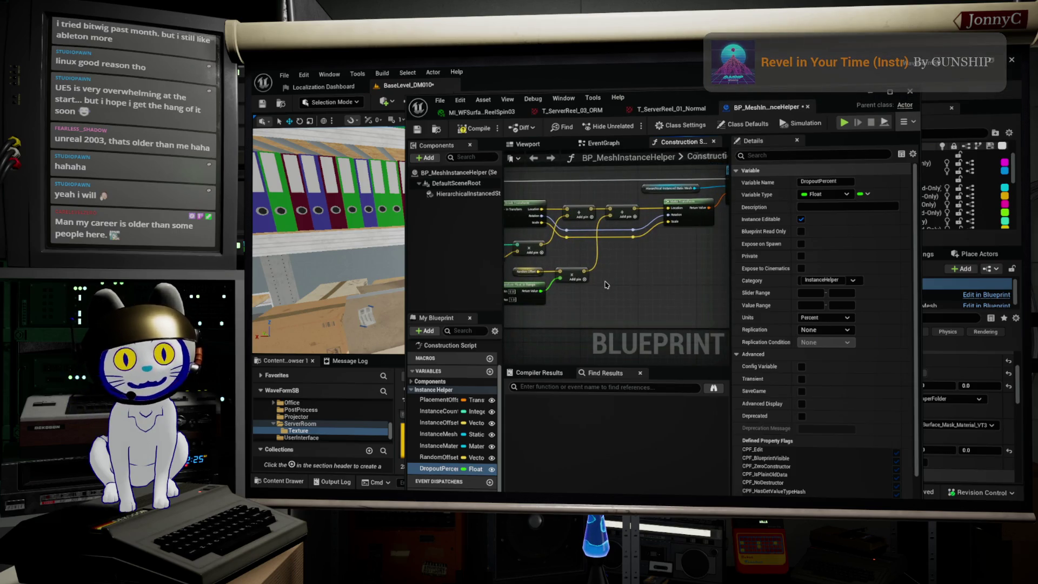
pyautogui.scroll(-2, 600, 282)
pyautogui.scroll(2, 608, 259)
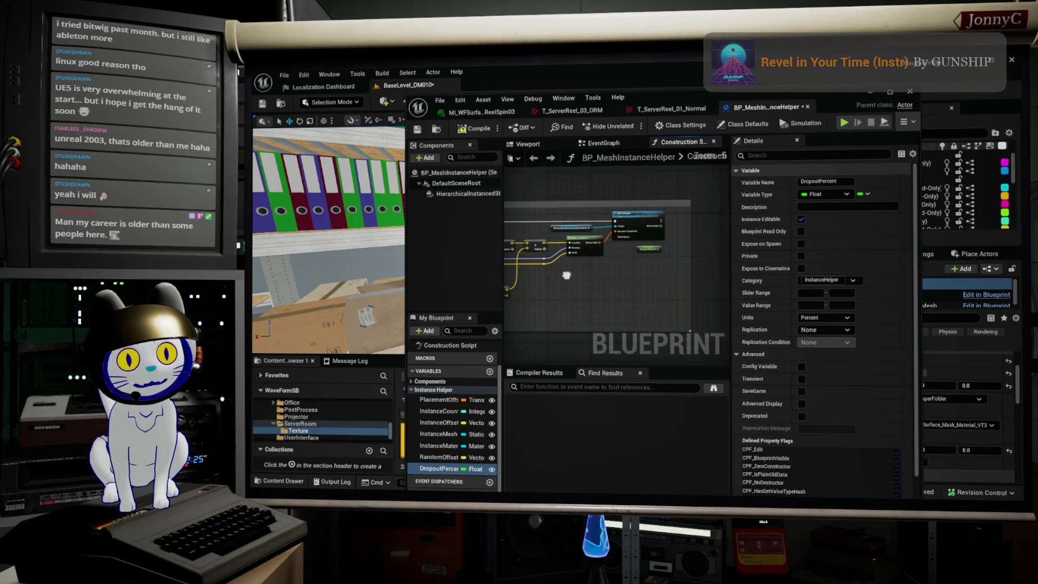
pyautogui.scroll(3, 615, 257)
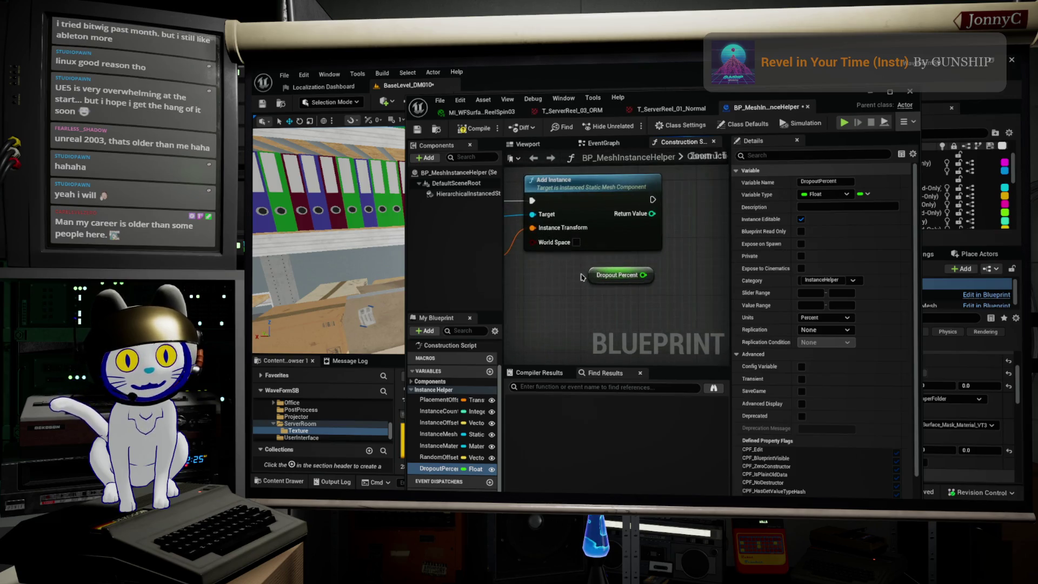
pyautogui.press('Delete')
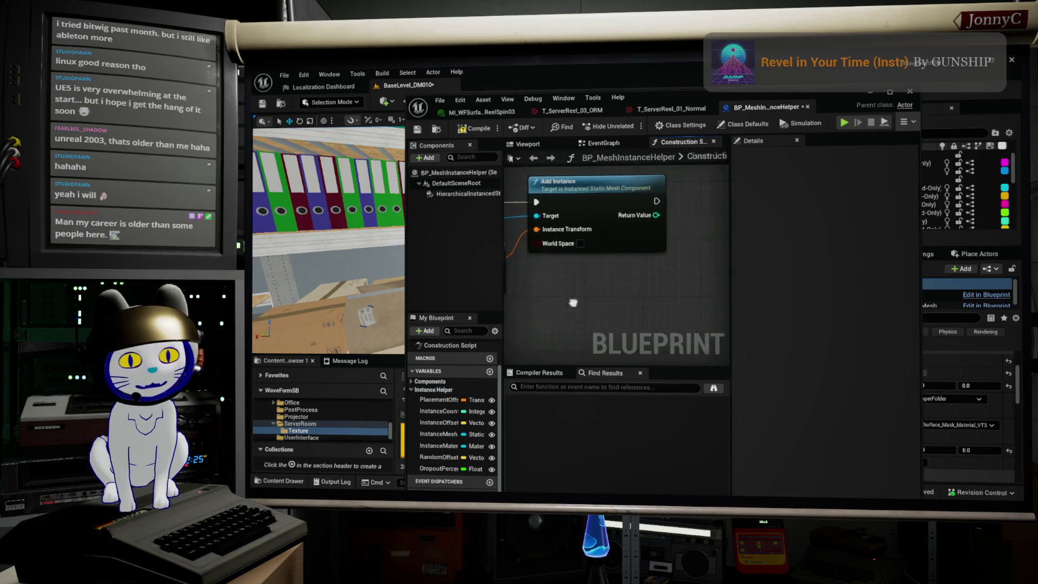
pyautogui.doubleClick(717, 99)
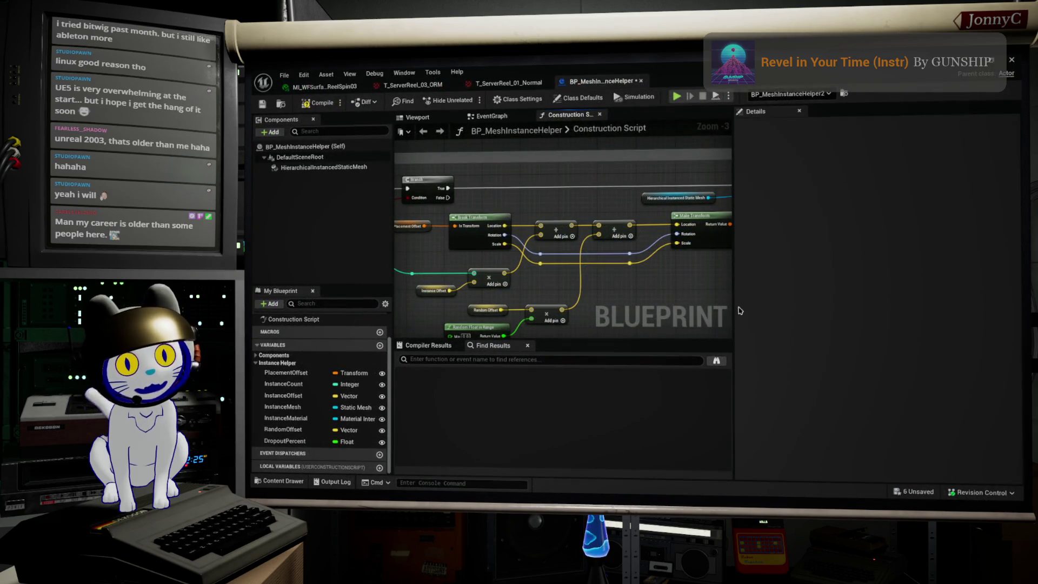
# - Add a reroute point on the For Loop's Index wire
pyautogui.moveTo(675, 81)
pyautogui.mouseDown()
pyautogui.moveTo(929, 116)
pyautogui.moveTo(778, 123)
pyautogui.mouseUp()
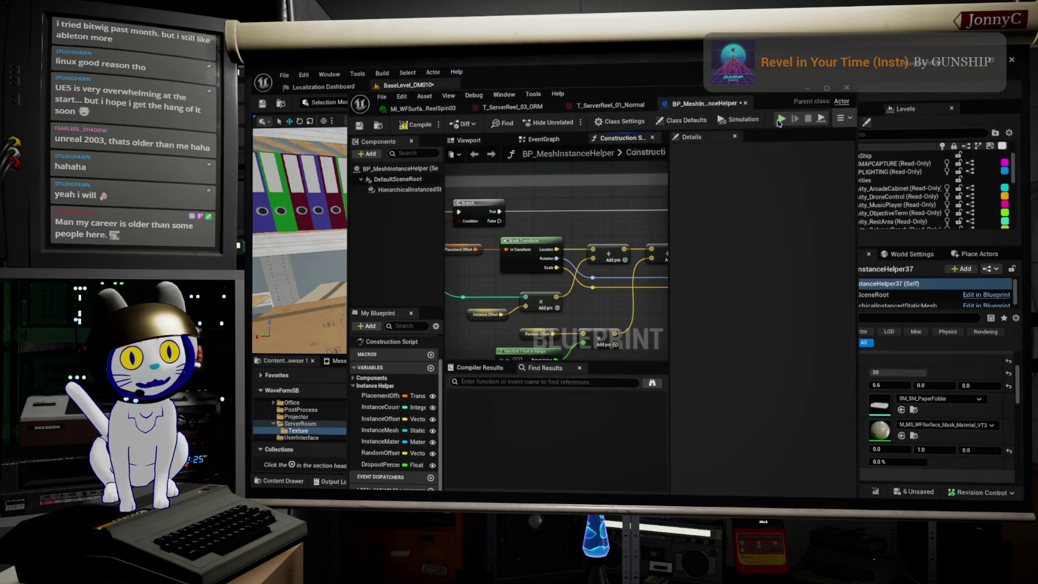
pyautogui.doubleClick(750, 93)
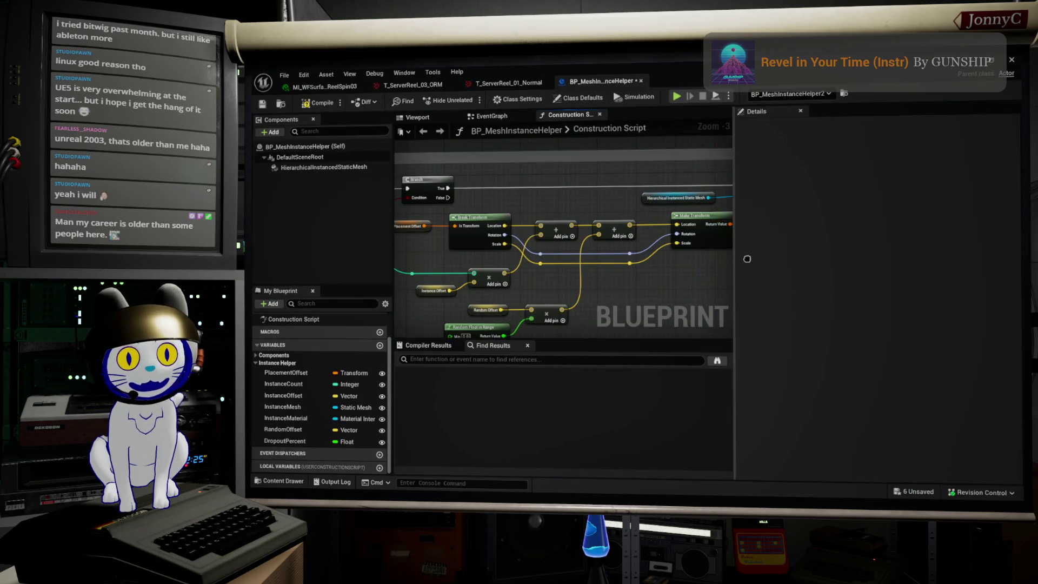
pyautogui.moveTo(734, 272); pyautogui.dragTo(887, 267)
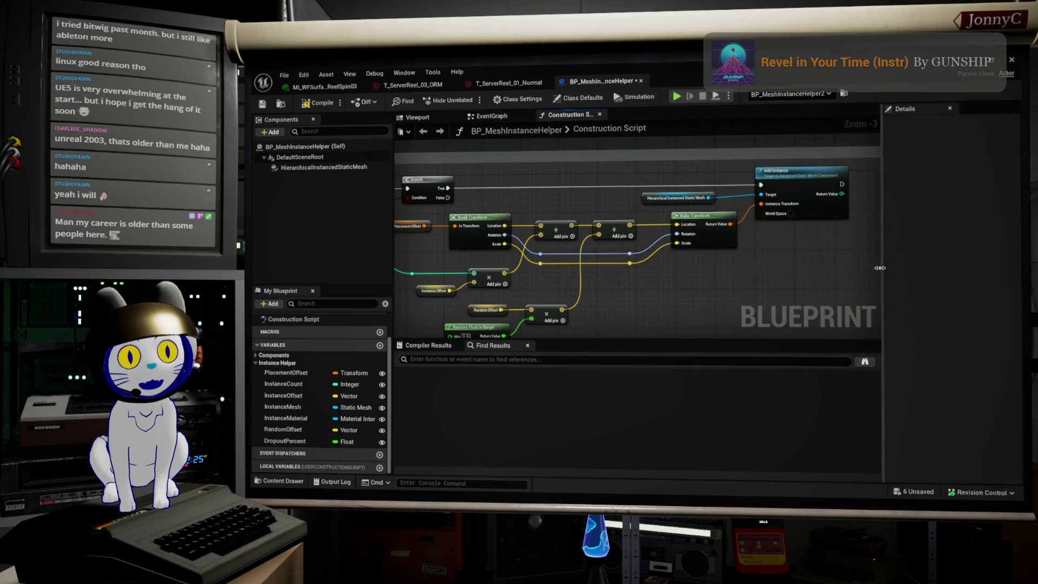
pyautogui.moveTo(691, 320); pyautogui.dragTo(801, 300)
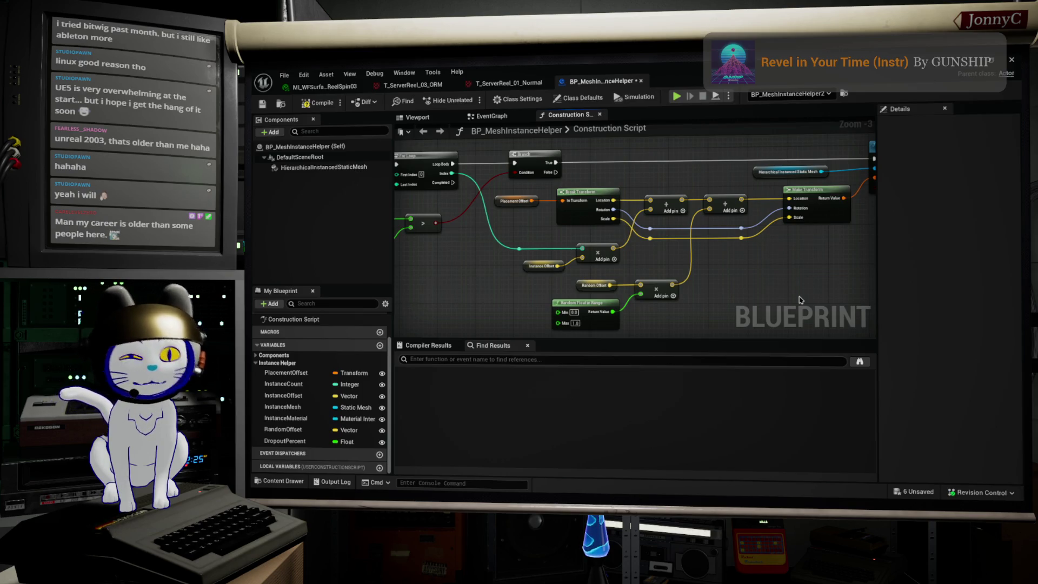
pyautogui.moveTo(757, 273); pyautogui.dragTo(787, 287)
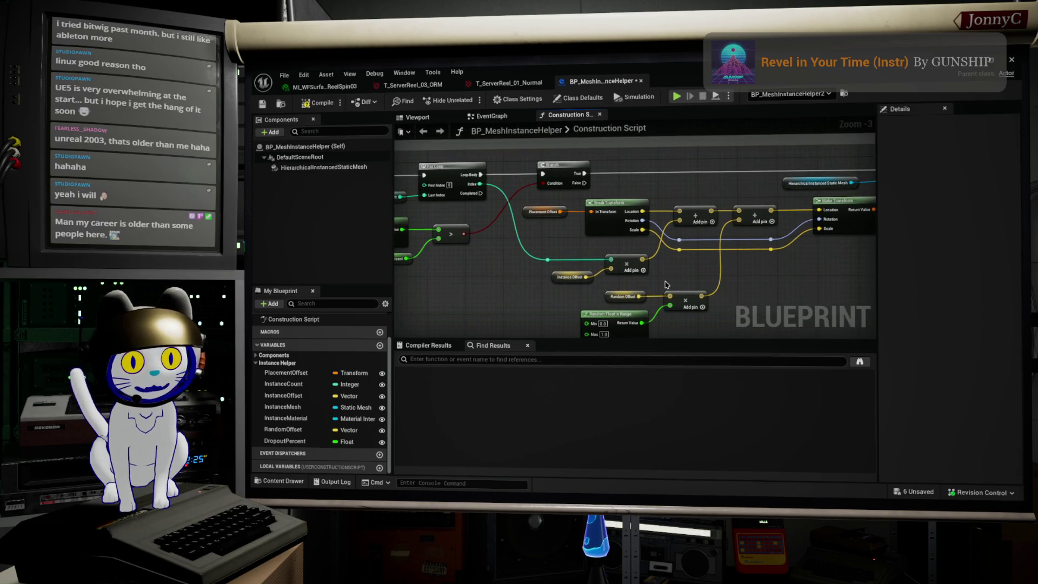
pyautogui.moveTo(572, 273); pyautogui.dragTo(574, 274)
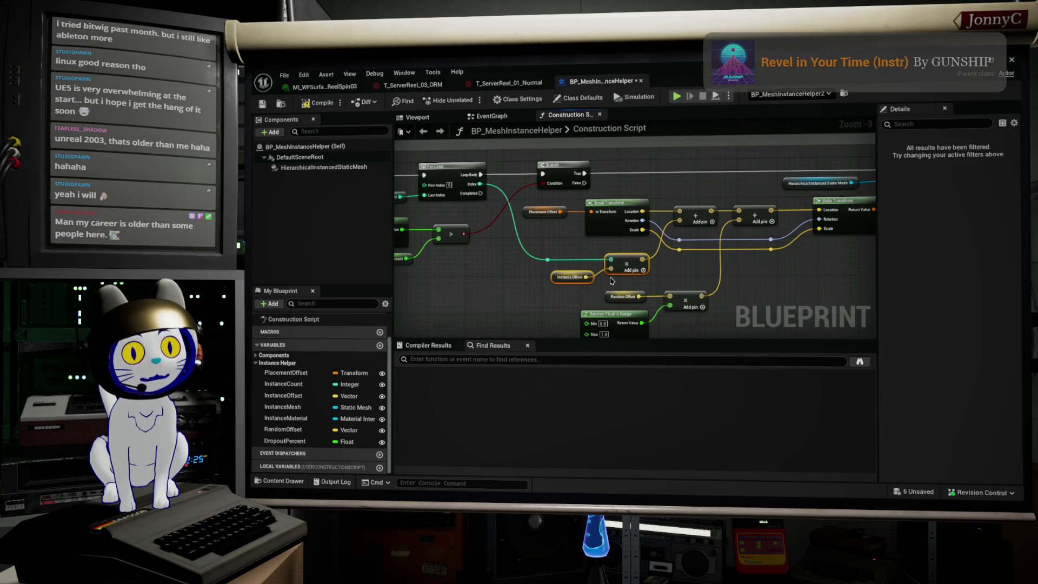
pyautogui.doubleClick(546, 260)
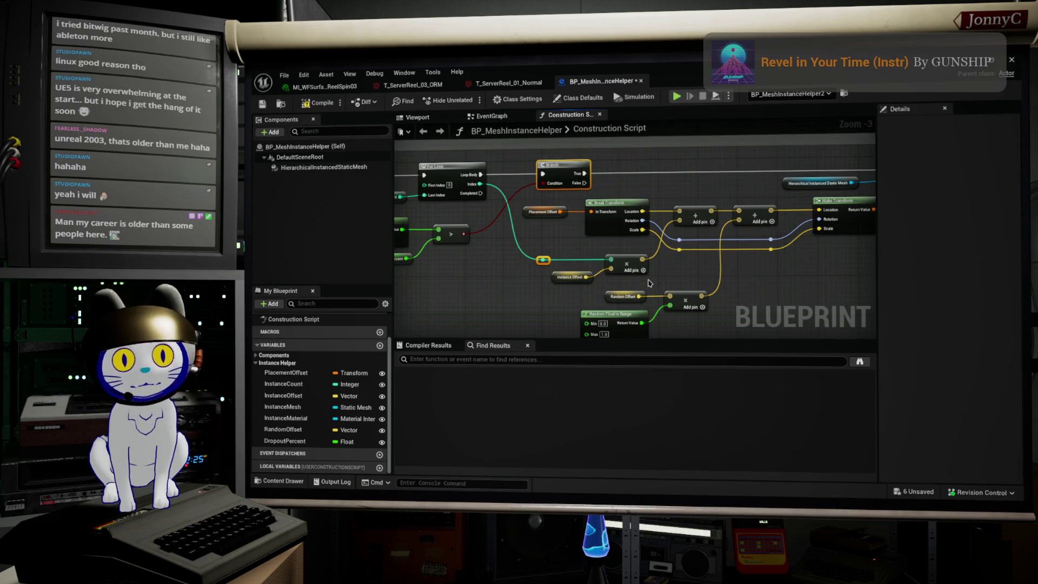
# - Connect the For Loop's Loop Body to the Branch, then compile, save and return to the level
pyautogui.scroll(3, 664, 275)
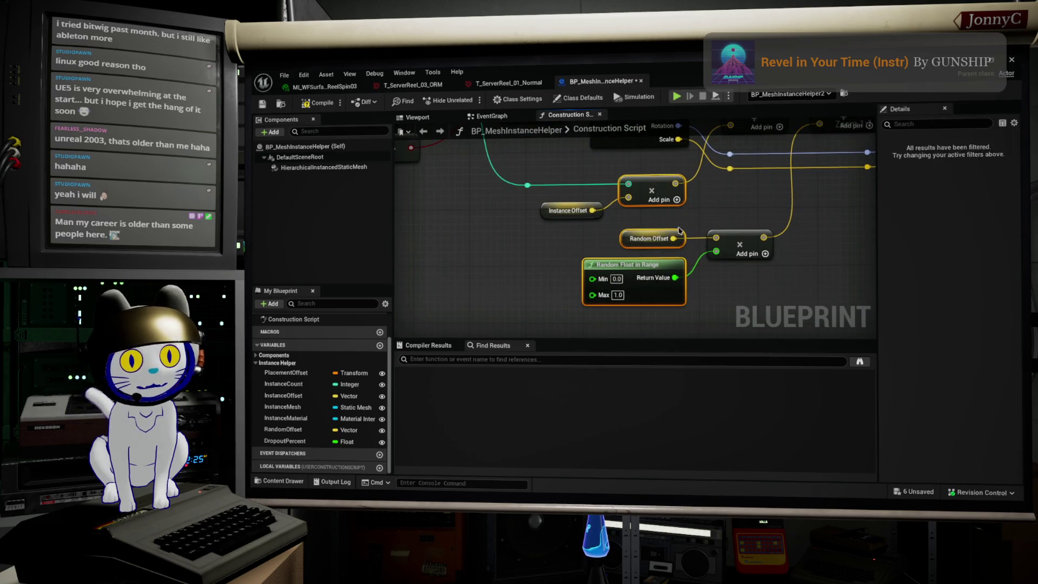
pyautogui.moveTo(693, 296); pyautogui.dragTo(711, 298)
pyautogui.scroll(-1, 643, 278)
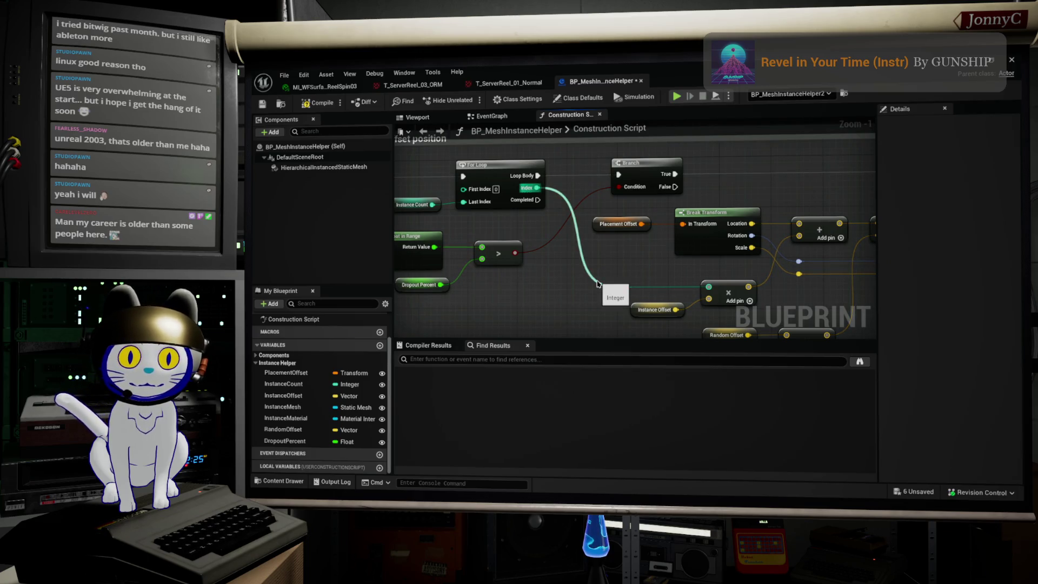
pyautogui.moveTo(537, 175); pyautogui.dragTo(619, 174)
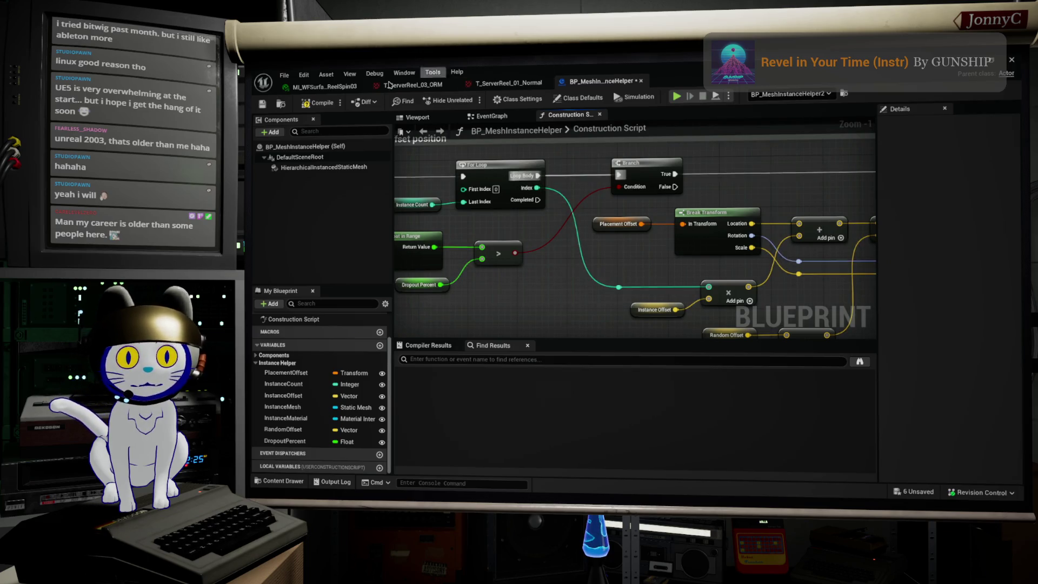
pyautogui.click(262, 106)
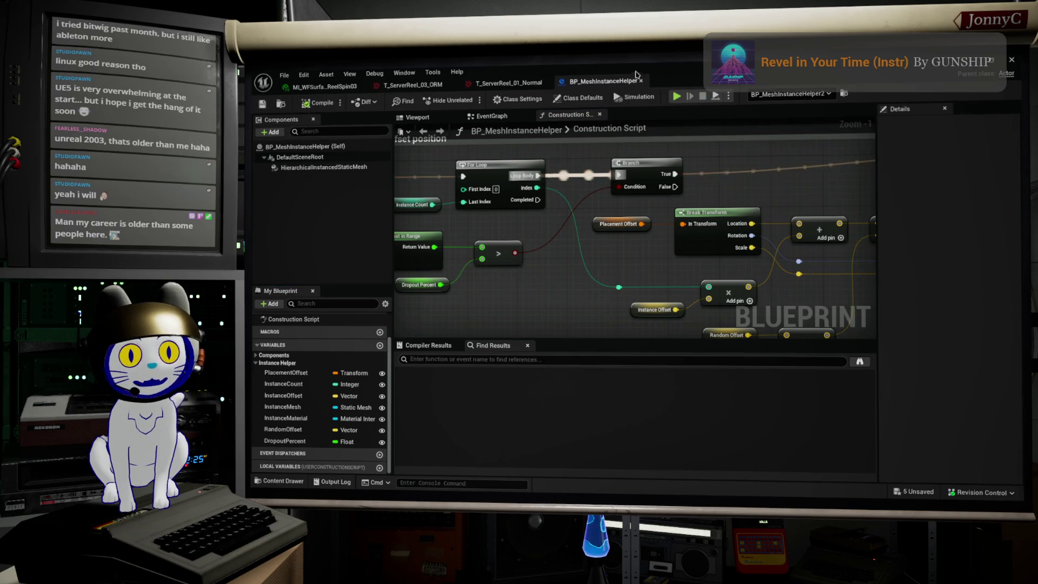
pyautogui.hotkey('alt', 'Tab')
pyautogui.scroll(1, 913, 362)
pyautogui.scroll(-2, 860, 406)
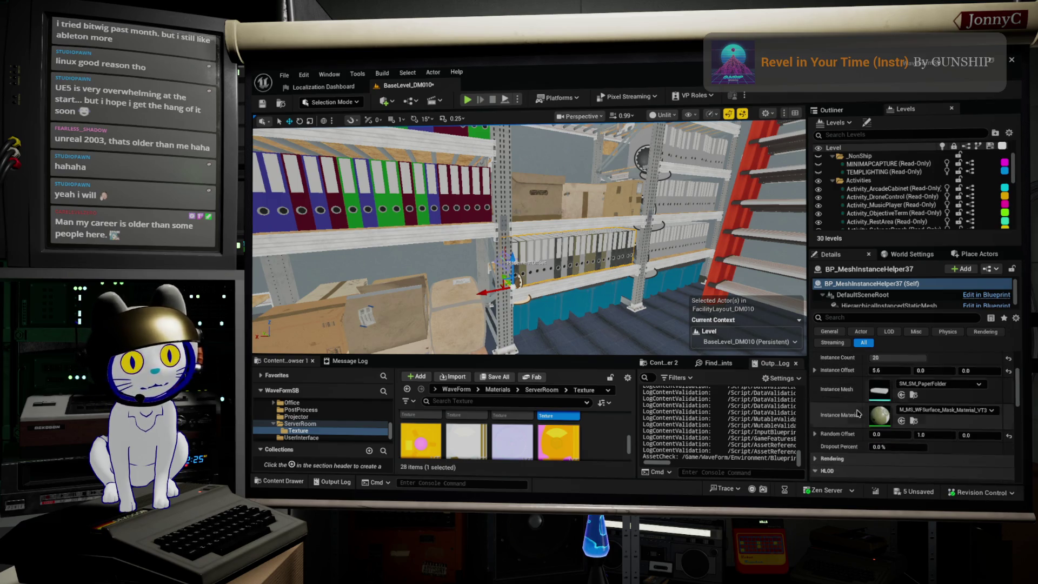
# - Test raising Dropout Percent on a binder helper, then reset it to 0.0%
pyautogui.moveTo(892, 446); pyautogui.dragTo(899, 447)
pyautogui.moveTo(529, 238)
pyautogui.mouseDown()
pyautogui.moveTo(540, 222)
pyautogui.moveTo(535, 200)
pyautogui.moveTo(525, 211)
pyautogui.mouseUp()
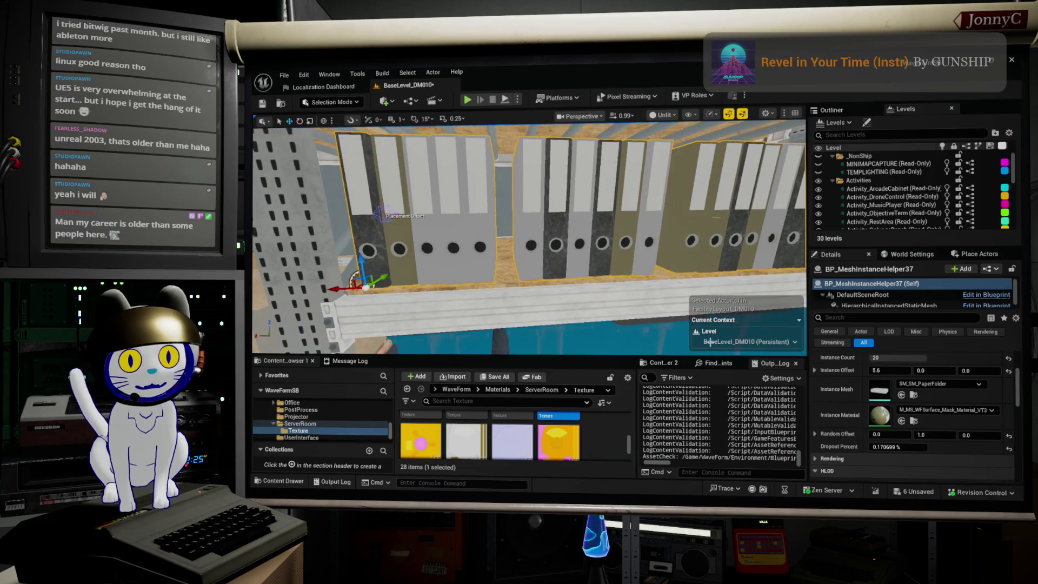
pyautogui.moveTo(908, 447)
pyautogui.mouseDown()
pyautogui.moveTo(916, 447)
pyautogui.moveTo(873, 459)
pyautogui.mouseUp()
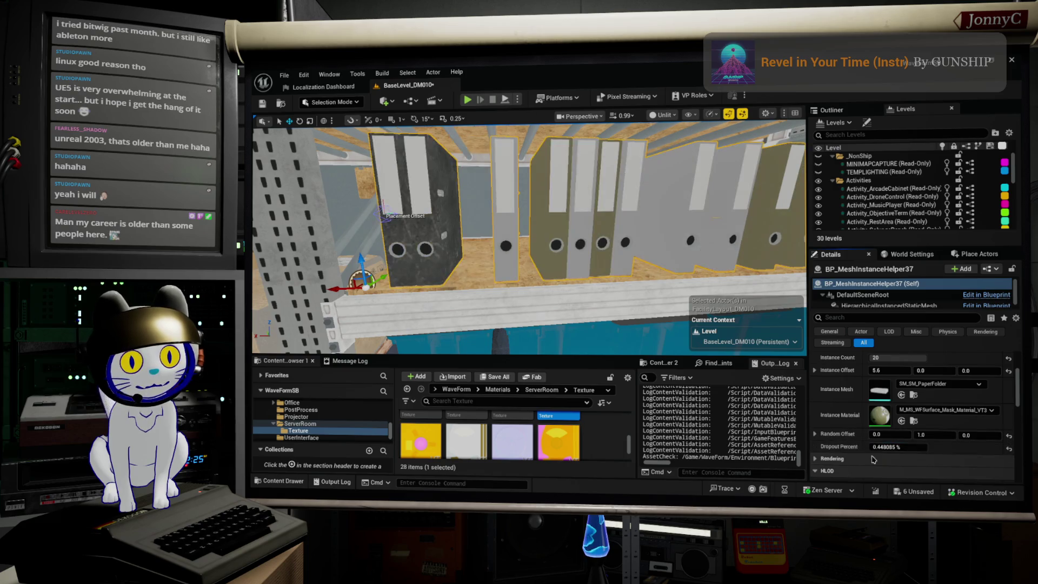
pyautogui.scroll(2, 562, 265)
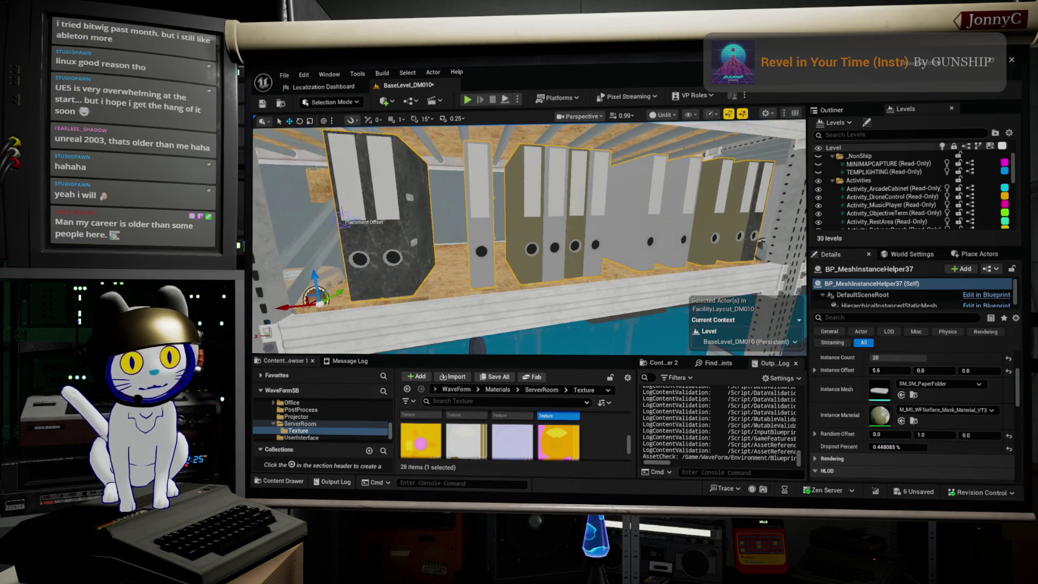
pyautogui.click(906, 446)
pyautogui.write('0')
pyautogui.press('Return')
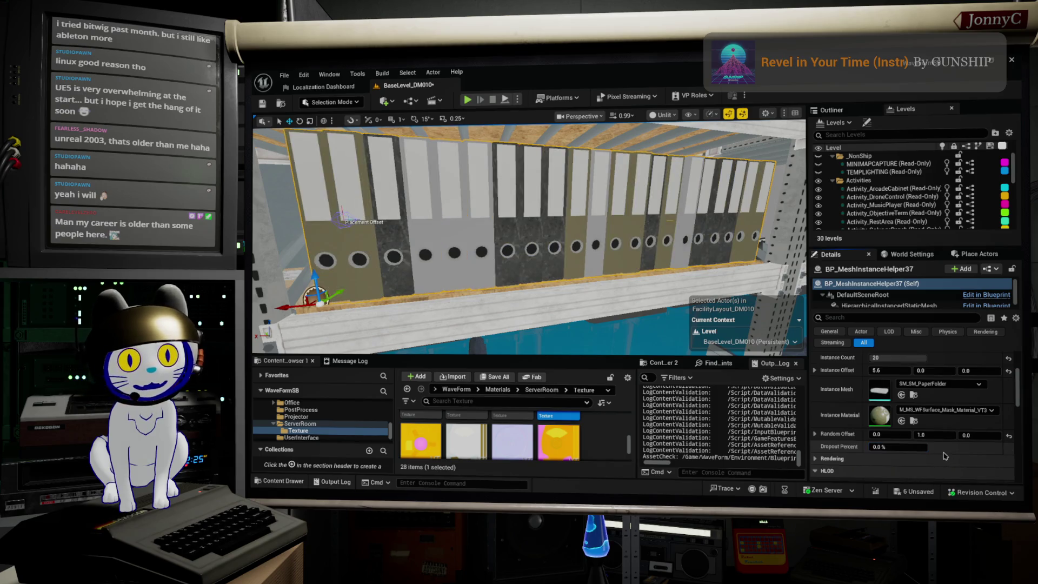
pyautogui.press('f')
pyautogui.moveTo(536, 236); pyautogui.dragTo(508, 236)
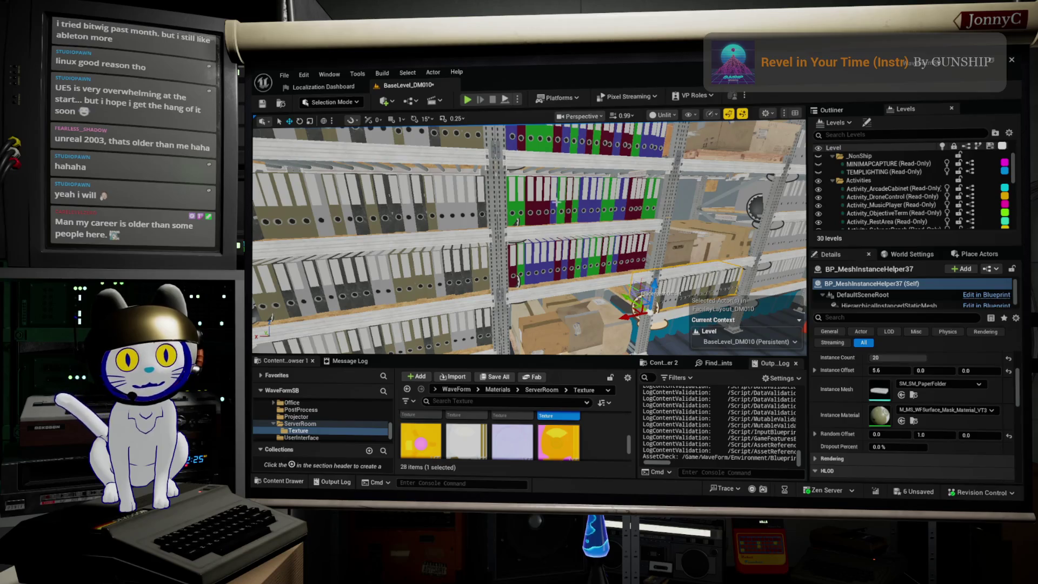
# - Try Dropout Percent values on the coloured-binder shelf helper, then reopen the construction script
pyautogui.click(548, 246)
pyautogui.moveTo(899, 447)
pyautogui.mouseDown()
pyautogui.moveTo(913, 447)
pyautogui.moveTo(900, 447)
pyautogui.mouseUp()
pyautogui.moveTo(557, 303); pyautogui.dragTo(557, 294)
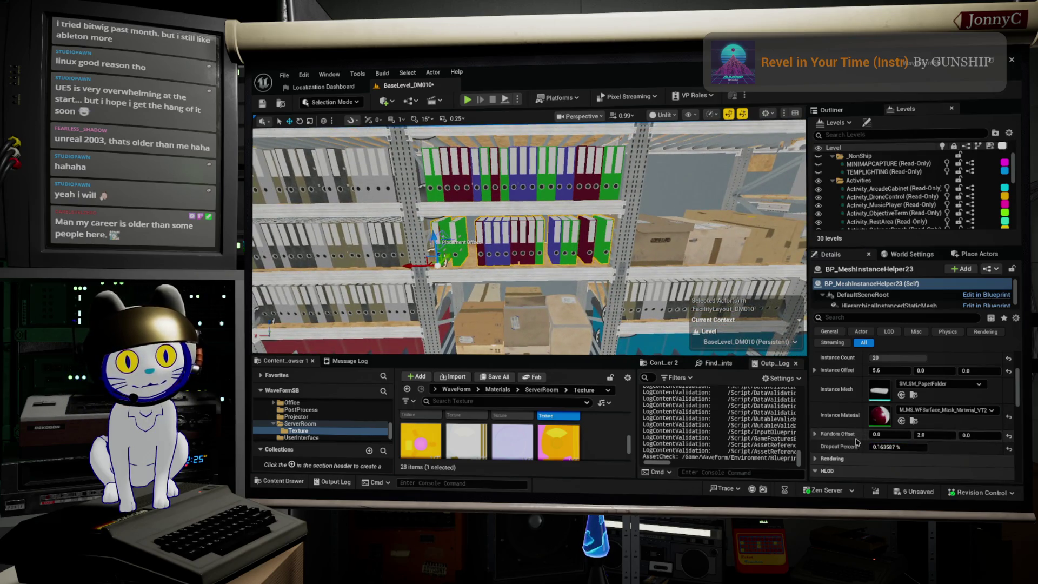
pyautogui.click(882, 446)
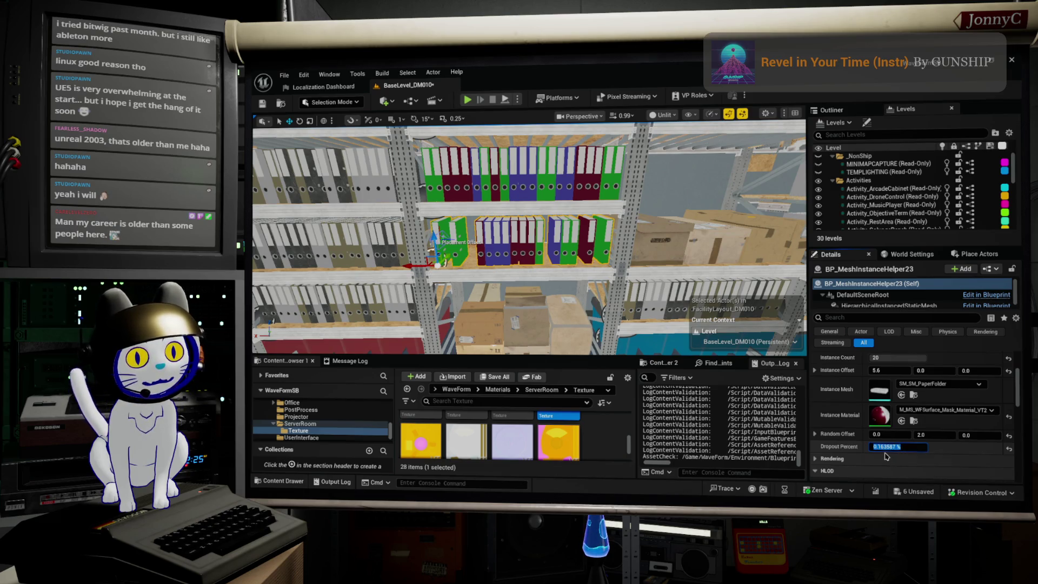
pyautogui.press('f')
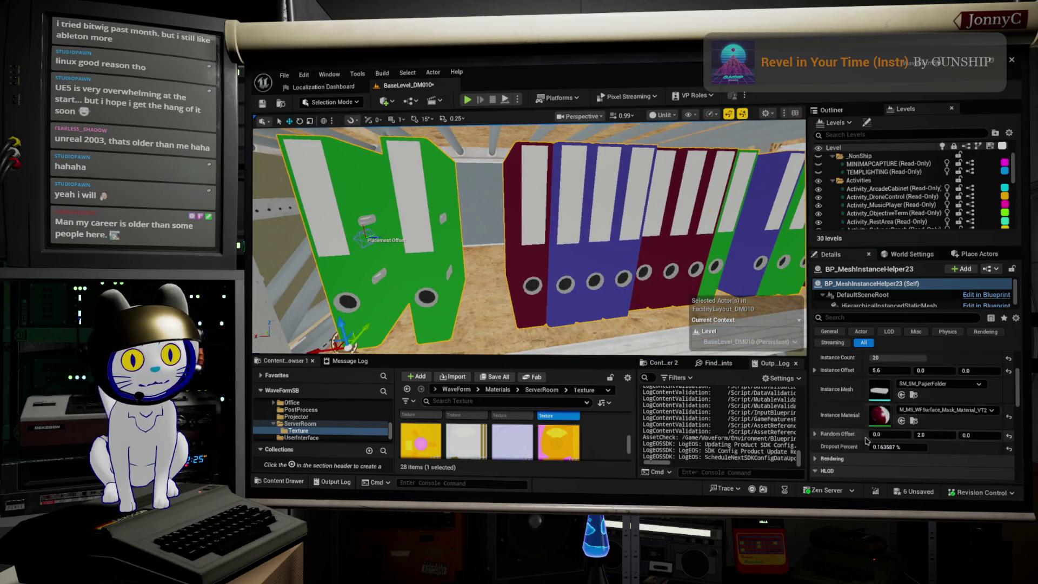
pyautogui.moveTo(898, 446)
pyautogui.mouseDown()
pyautogui.moveTo(972, 446)
pyautogui.moveTo(886, 447)
pyautogui.mouseUp()
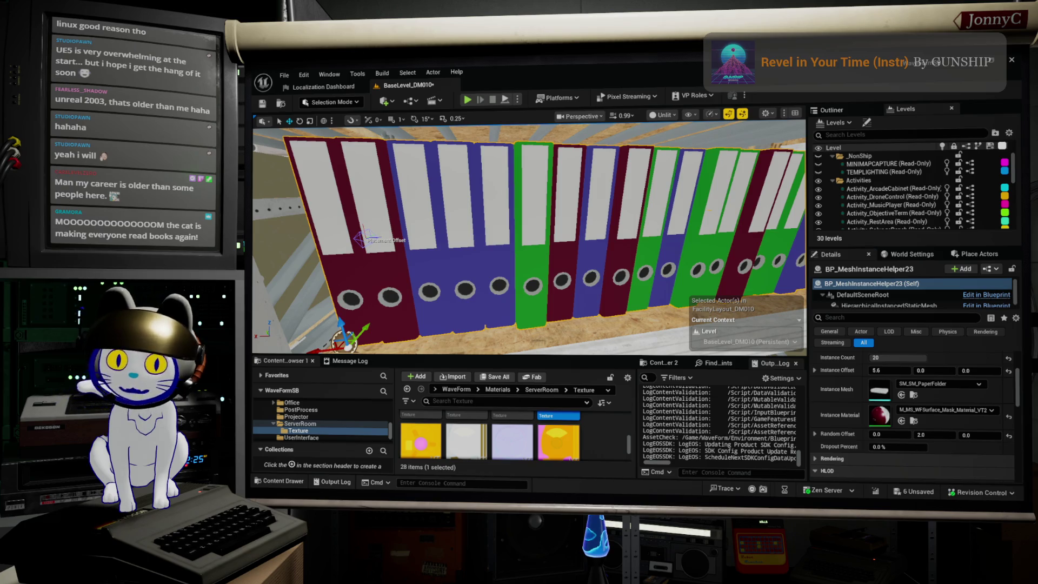
pyautogui.hotkey('ctrl', 'e')
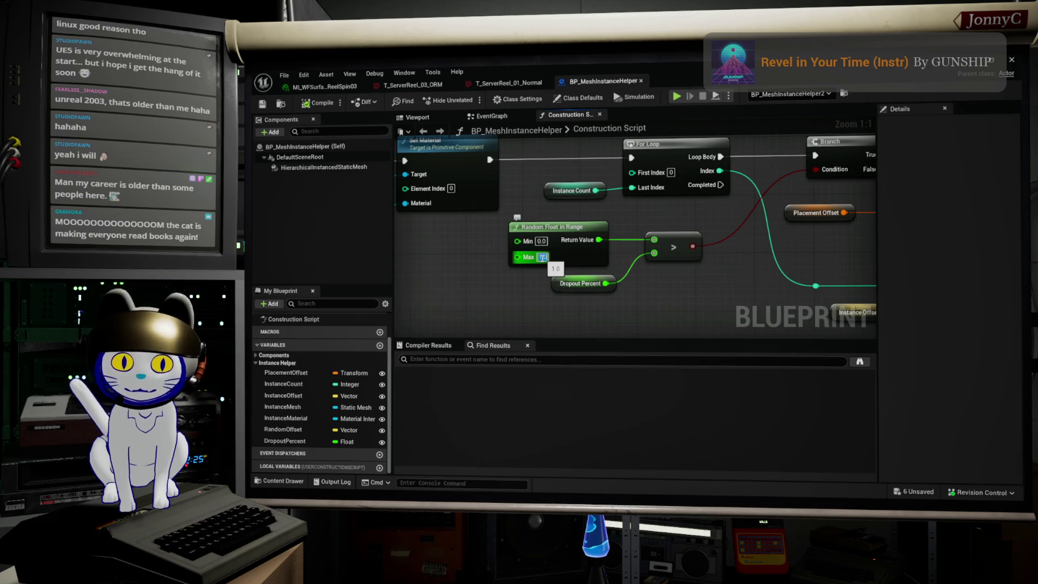
# - Set Random Float in Range's Max to 100.0, save the Blueprint and close its editor
pyautogui.click(542, 257)
pyautogui.write('00')
pyautogui.press('Return')
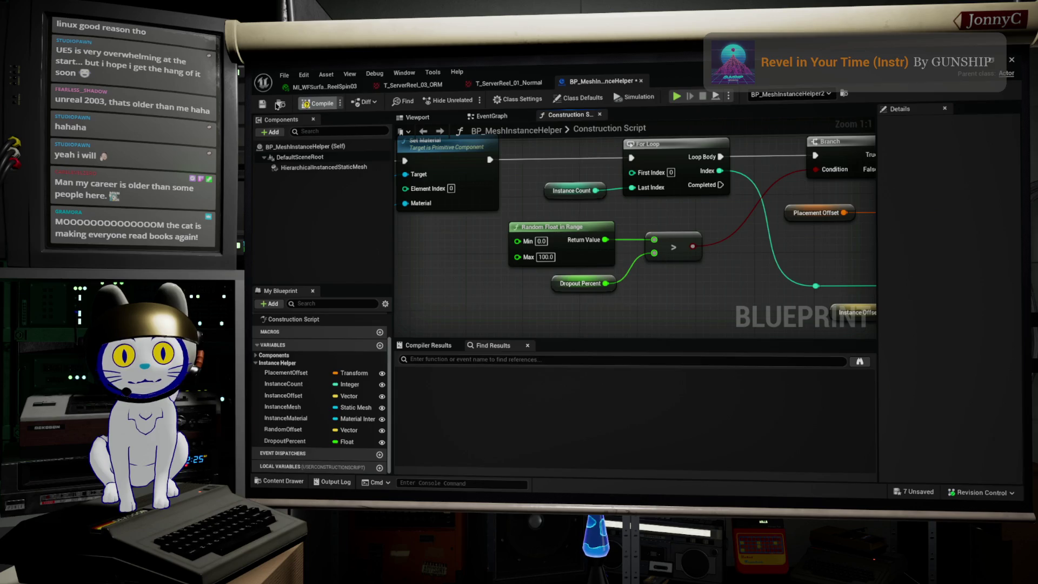
pyautogui.hotkey('ctrl', 's')
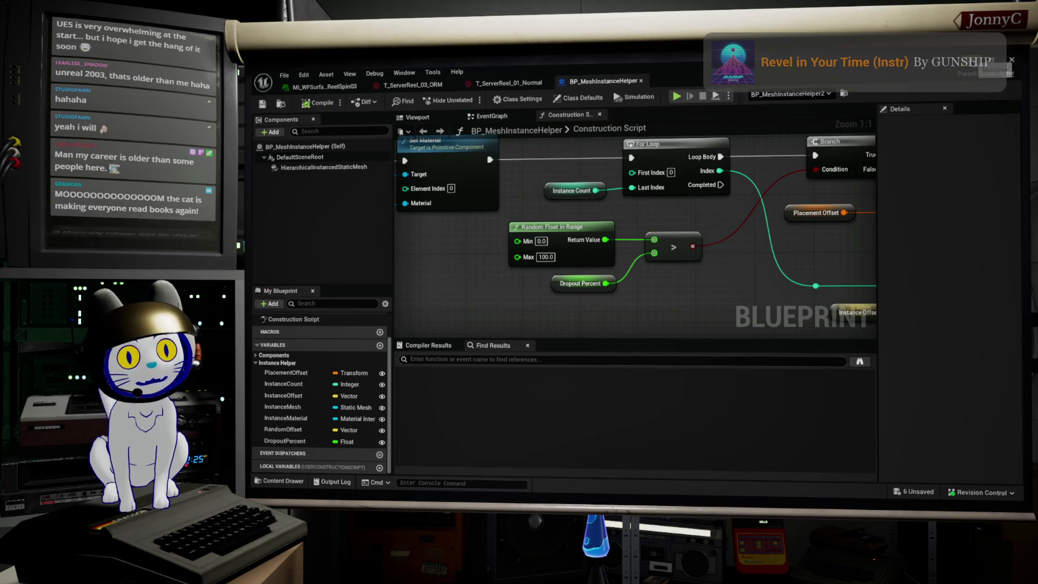
pyautogui.click(1008, 70)
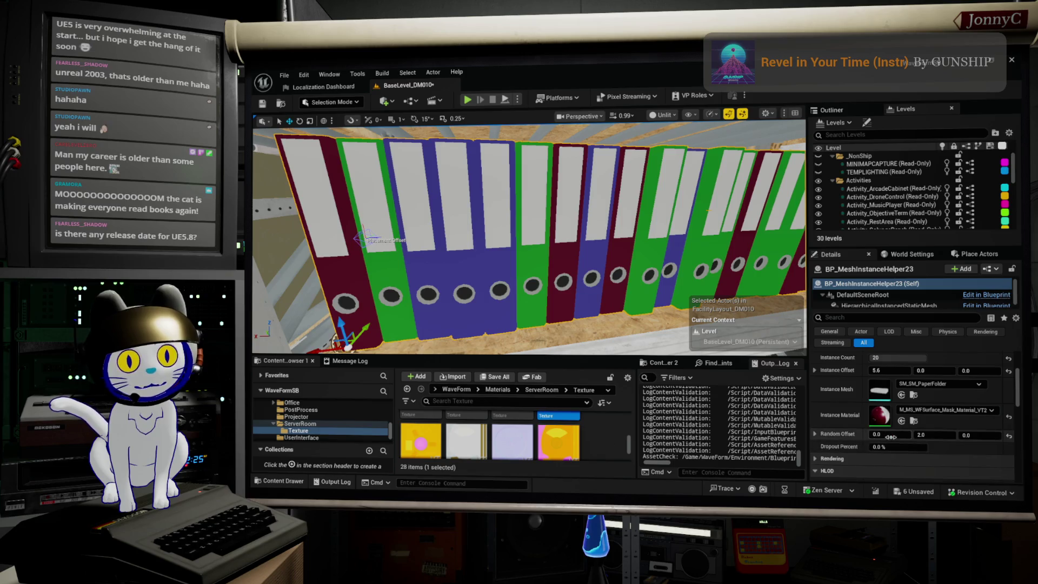
# - Raise BP_MeshInstanceHelper23's Dropout Percent to thin out the lower shelf's binders
pyautogui.moveTo(897, 447); pyautogui.dragTo(954, 446)
pyautogui.press('f')
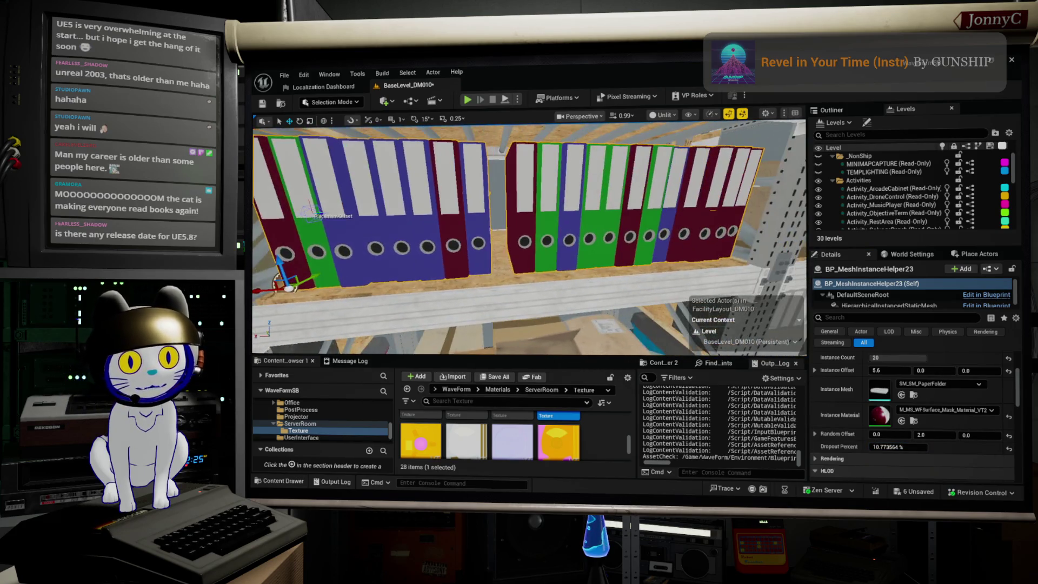
pyautogui.moveTo(912, 447); pyautogui.dragTo(911, 448)
pyautogui.moveTo(590, 264); pyautogui.dragTo(605, 335)
pyautogui.moveTo(924, 446); pyautogui.dragTo(887, 446)
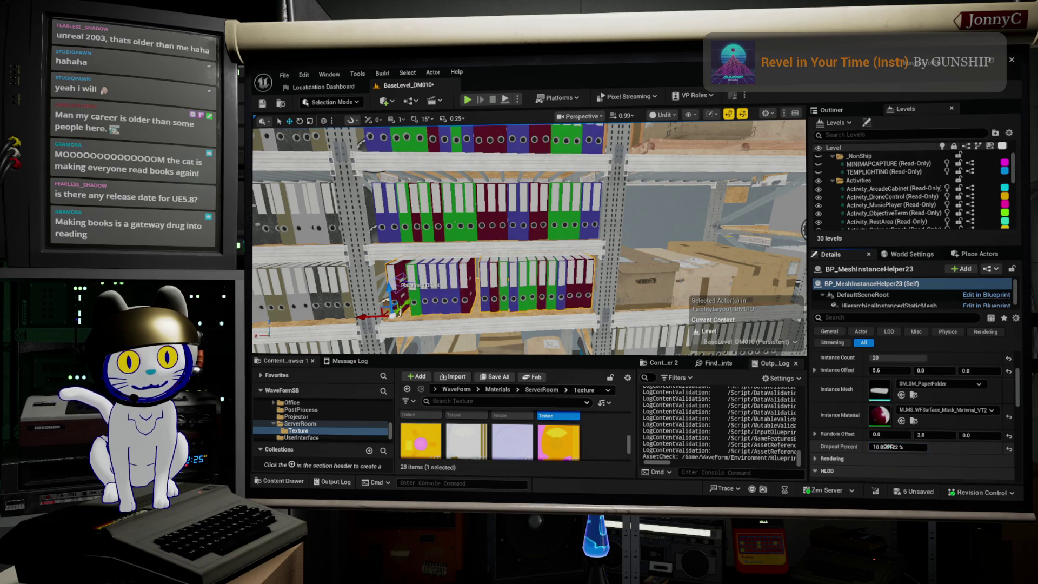
# - Raise the upper shelf helper BP_MeshInstanceHelper27's Dropout Percent to about 13.23%
pyautogui.click(467, 235)
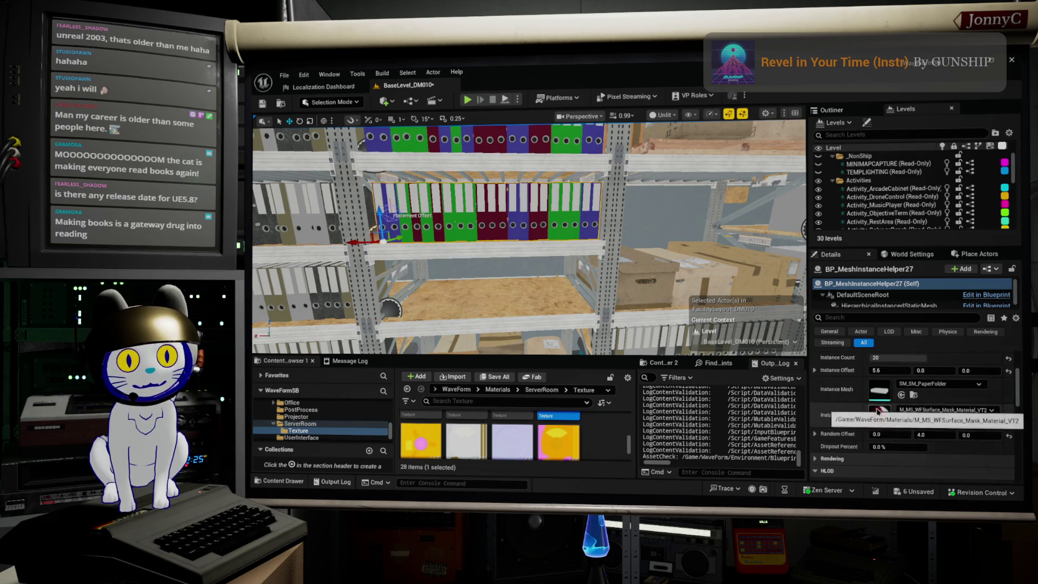
pyautogui.moveTo(892, 447); pyautogui.dragTo(951, 446)
pyautogui.moveTo(581, 235)
pyautogui.mouseDown()
pyautogui.moveTo(581, 210)
pyautogui.moveTo(519, 216)
pyautogui.mouseUp()
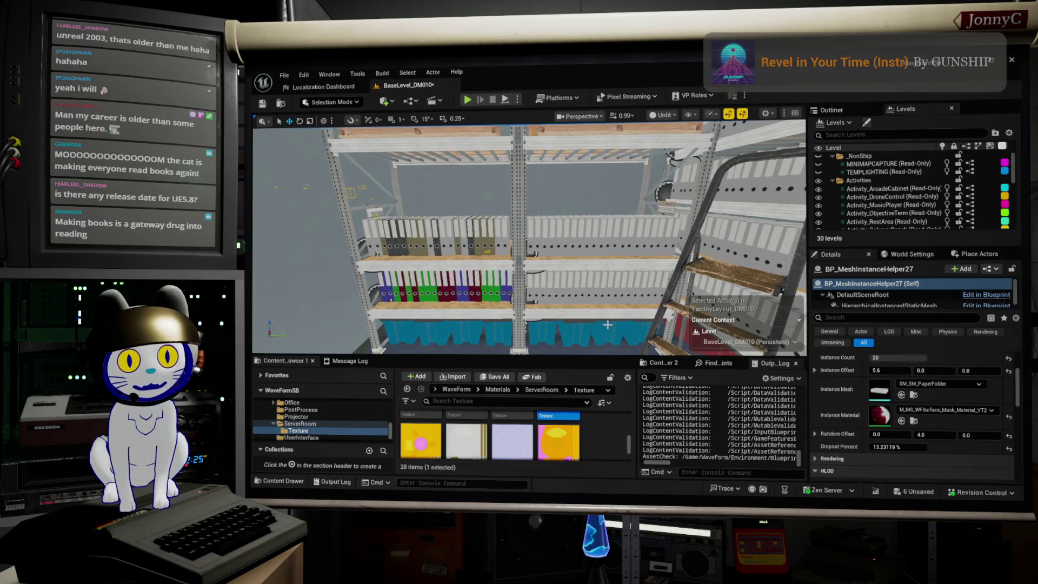
pyautogui.click(541, 281)
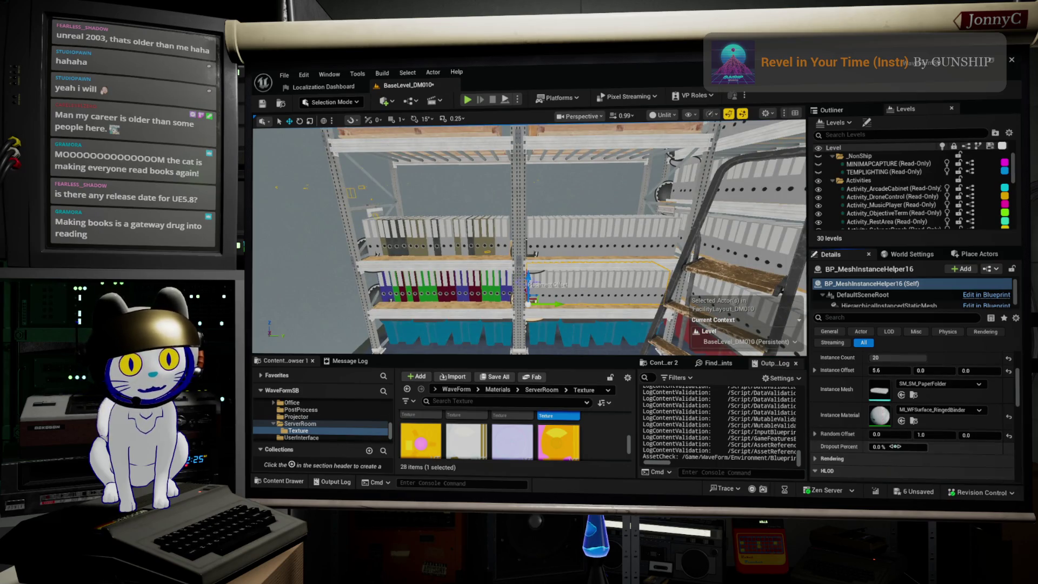
# - Give BP_MeshInstanceHelper16 about 26% and BP_MeshInstanceHelper17 about 8% Dropout Percent
pyautogui.moveTo(892, 446)
pyautogui.mouseDown()
pyautogui.moveTo(918, 447)
pyautogui.moveTo(904, 447)
pyautogui.mouseUp()
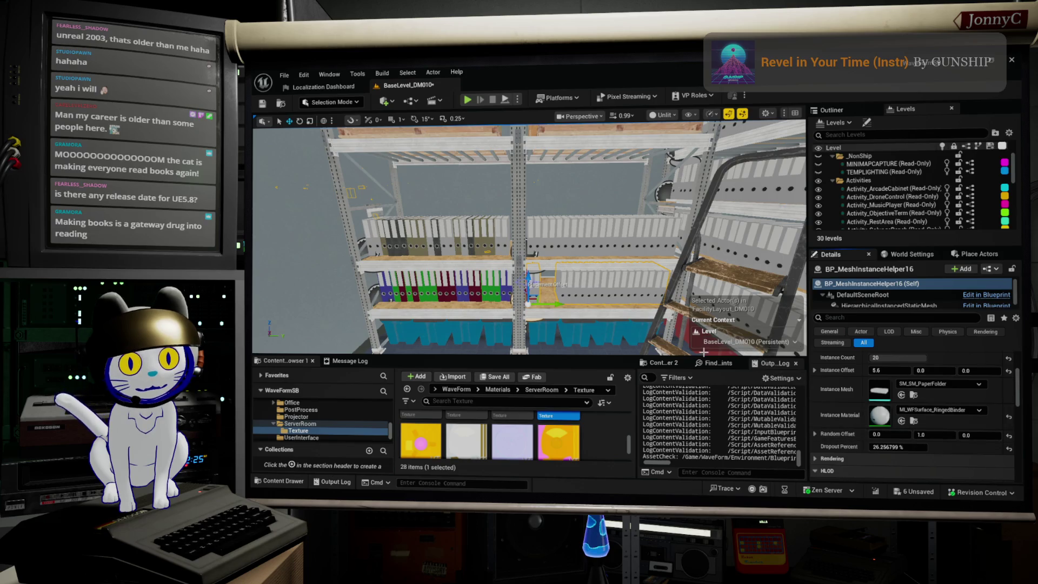
pyautogui.scroll(2, 673, 319)
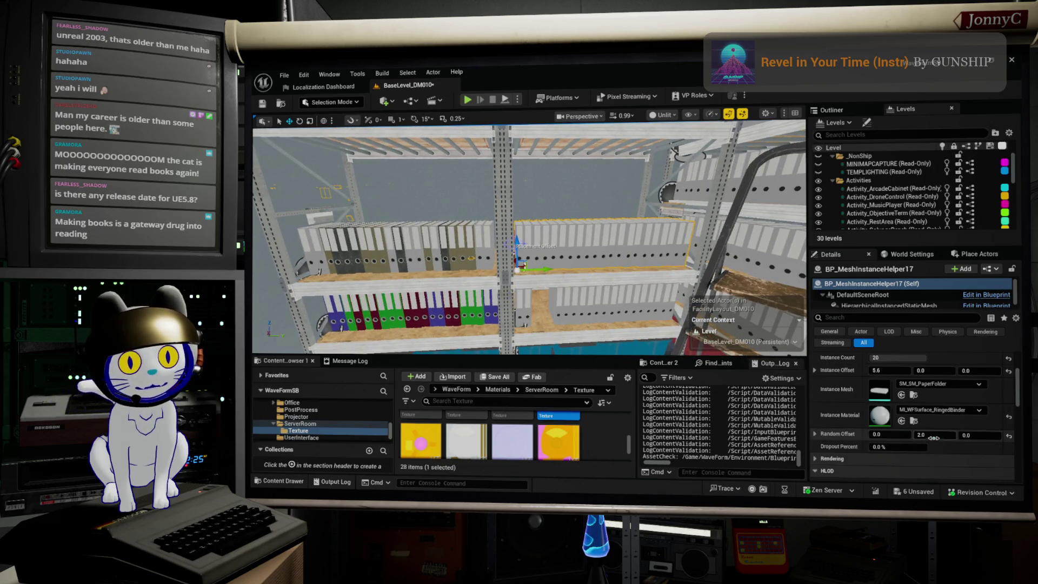
pyautogui.moveTo(913, 447); pyautogui.dragTo(915, 448)
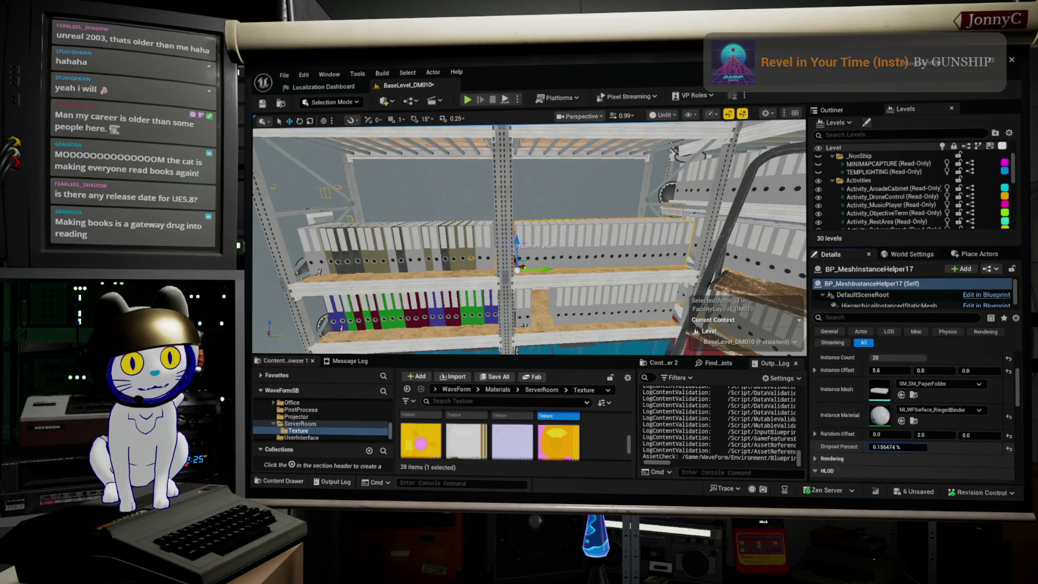
pyautogui.moveTo(897, 446); pyautogui.dragTo(919, 446)
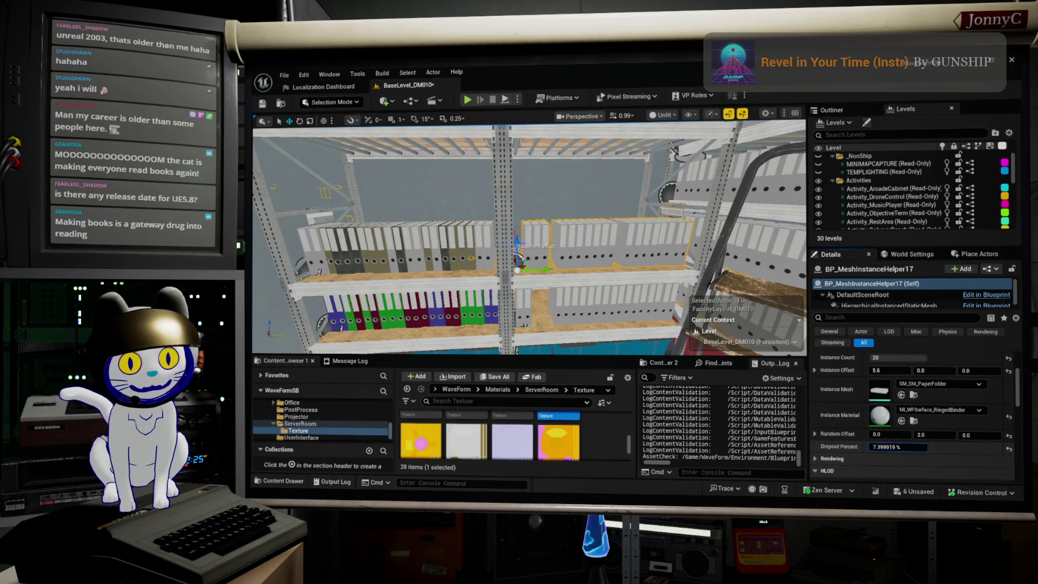
pyautogui.moveTo(918, 446); pyautogui.dragTo(926, 446)
pyautogui.moveTo(641, 213); pyautogui.dragTo(641, 223)
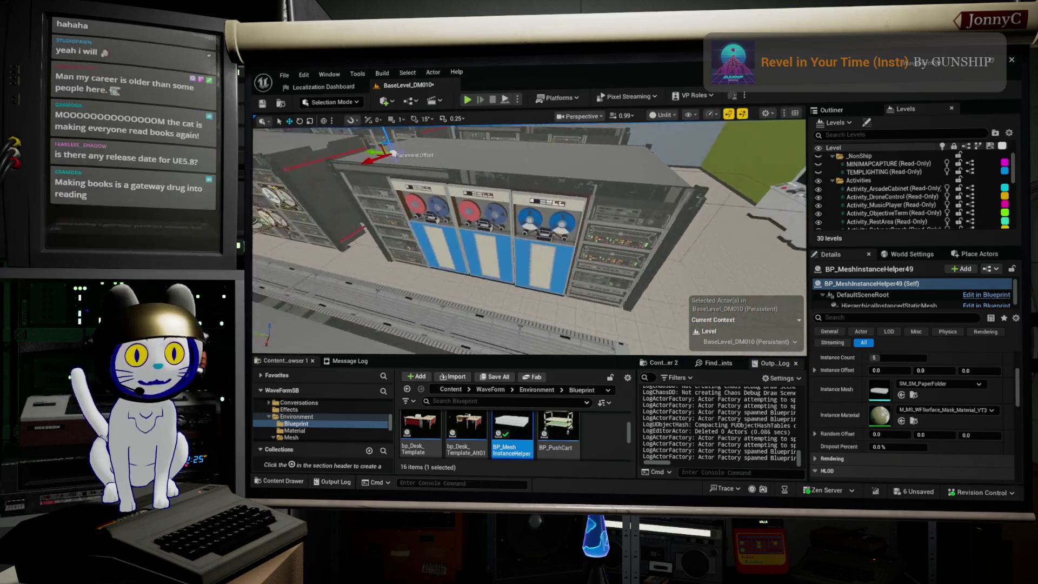
# - Locate the right server rack's static mesh in the ServerRoom asset folder, then switch to the browser
pyautogui.click(713, 278)
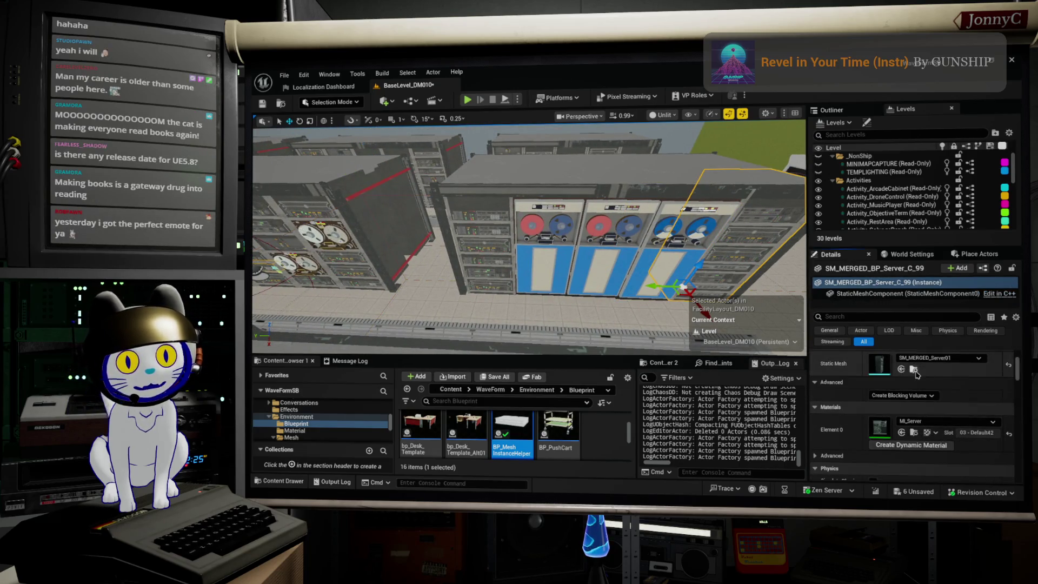
pyautogui.click(914, 369)
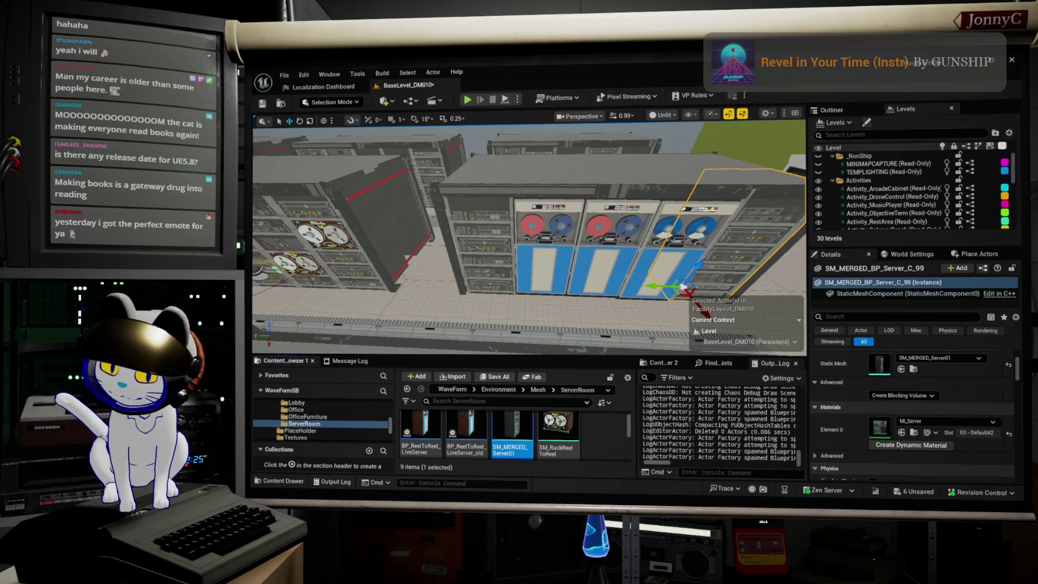
pyautogui.hotkey('alt', 'Tab')
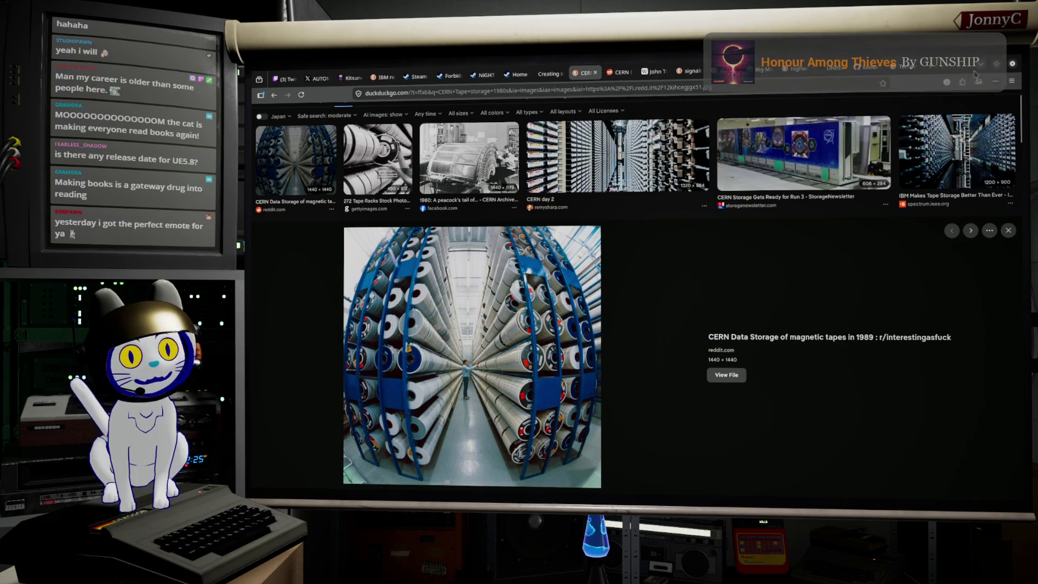
# - Return from the CERN tape storage photo to the Unreal Editor
pyautogui.hotkey('alt', 'Tab')
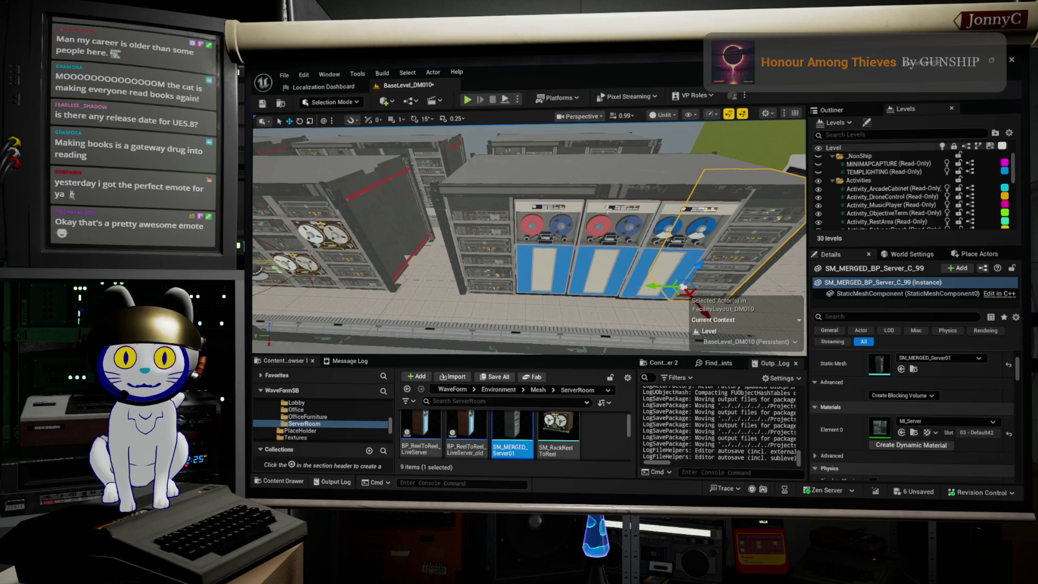
# - Scroll the Content Browser to the SM_ServerReel meshes and fly through the cabinets to the floor
pyautogui.scroll(-3, 530, 238)
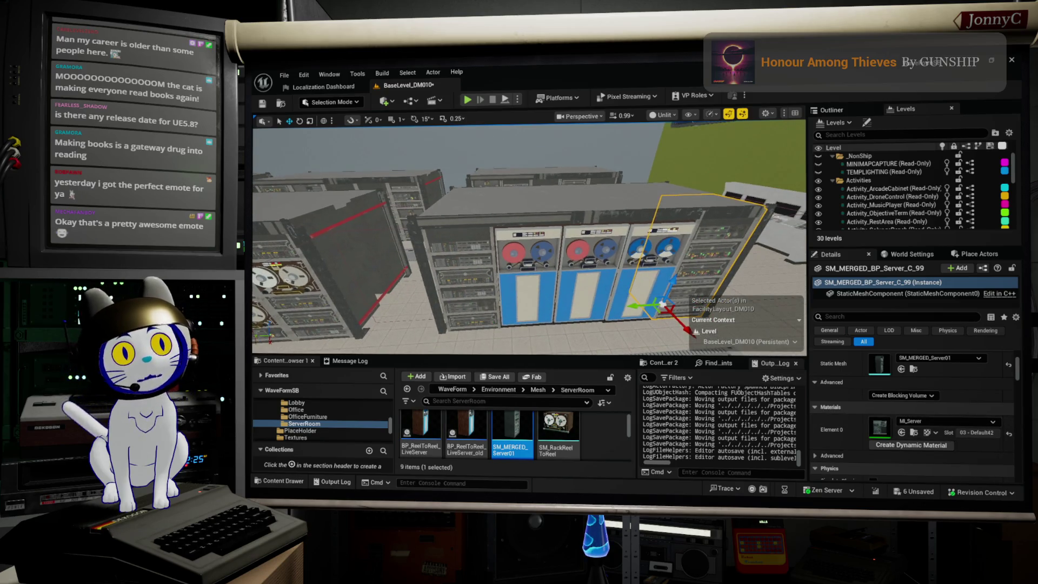
pyautogui.scroll(5, 500, 165)
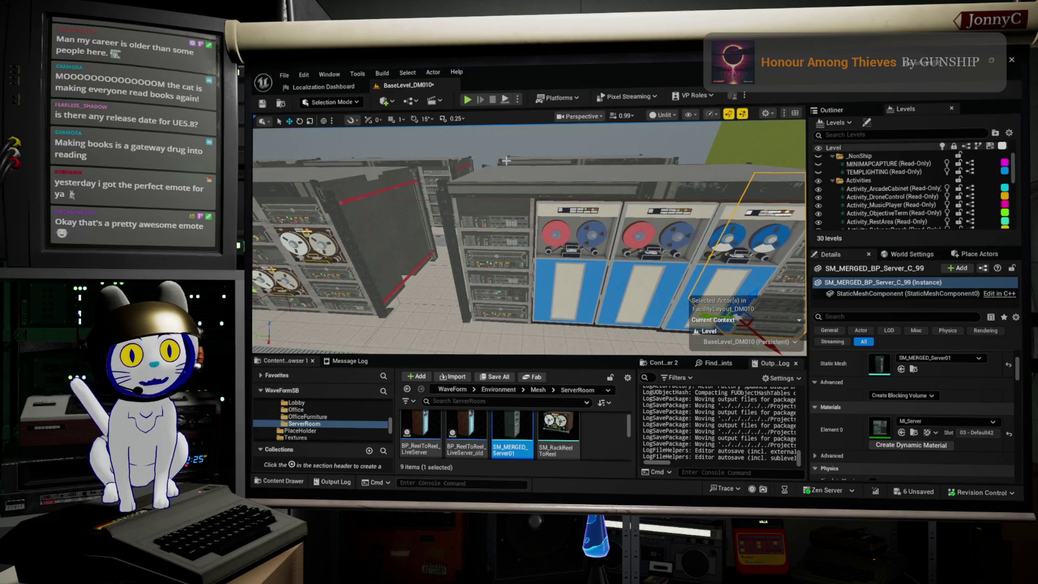
pyautogui.scroll(-2, 564, 432)
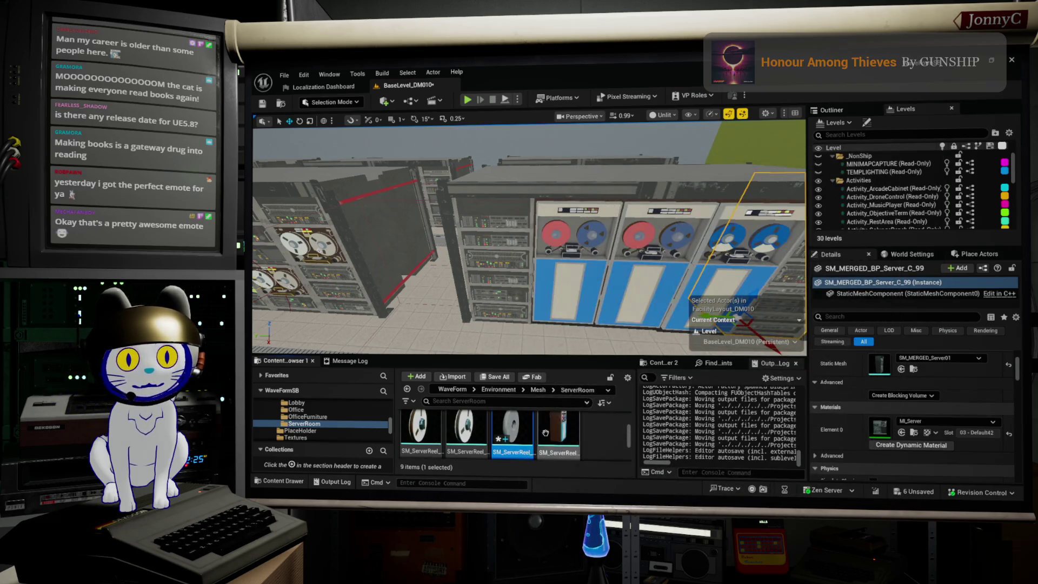
pyautogui.moveTo(592, 225)
pyautogui.mouseDown()
pyautogui.moveTo(586, 179)
pyautogui.moveTo(567, 162)
pyautogui.moveTo(673, 83)
pyautogui.mouseUp()
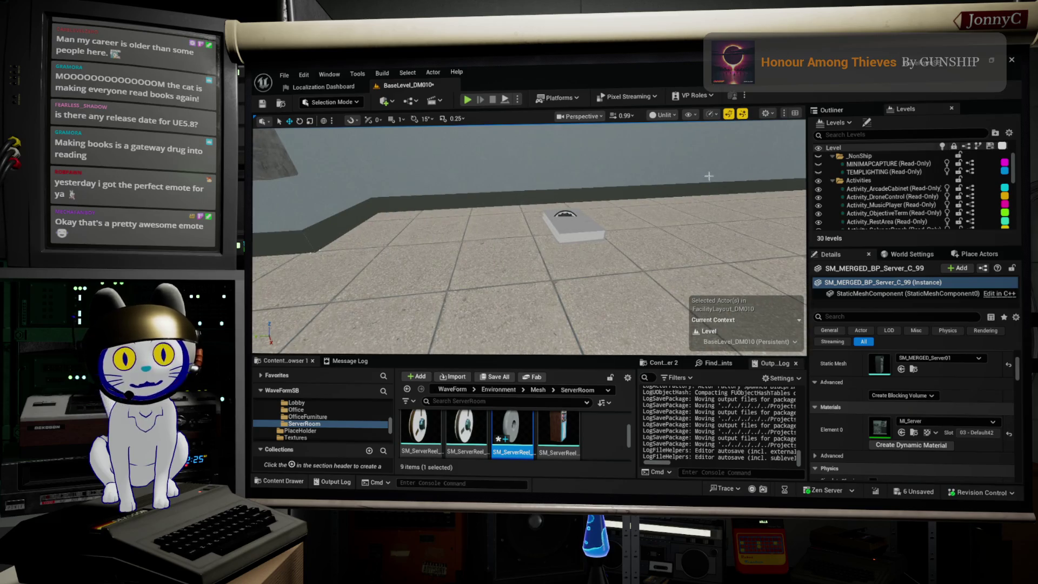
# - Give floor helper BP_MeshInstanceHelper49 the SM_ServerReel_Sealed mesh, no material, and expand Placement Offset
pyautogui.click(567, 216)
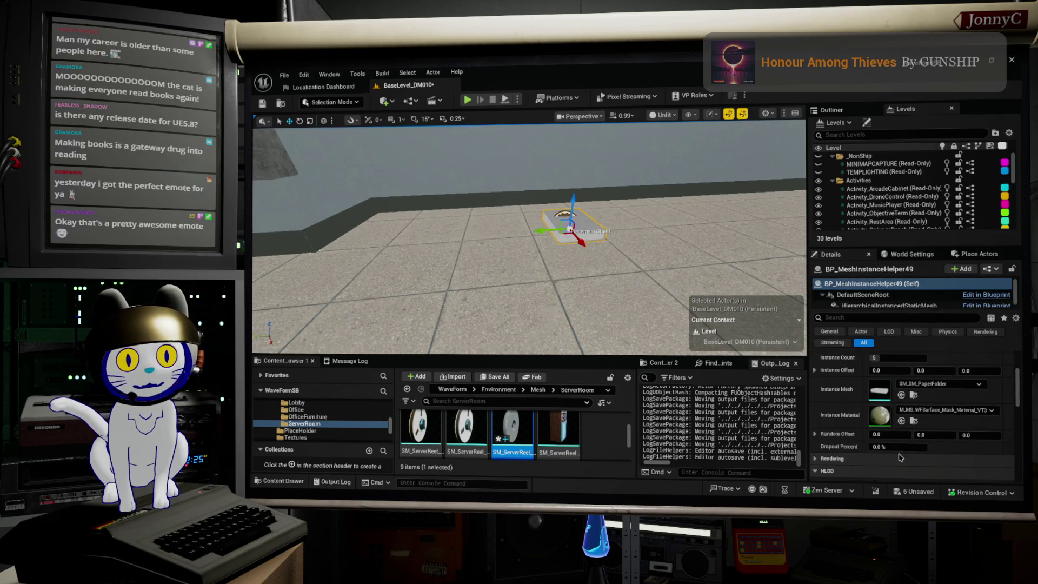
pyautogui.click(901, 395)
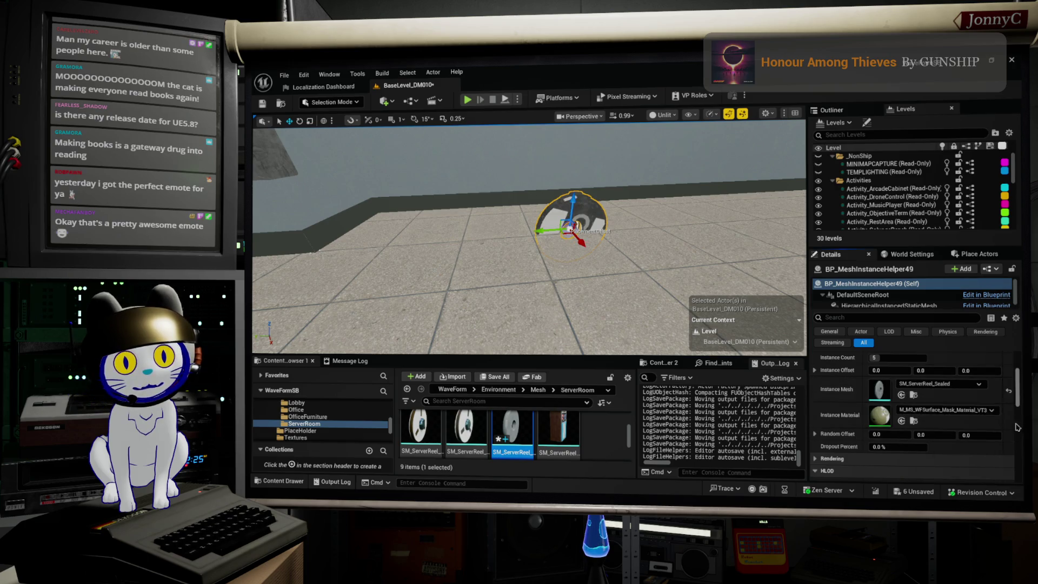
pyautogui.scroll(1, 570, 433)
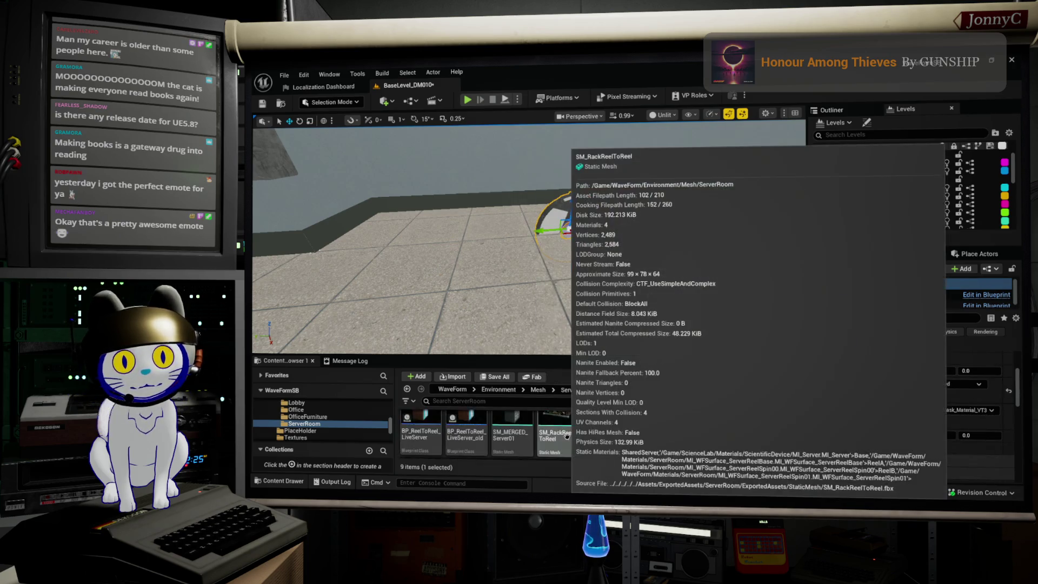
pyautogui.click(992, 411)
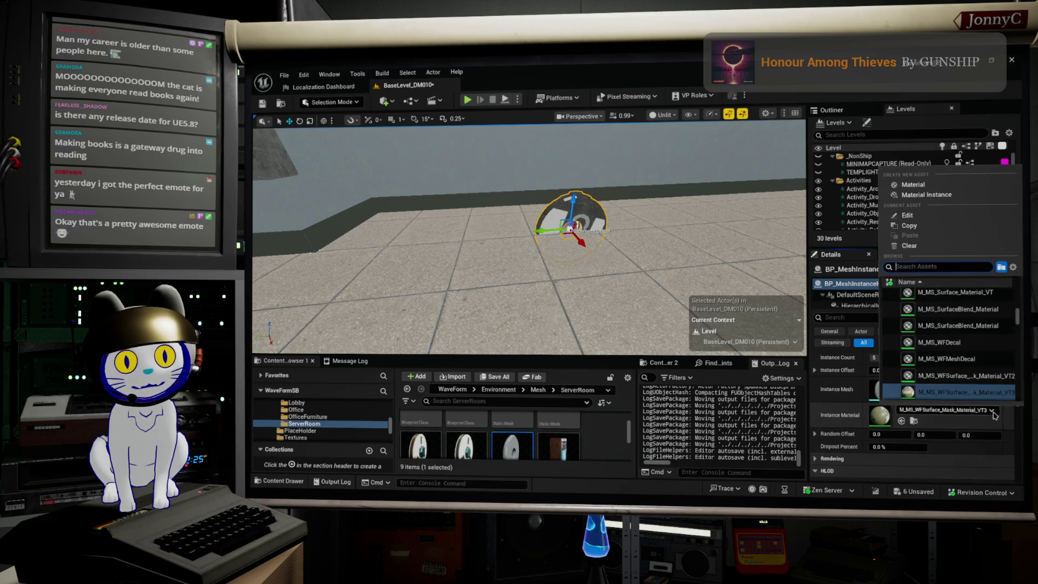
pyautogui.click(908, 245)
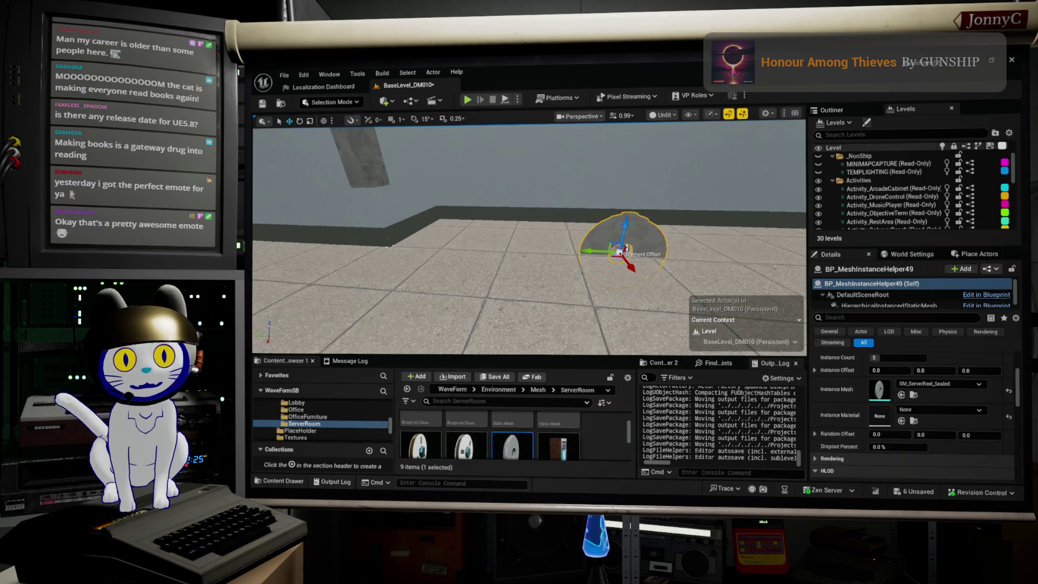
pyautogui.scroll(2, 832, 400)
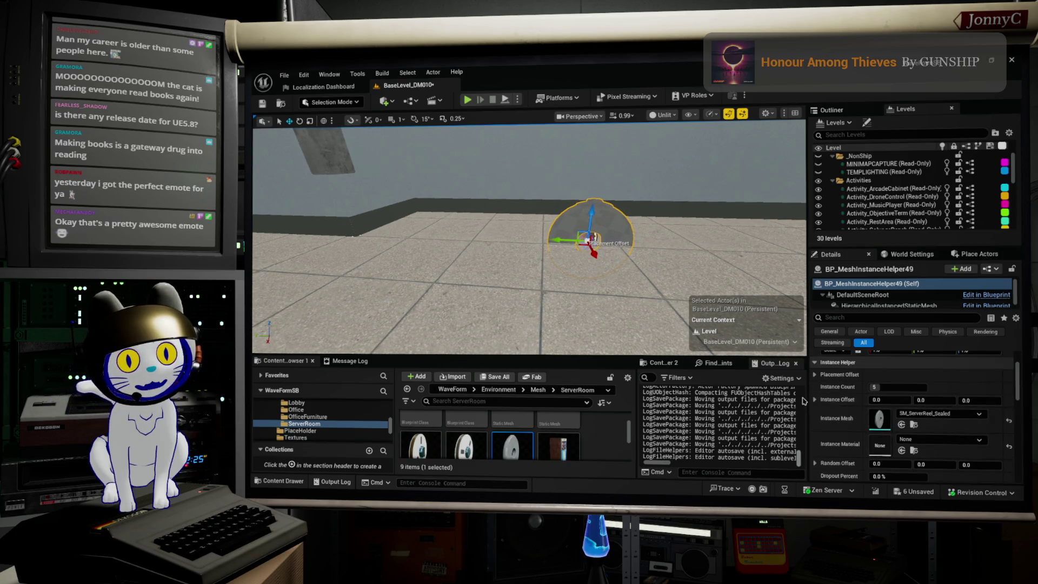
pyautogui.scroll(-1, 814, 406)
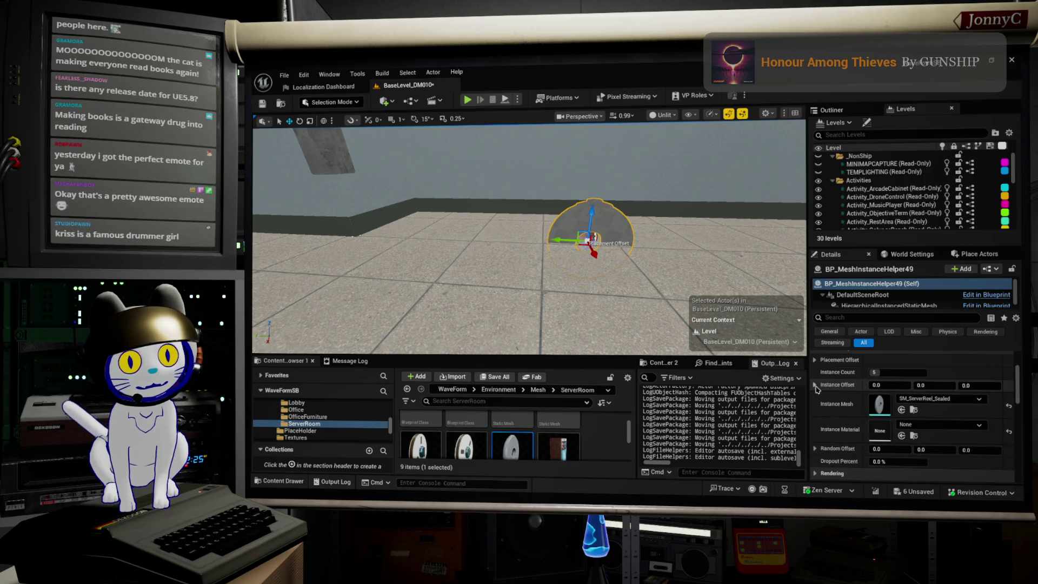
pyautogui.click(815, 360)
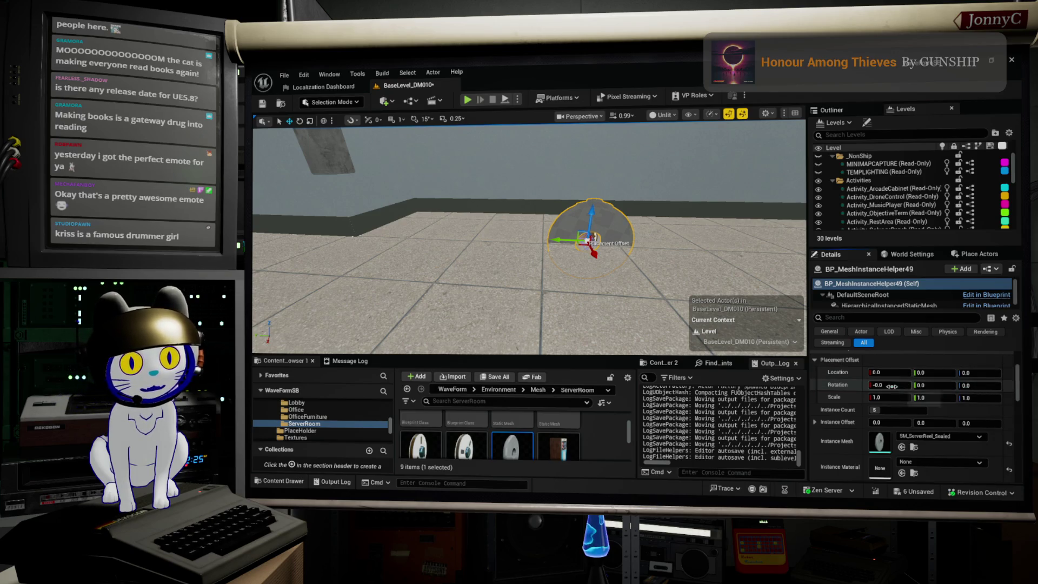
# - Enter placement offset rotation values 180, 90 and 0 for the helper
pyautogui.moveTo(886, 385); pyautogui.dragTo(1016, 381)
pyautogui.write('180')
pyautogui.press('Tab')
pyautogui.write('90')
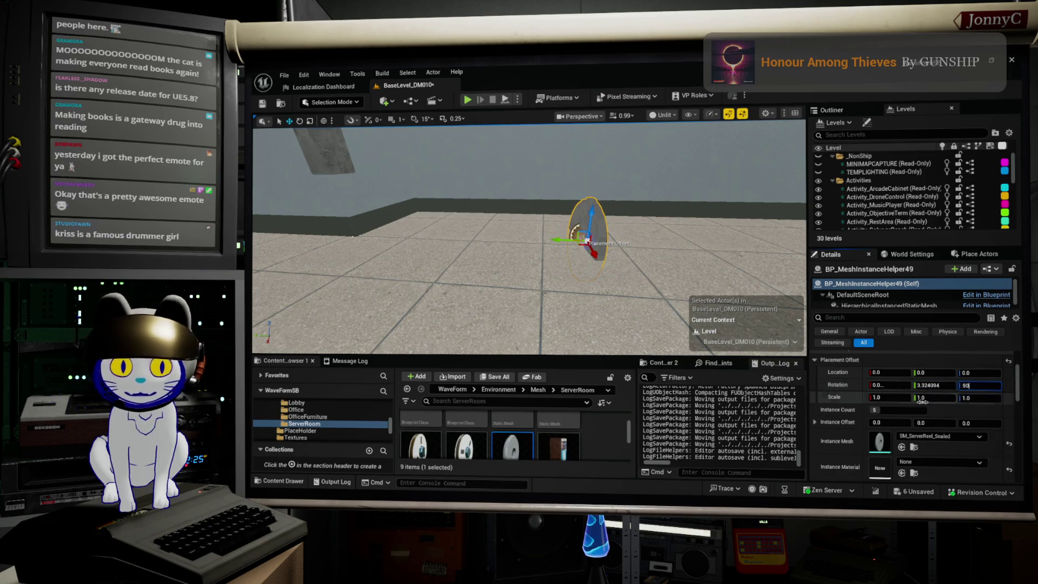
pyautogui.press('Return')
pyautogui.click(927, 384)
pyautogui.write('0')
pyautogui.click(897, 385)
# - Raise the mesh helper upward in the level and frame it in view
pyautogui.scroll(-2, 840, 408)
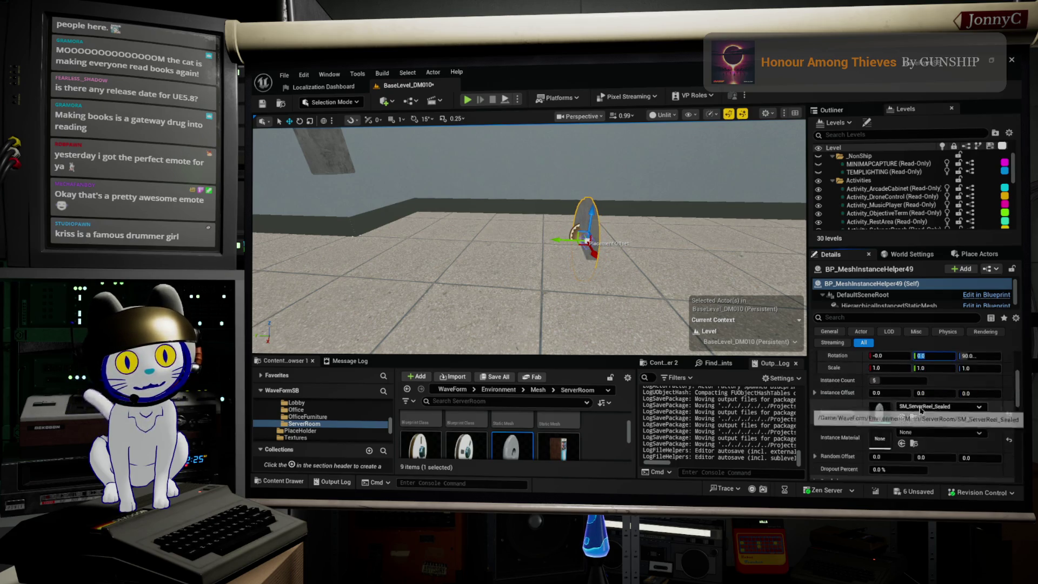
pyautogui.moveTo(589, 218); pyautogui.dragTo(593, 162)
pyautogui.press('f')
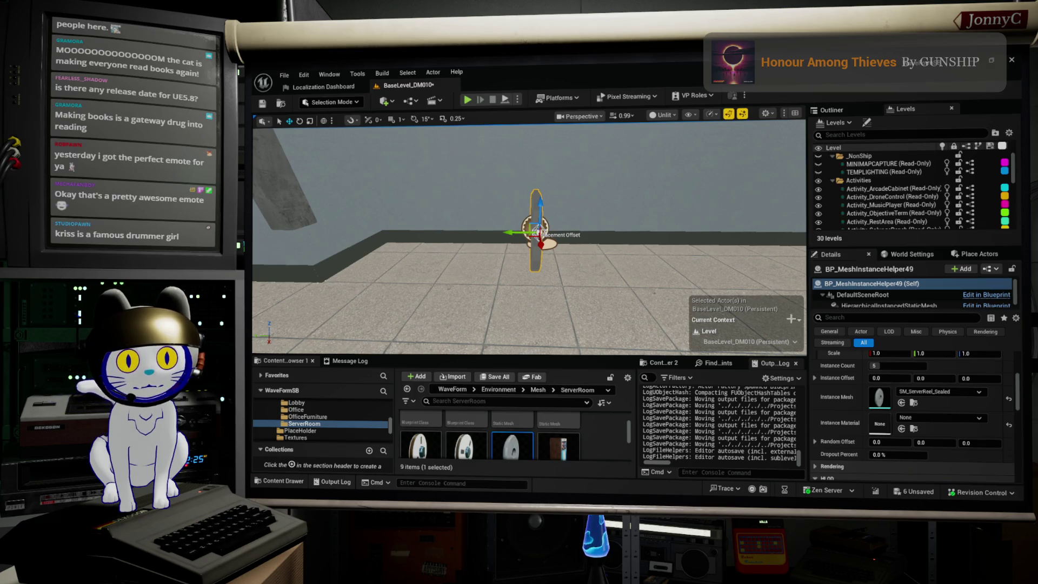
pyautogui.scroll(2, 896, 407)
# - Raise Instance Count to 14 and drag Instance Offset Y to about -5.14
pyautogui.moveTo(897, 395); pyautogui.dragTo(903, 395)
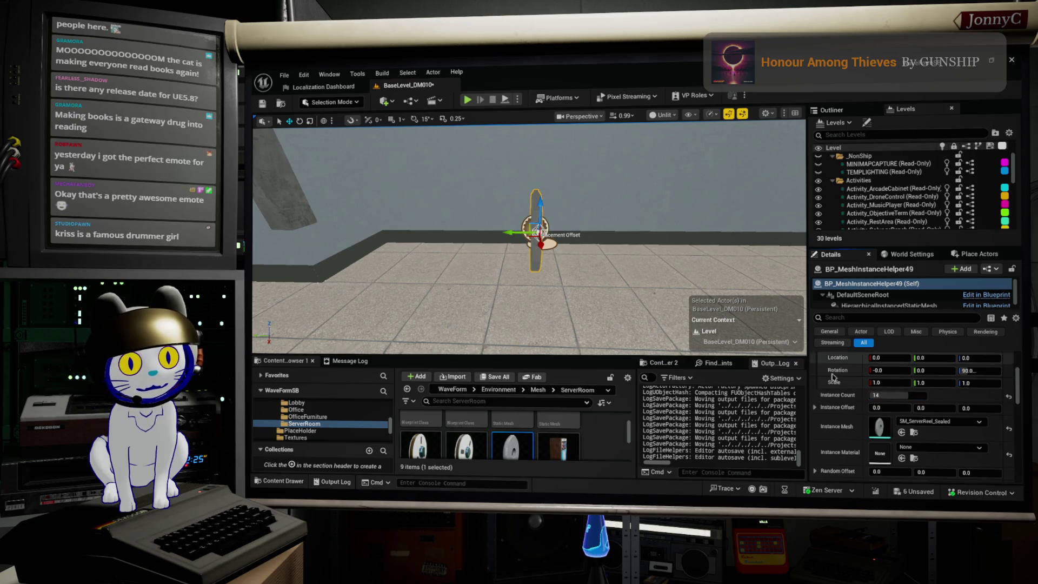
pyautogui.scroll(3, 886, 405)
pyautogui.scroll(-4, 887, 405)
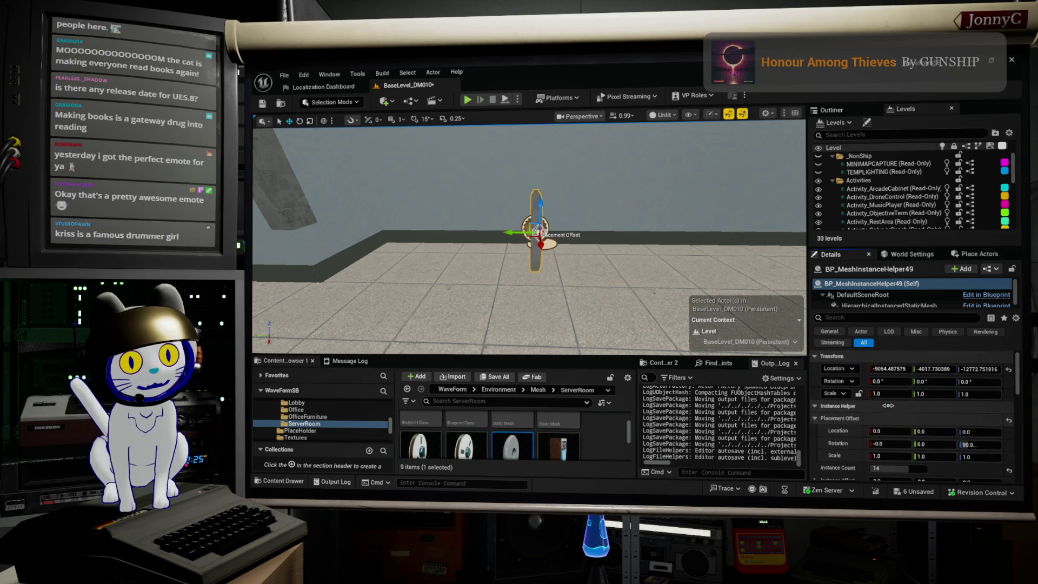
pyautogui.scroll(-1, 887, 405)
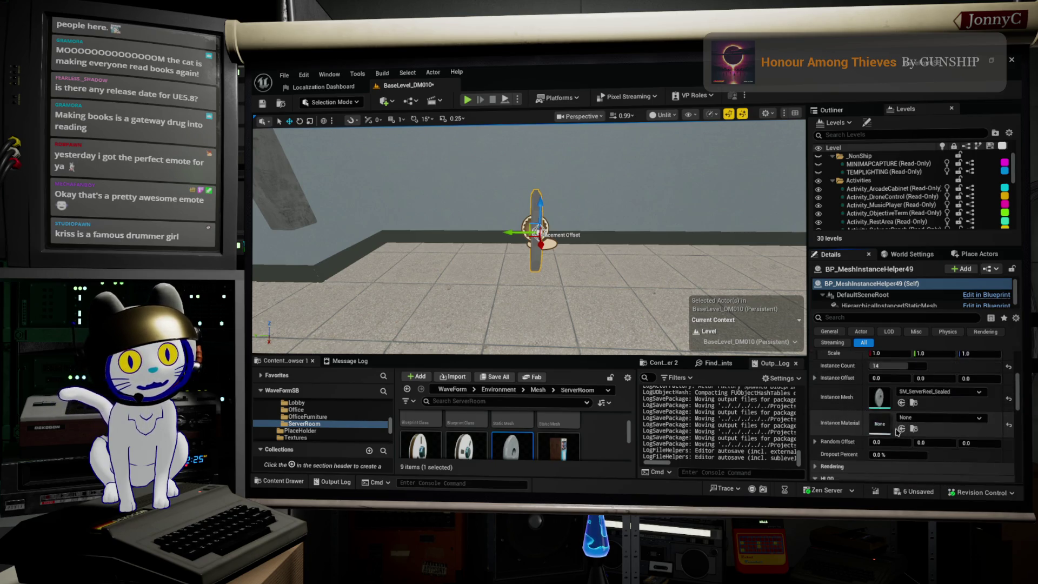
pyautogui.click(815, 378)
pyautogui.moveTo(902, 400); pyautogui.dragTo(868, 402)
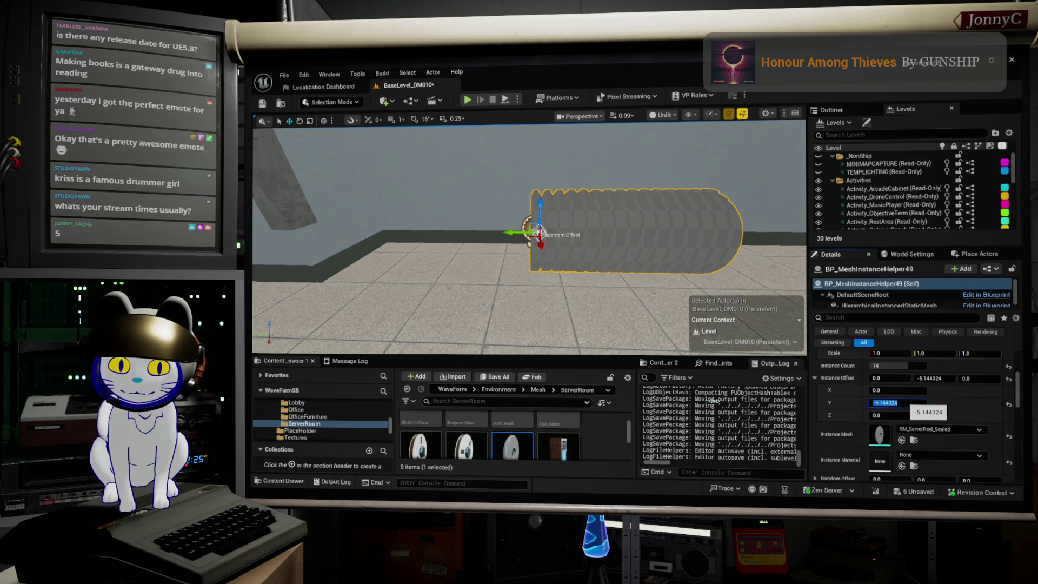
# - Set the Instance Offset Y value to 5.0
pyautogui.press('Return')
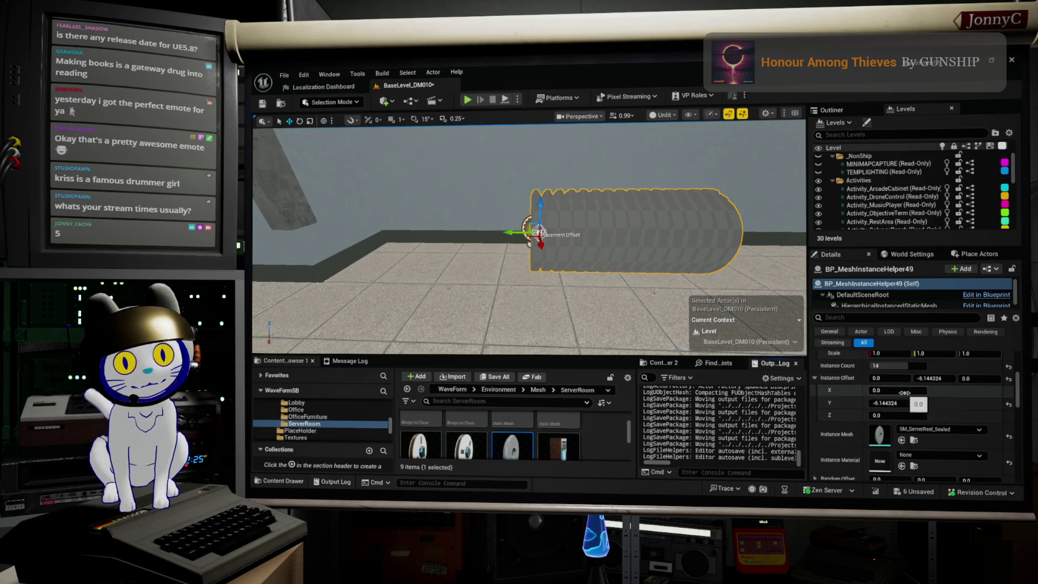
pyautogui.click(913, 403)
pyautogui.write('5')
pyautogui.press('Return')
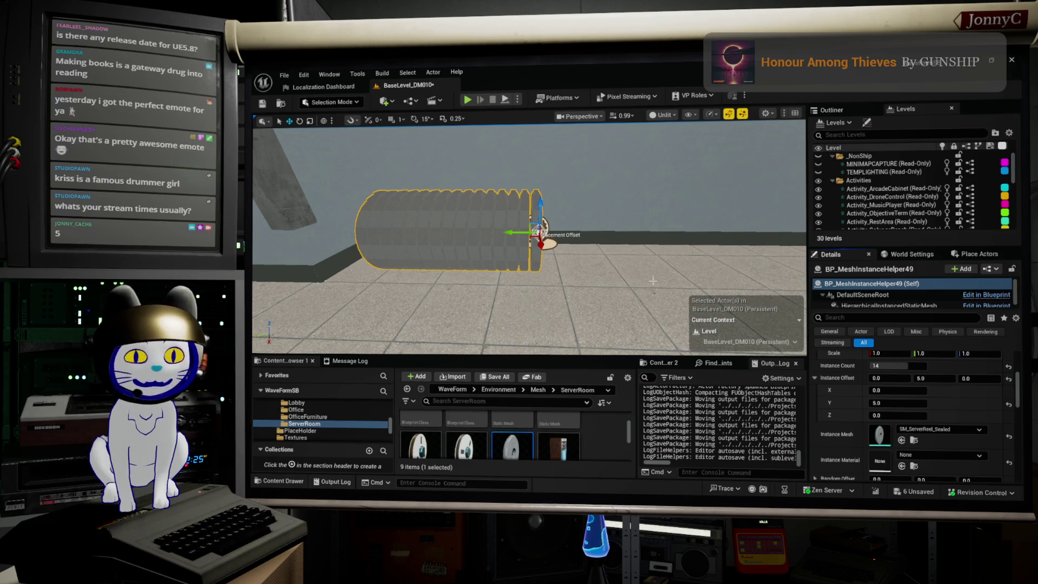
# - Swing the tube roughly 167 degrees around Z with the rotate gizmo
pyautogui.press('r')
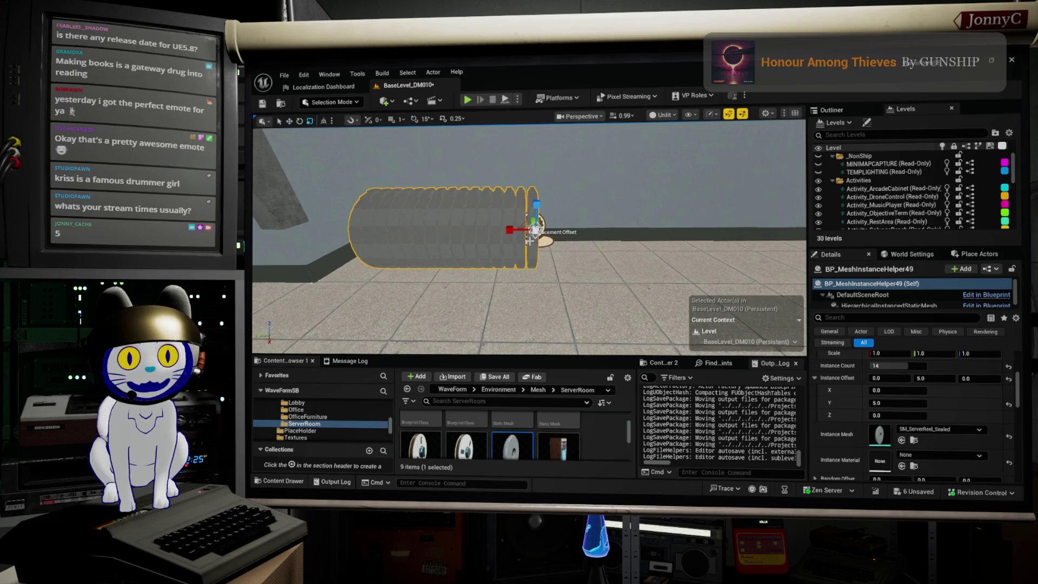
pyautogui.press('e')
pyautogui.moveTo(546, 239)
pyautogui.mouseDown()
pyautogui.moveTo(539, 249)
pyautogui.moveTo(579, 246)
pyautogui.mouseUp()
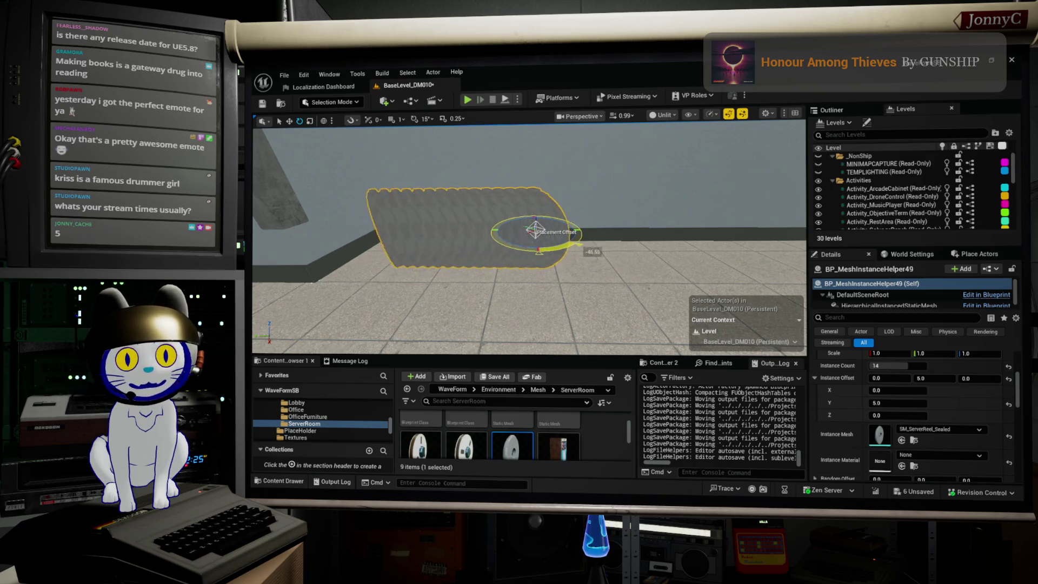
pyautogui.hotkey('ctrl', 'z')
pyautogui.scroll(-2, 530, 238)
pyautogui.moveTo(514, 248); pyautogui.dragTo(601, 246)
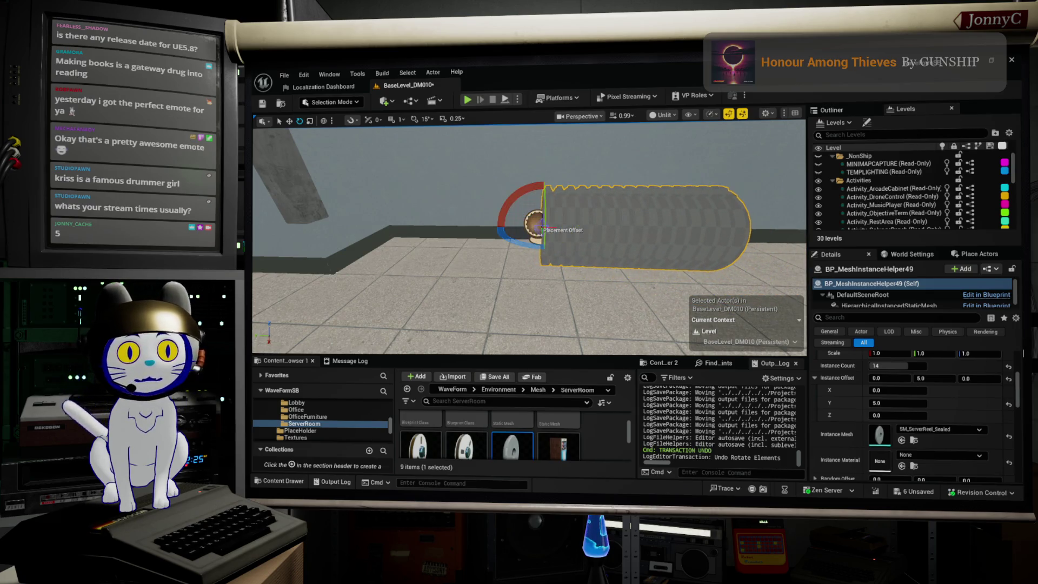
pyautogui.scroll(5, 919, 411)
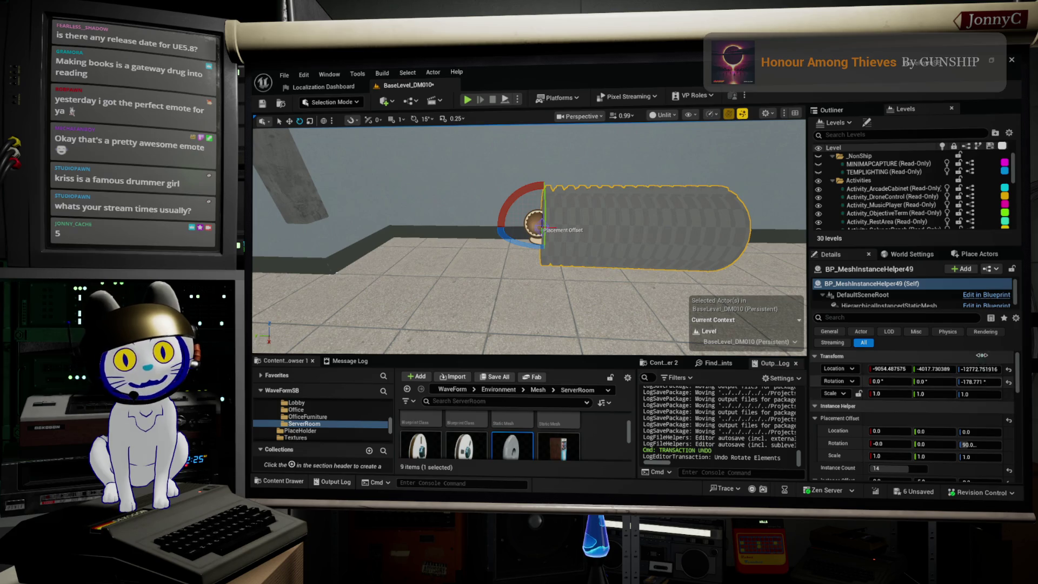
# - Set the actor's yaw to exactly 180 degrees and view along the tube
pyautogui.click(978, 381)
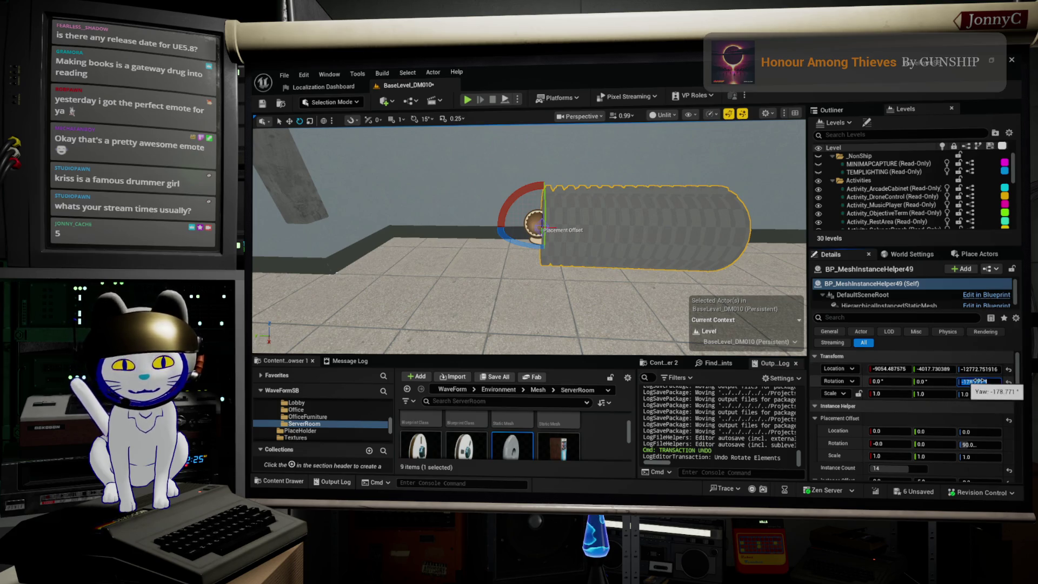
pyautogui.write('180')
pyautogui.press('Return')
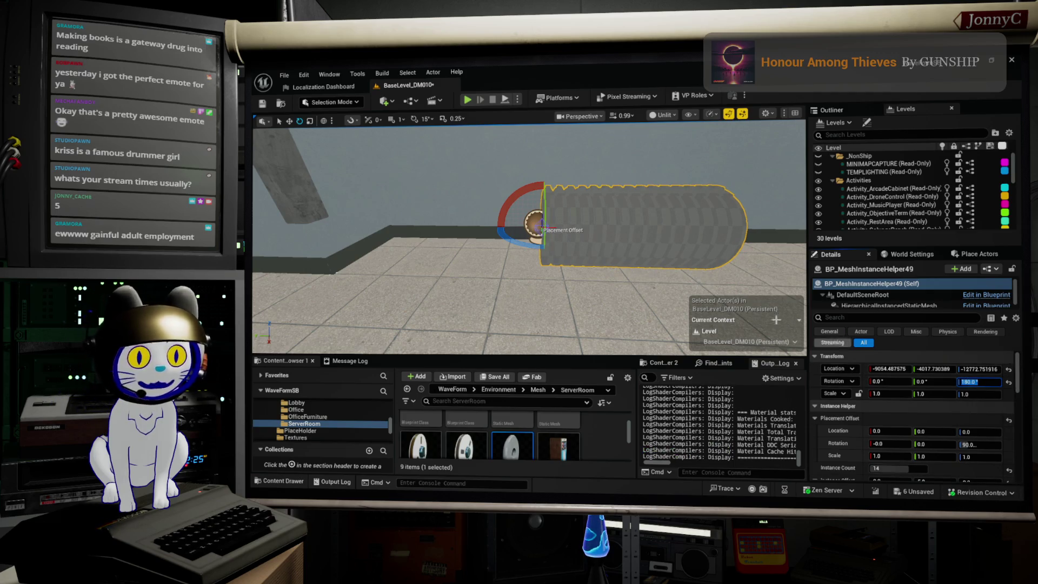
pyautogui.press('f')
pyautogui.scroll(5, 611, 260)
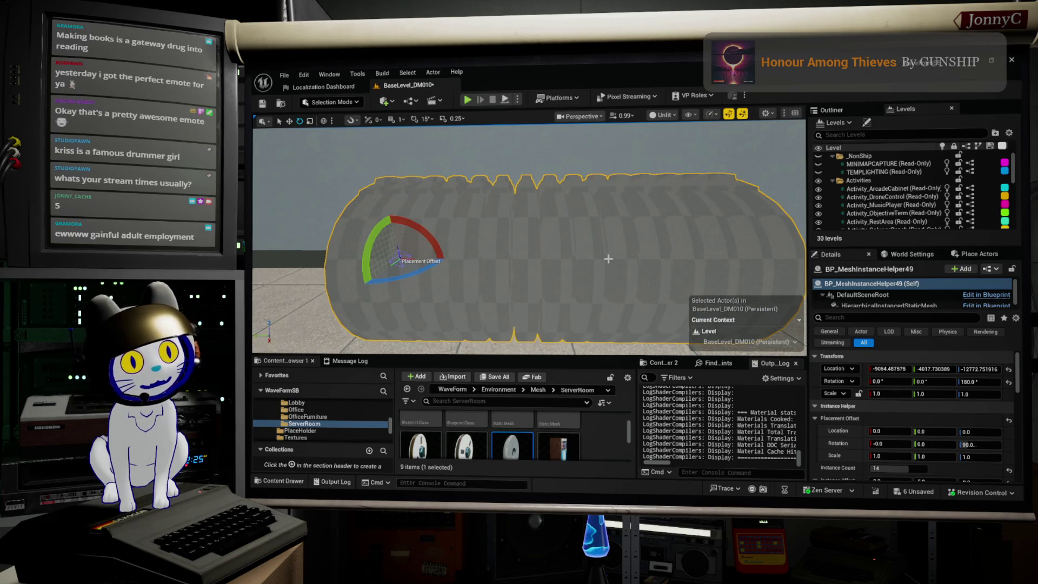
pyautogui.moveTo(600, 273); pyautogui.dragTo(487, 275)
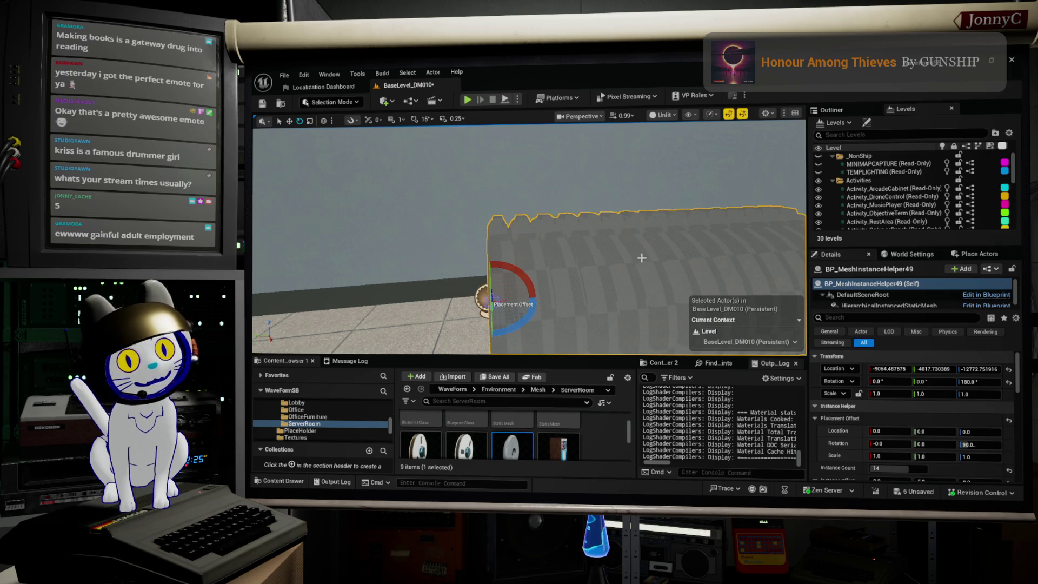
# - Orbit around the tube, expand the Random Offset values, and open the Blueprint options dropdown
pyautogui.moveTo(493, 300)
pyautogui.mouseDown()
pyautogui.moveTo(594, 273)
pyautogui.moveTo(503, 264)
pyautogui.moveTo(578, 259)
pyautogui.mouseUp()
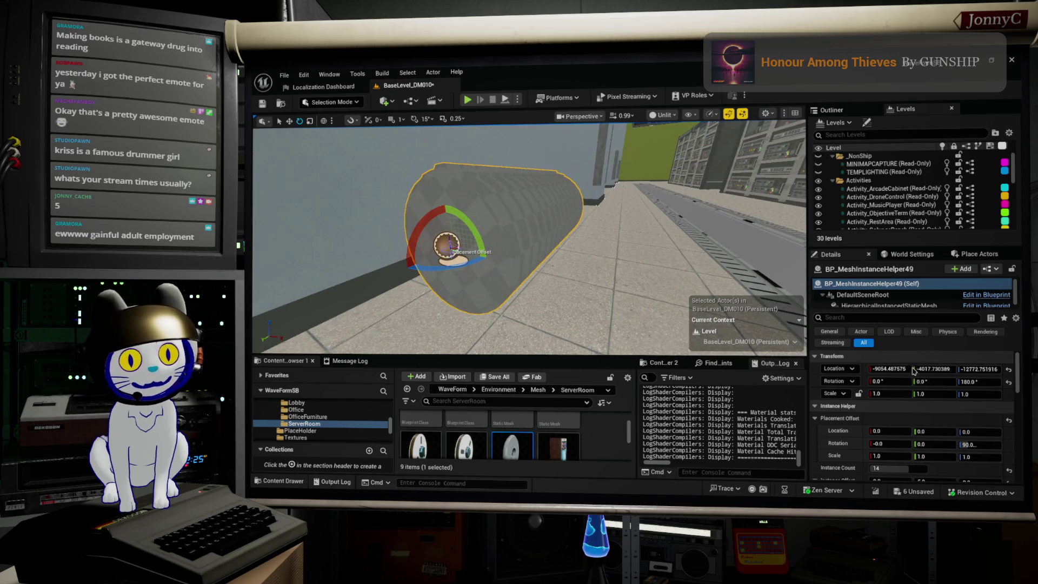
pyautogui.scroll(-2, 919, 378)
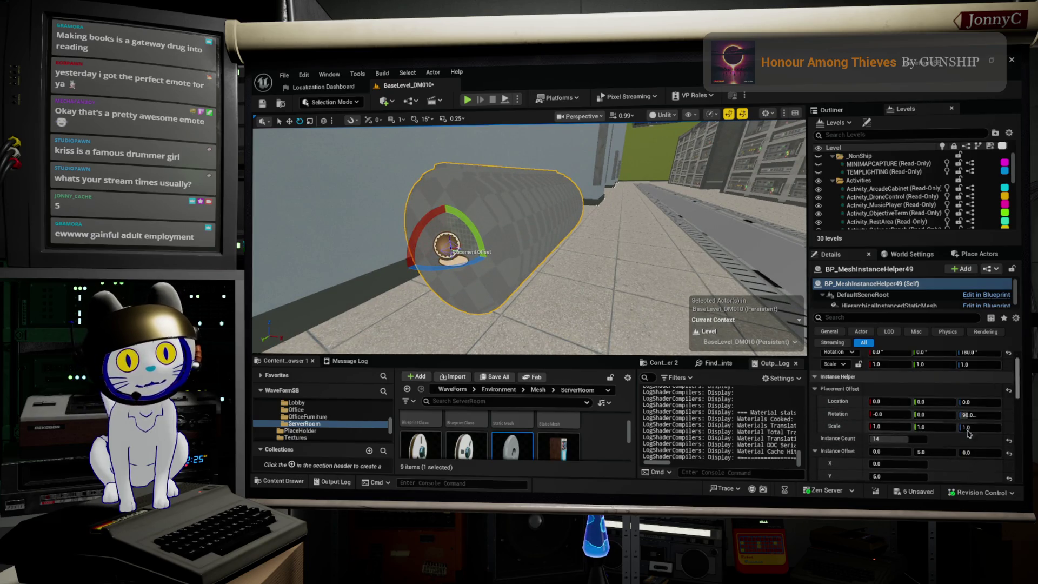
pyautogui.scroll(-8, 892, 449)
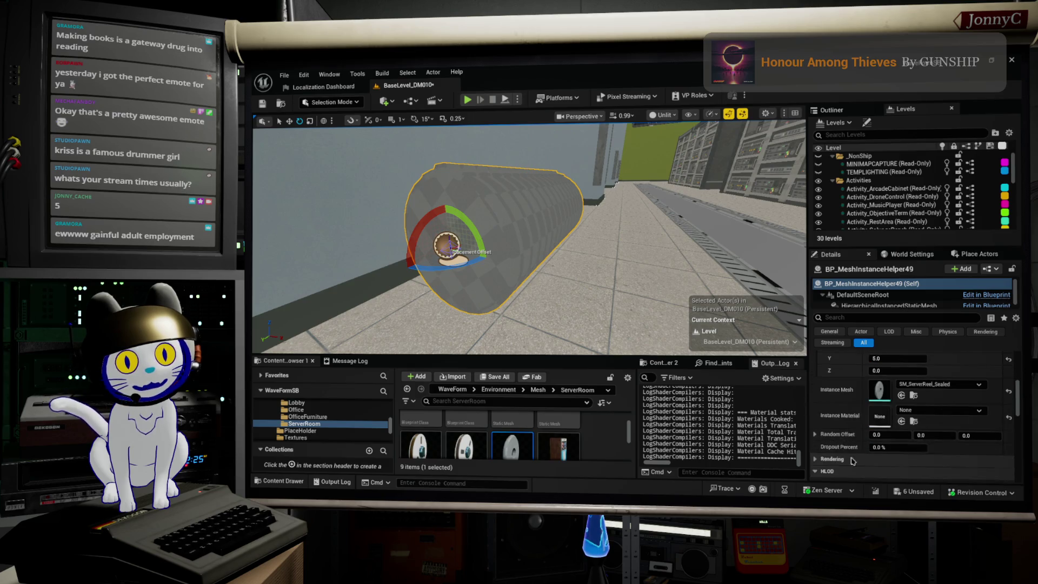
pyautogui.click(815, 434)
pyautogui.scroll(-2, 935, 433)
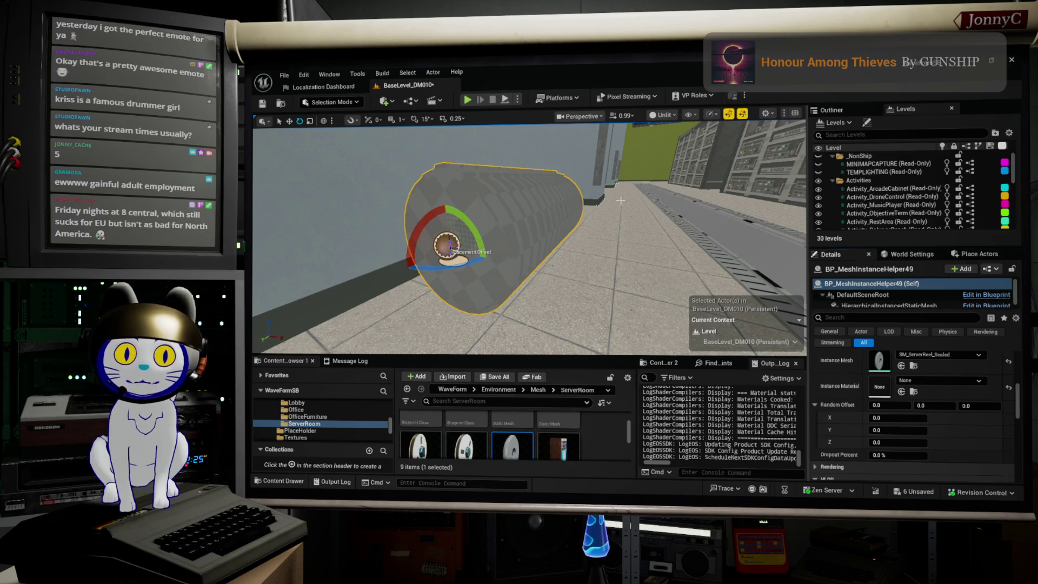
pyautogui.moveTo(610, 215)
pyautogui.mouseDown()
pyautogui.moveTo(644, 257)
pyautogui.moveTo(516, 236)
pyautogui.mouseUp()
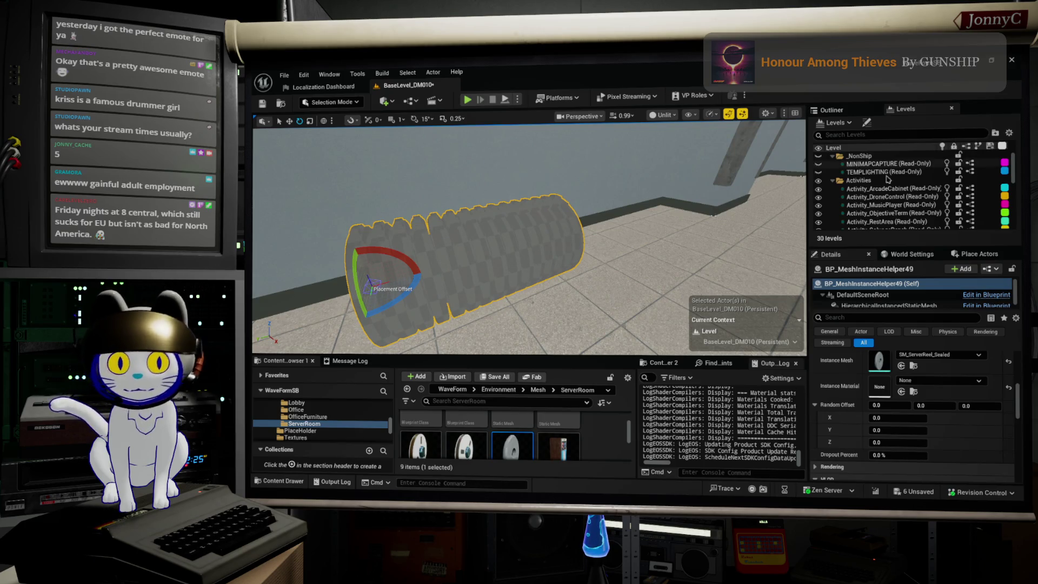
pyautogui.click(985, 270)
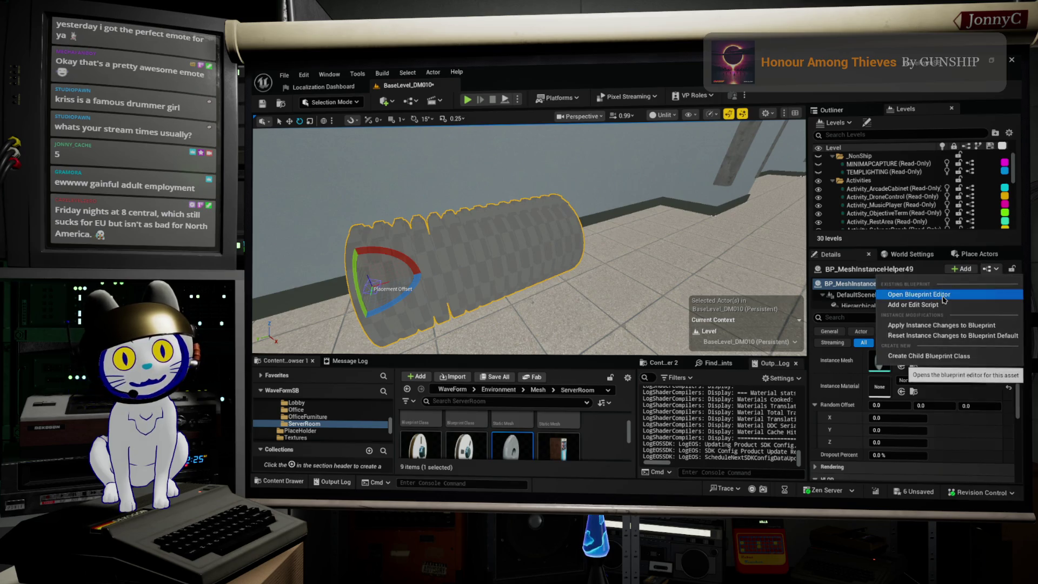
# - Open the maximized Blueprint Editor and pan the Construction Script to Break Transform and Make Transform
pyautogui.click(919, 294)
pyautogui.doubleClick(593, 75)
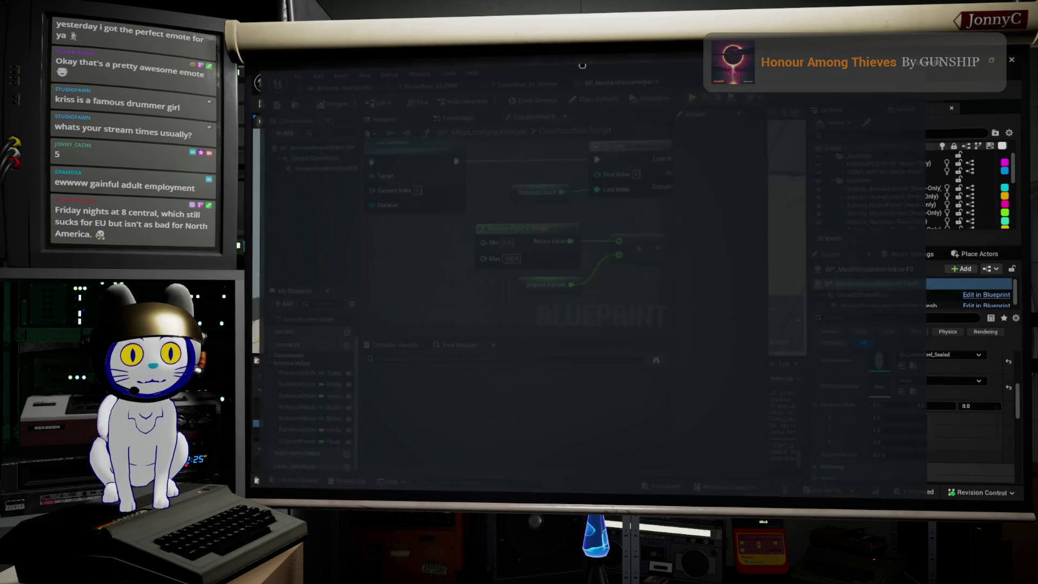
pyautogui.scroll(-2, 631, 244)
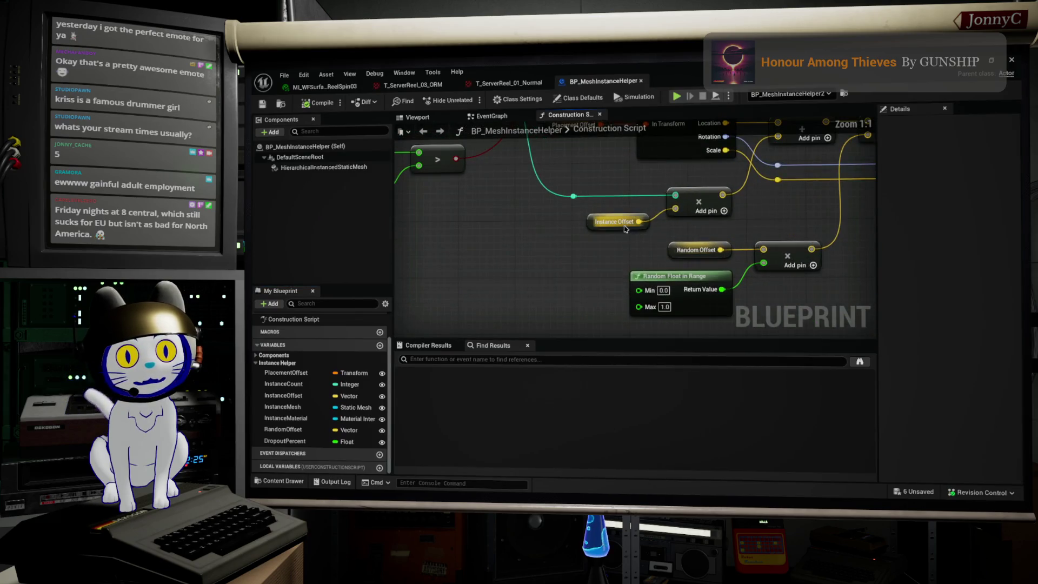
pyautogui.scroll(2, 573, 272)
pyautogui.moveTo(572, 276)
pyautogui.mouseDown()
pyautogui.moveTo(579, 301)
pyautogui.moveTo(553, 282)
pyautogui.moveTo(573, 278)
pyautogui.moveTo(551, 264)
pyautogui.mouseUp()
pyautogui.moveTo(628, 245)
pyautogui.mouseDown()
pyautogui.moveTo(610, 251)
pyautogui.moveTo(629, 257)
pyautogui.moveTo(561, 277)
pyautogui.mouseUp()
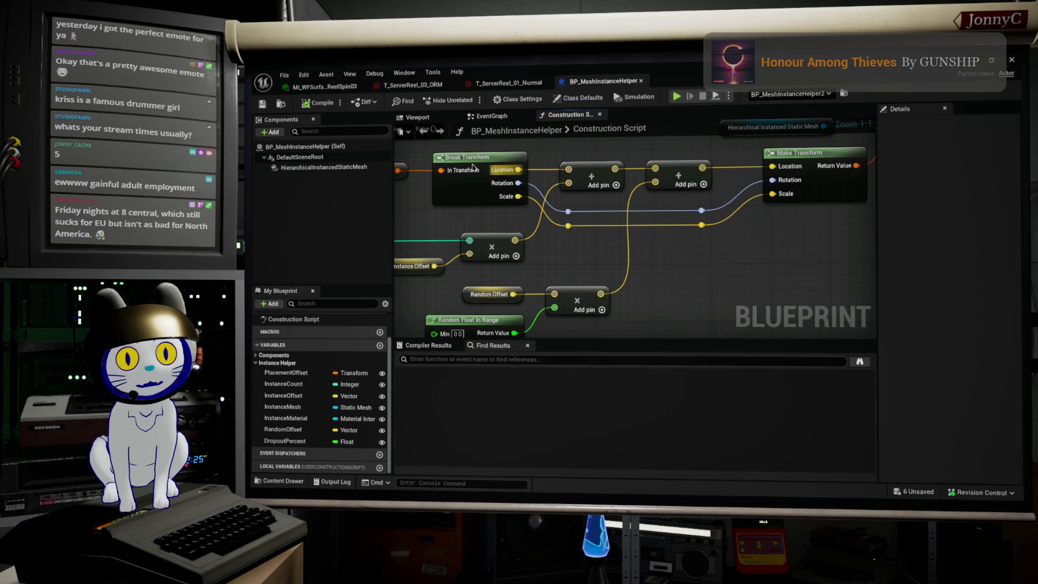
pyautogui.moveTo(594, 236); pyautogui.dragTo(604, 227)
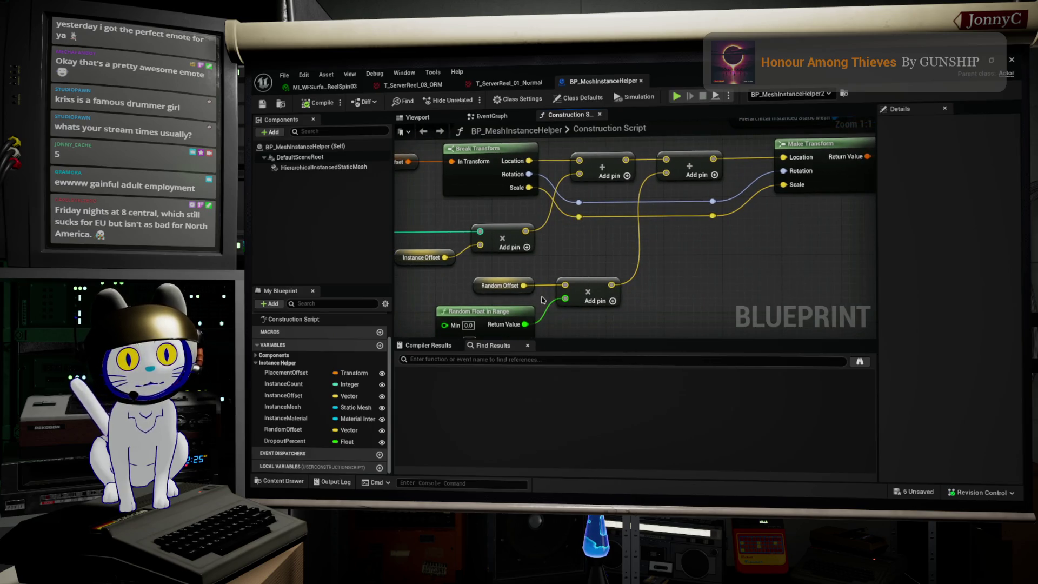
pyautogui.moveTo(554, 272); pyautogui.dragTo(557, 252)
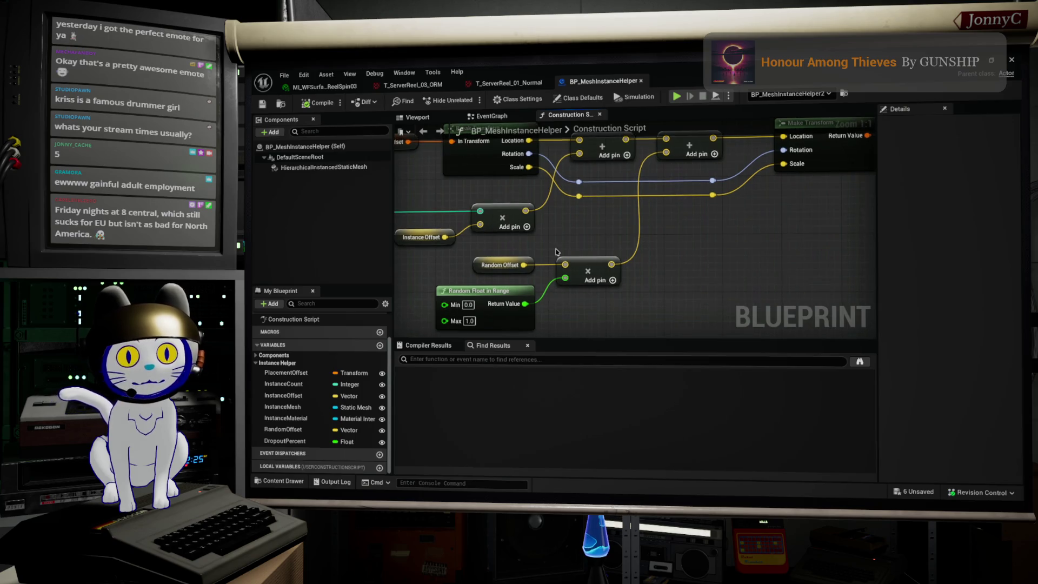
pyautogui.scroll(-1, 556, 251)
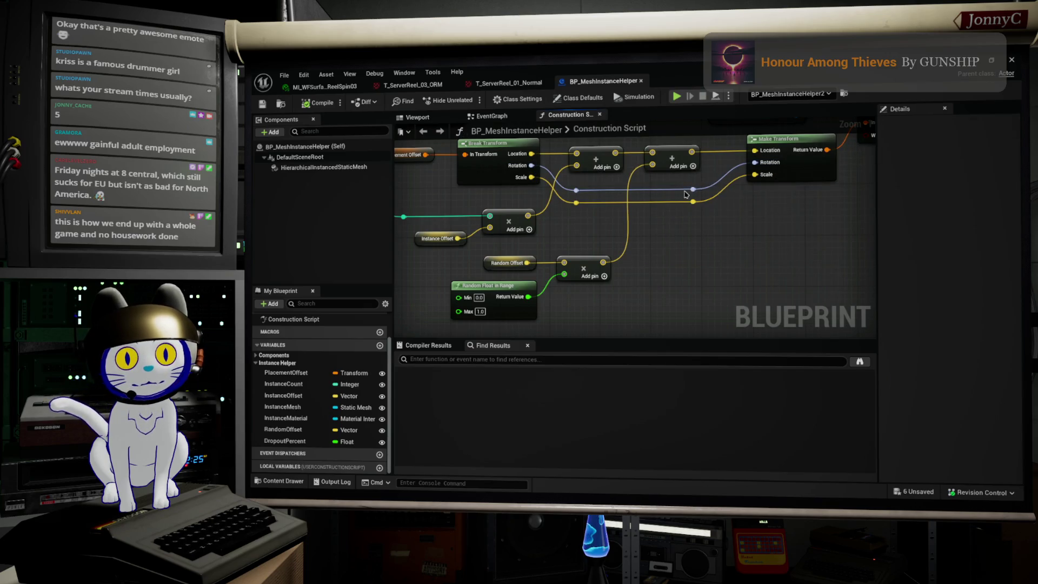
pyautogui.moveTo(693, 189); pyautogui.dragTo(751, 233)
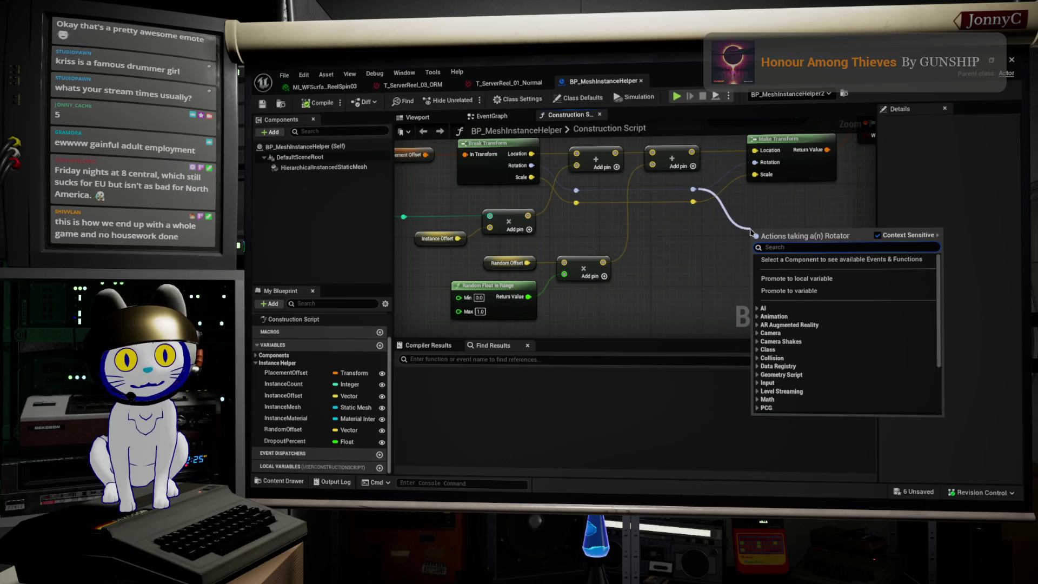
# - Place a Combine Rotators node, delete the spare Add, and wire it into Make Transform's Rotation
pyautogui.write('dd')
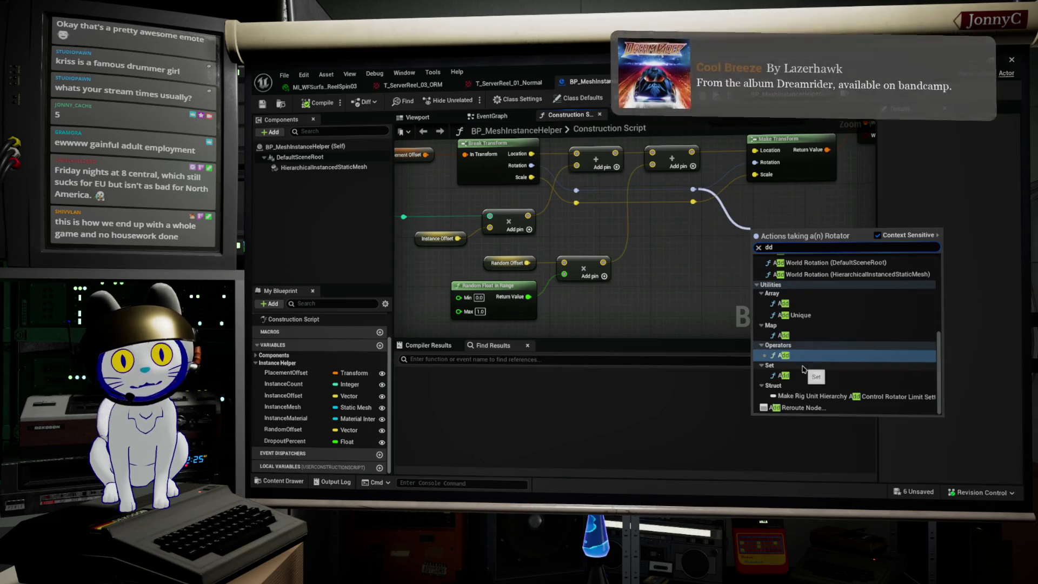
pyautogui.click(783, 355)
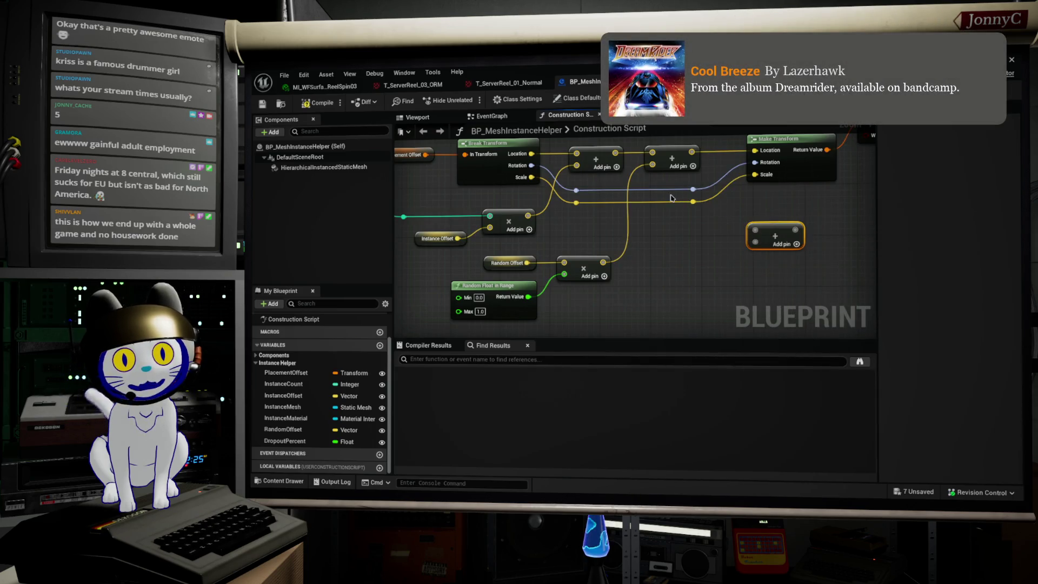
pyautogui.moveTo(693, 189); pyautogui.dragTo(723, 254)
pyautogui.write('combint')
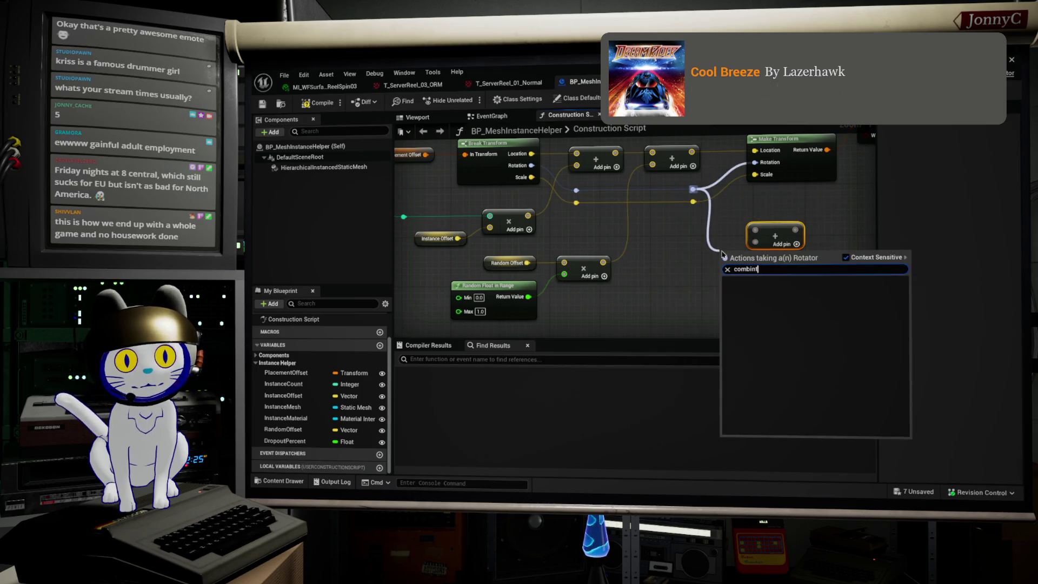
pyautogui.press('BackSpace')
pyautogui.write('e')
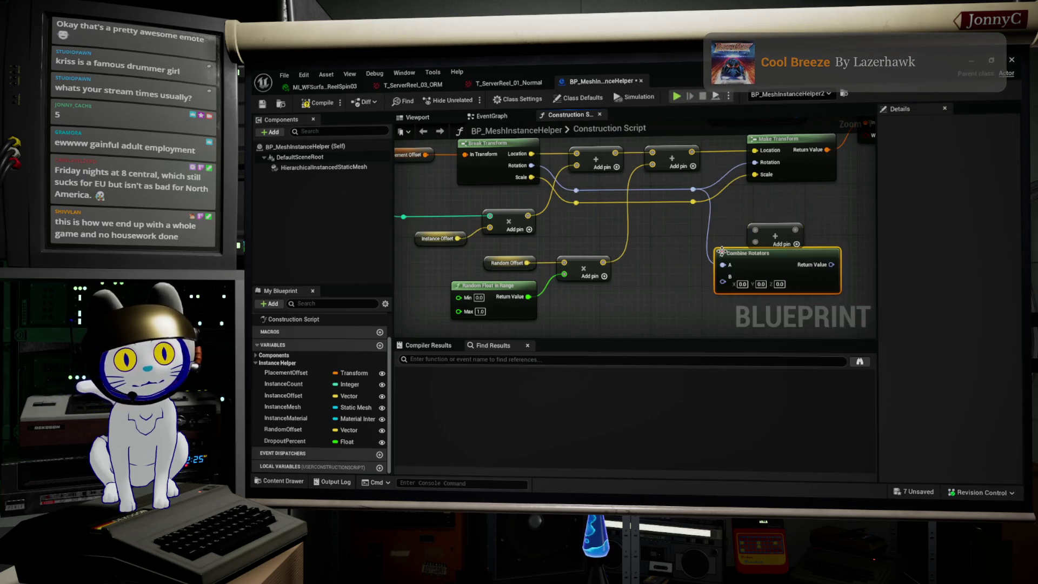
pyautogui.press('Return')
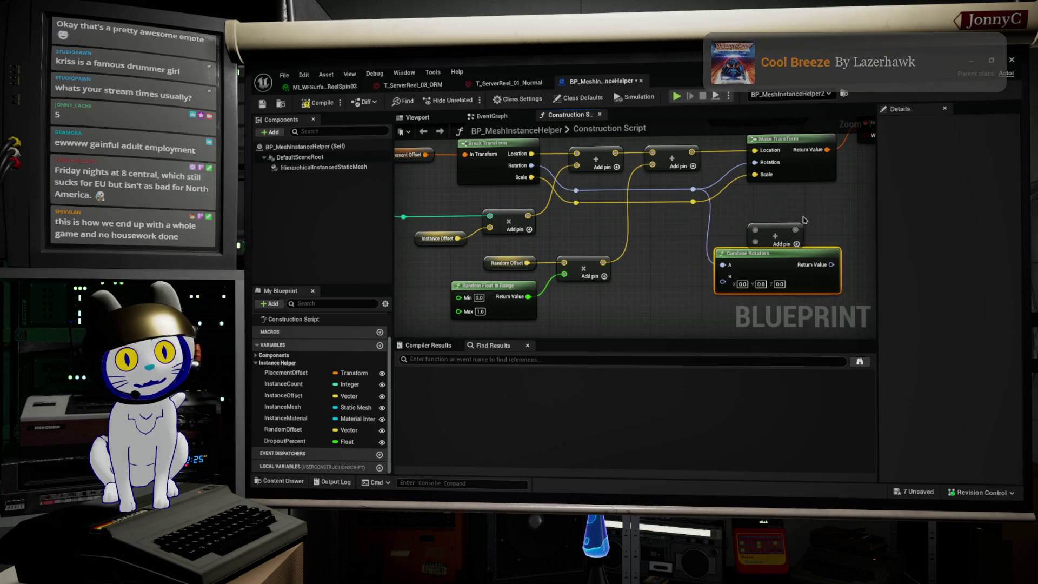
pyautogui.click(792, 224)
pyautogui.press('Delete')
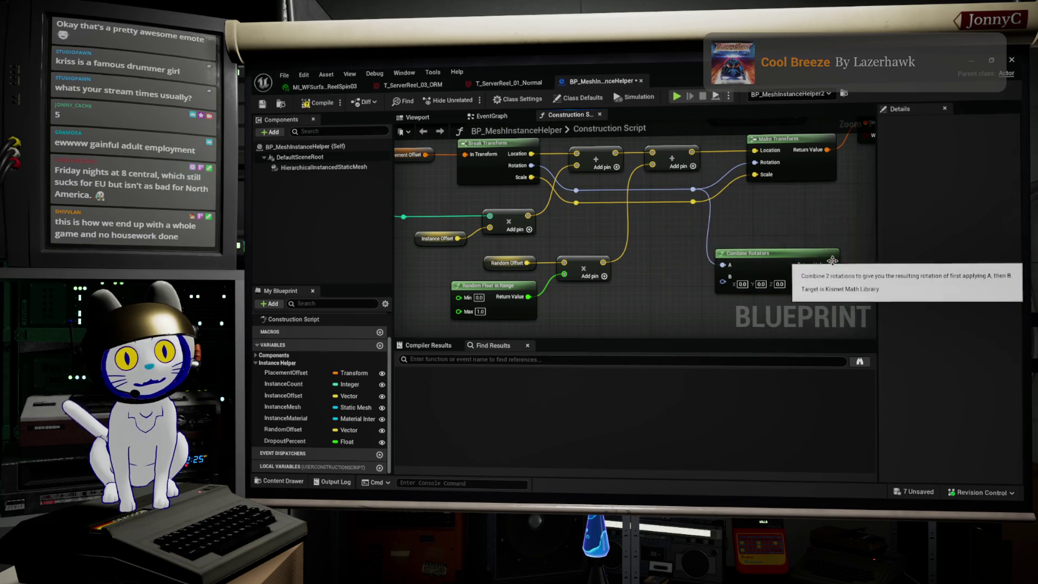
pyautogui.moveTo(835, 265)
pyautogui.mouseDown()
pyautogui.moveTo(820, 204)
pyautogui.moveTo(755, 162)
pyautogui.mouseUp()
# - Change the Instance Offset variable's type to Transform
pyautogui.click(437, 238)
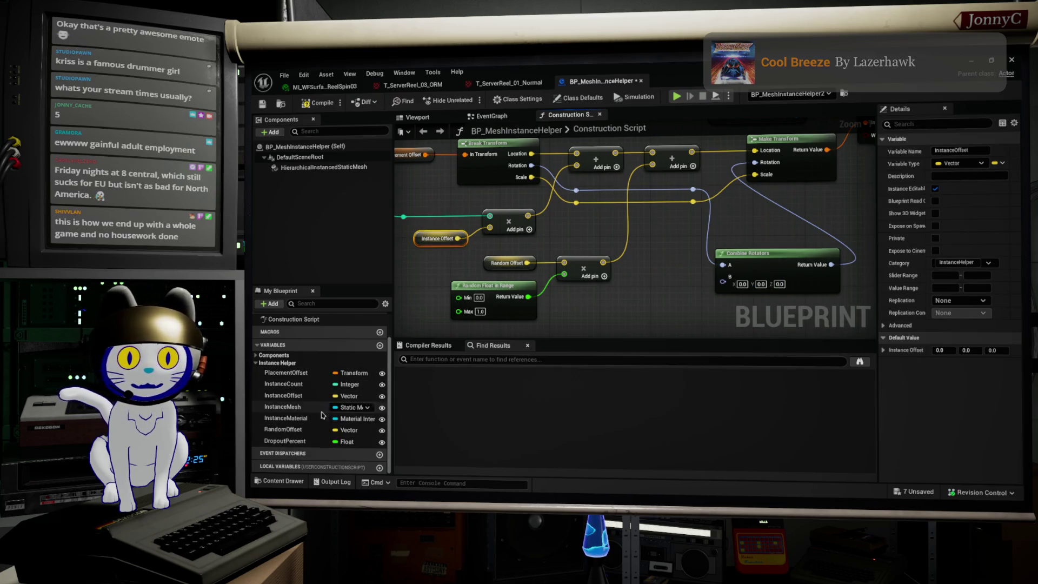
pyautogui.click(348, 396)
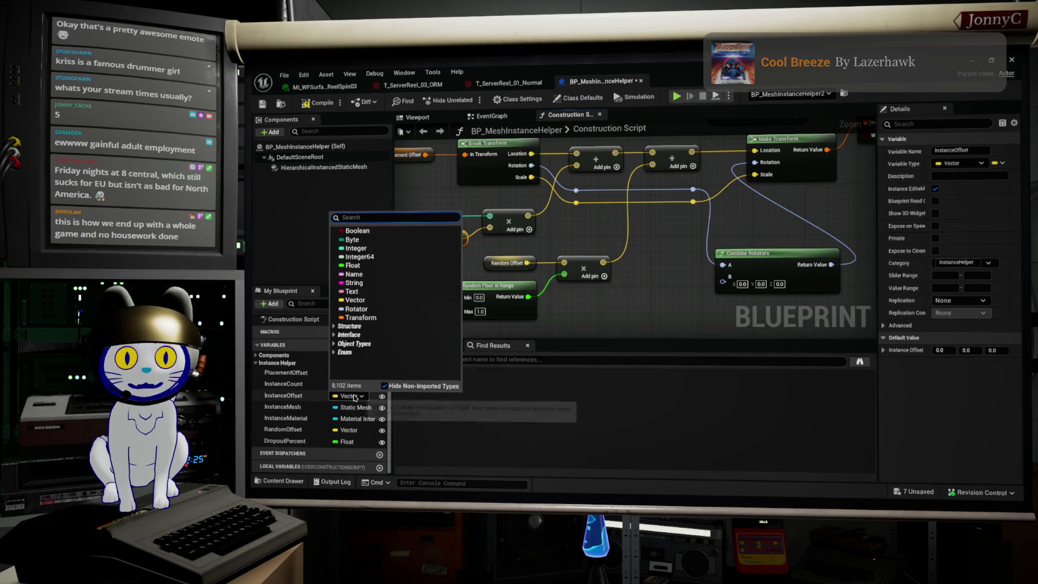
pyautogui.click(361, 317)
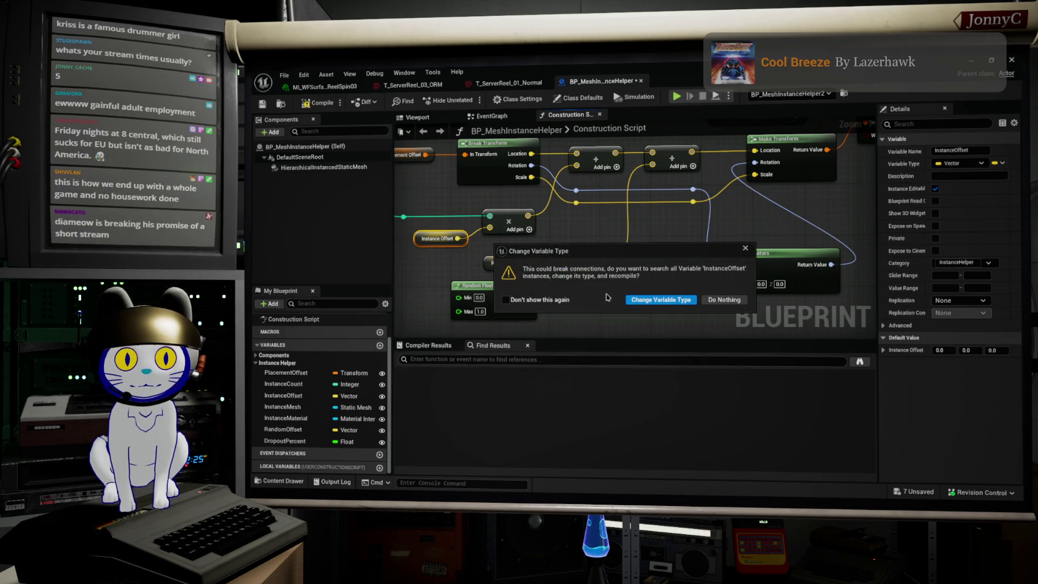
# - Confirm the Transform type change and move the Instance Offset node down-left
pyautogui.click(660, 299)
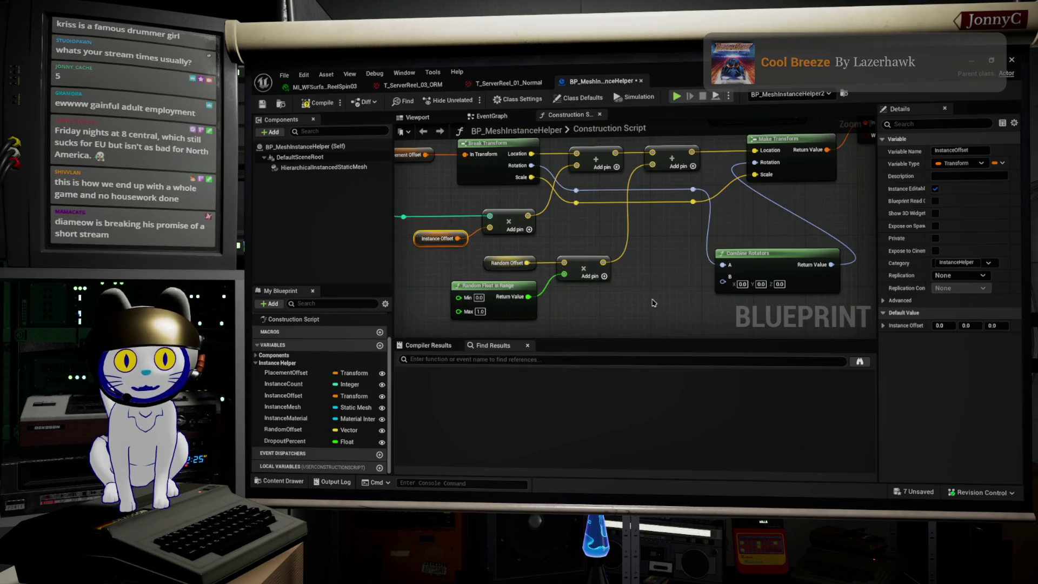
pyautogui.moveTo(422, 281); pyautogui.dragTo(452, 286)
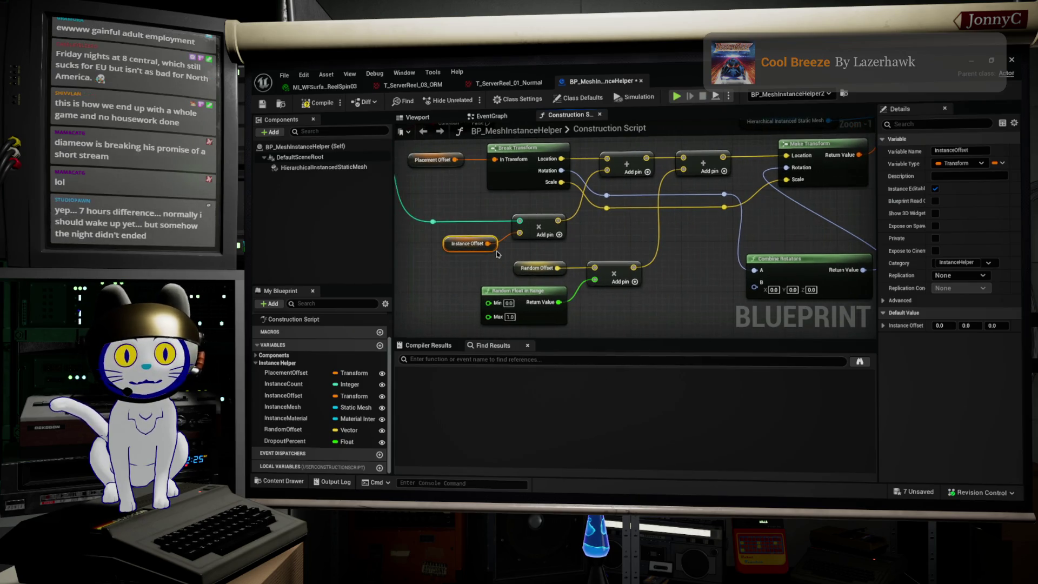
pyautogui.moveTo(488, 243)
pyautogui.mouseDown()
pyautogui.moveTo(449, 259)
pyautogui.moveTo(503, 305)
pyautogui.moveTo(479, 298)
pyautogui.moveTo(502, 296)
pyautogui.mouseUp()
# - Search 'brea' in the node menu to add Break Transform off Instance Offset
pyautogui.write('re')
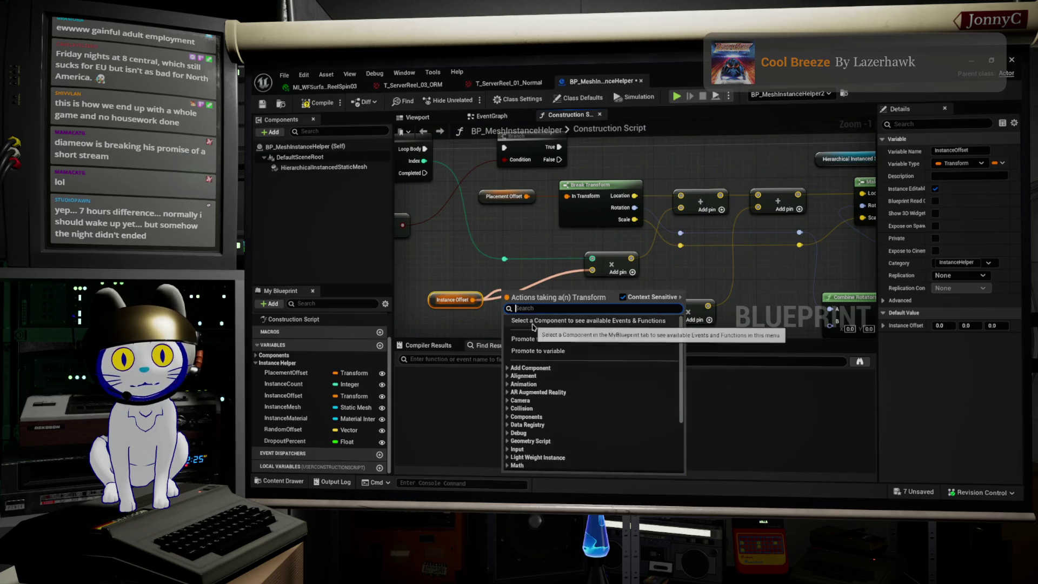
pyautogui.scroll(-6, 543, 432)
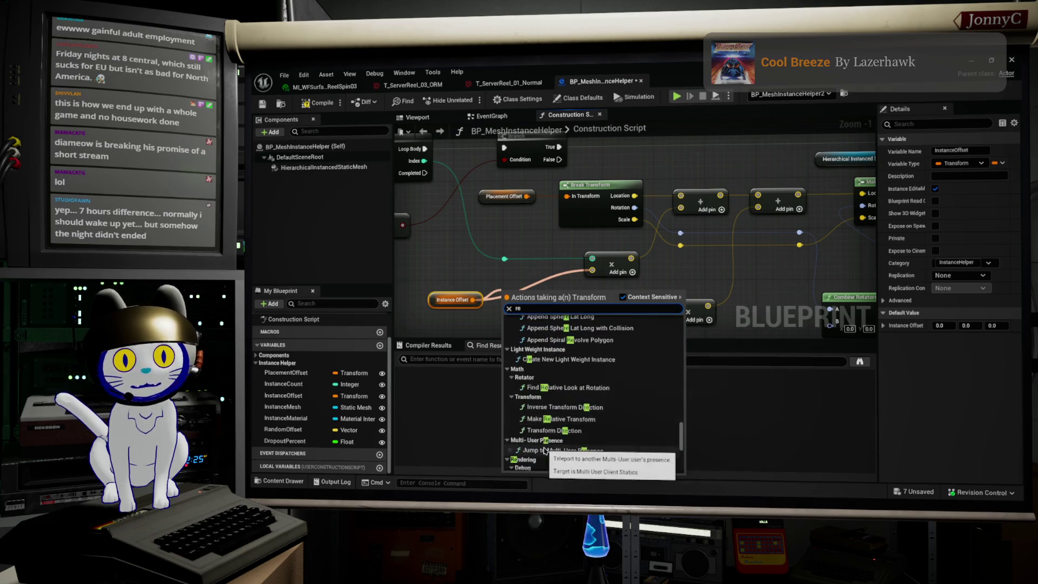
pyautogui.scroll(-5, 544, 450)
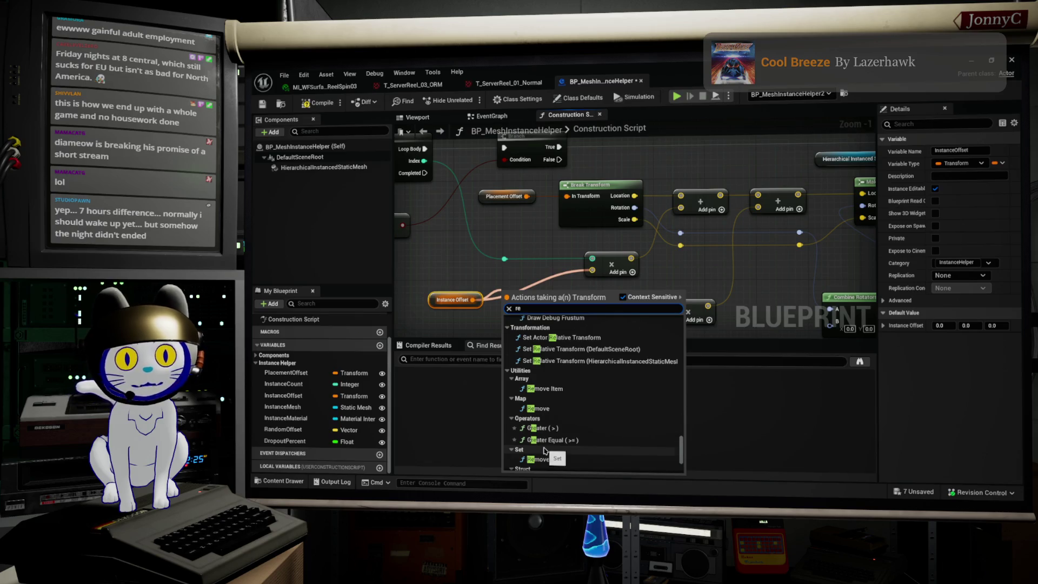
pyautogui.scroll(-2, 543, 451)
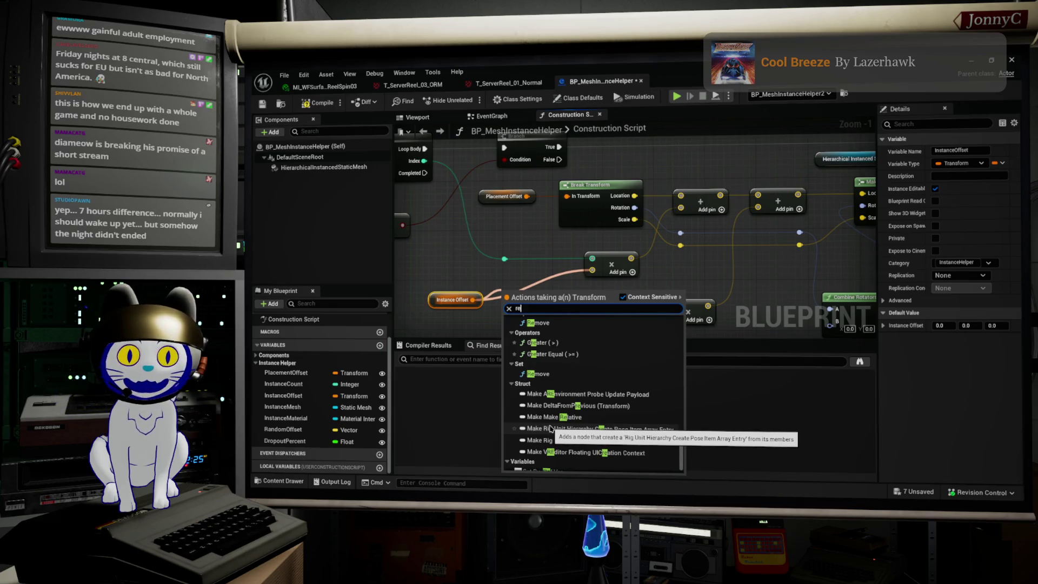
pyautogui.scroll(-2, 557, 420)
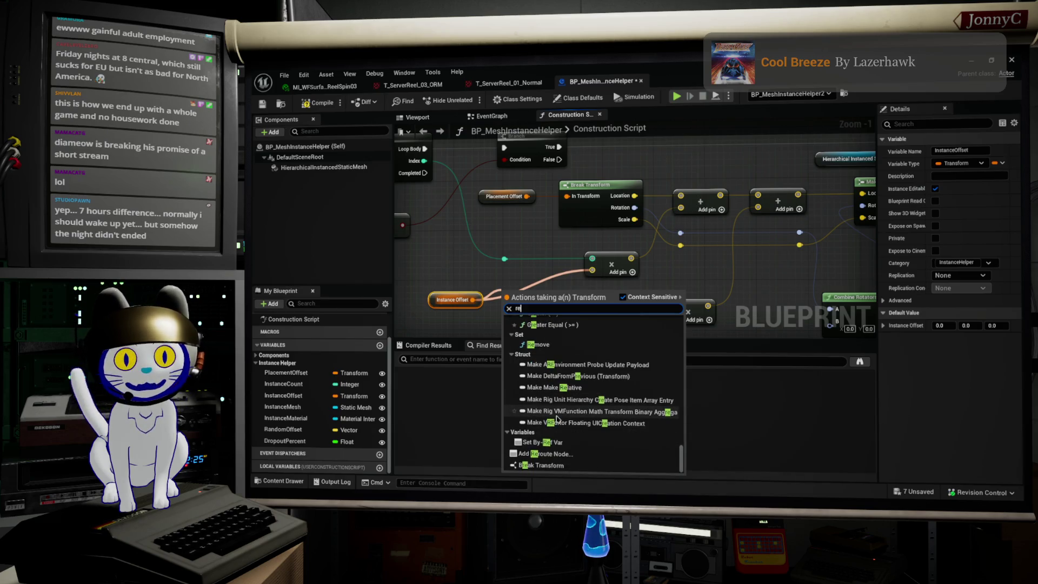
pyautogui.scroll(2, 565, 379)
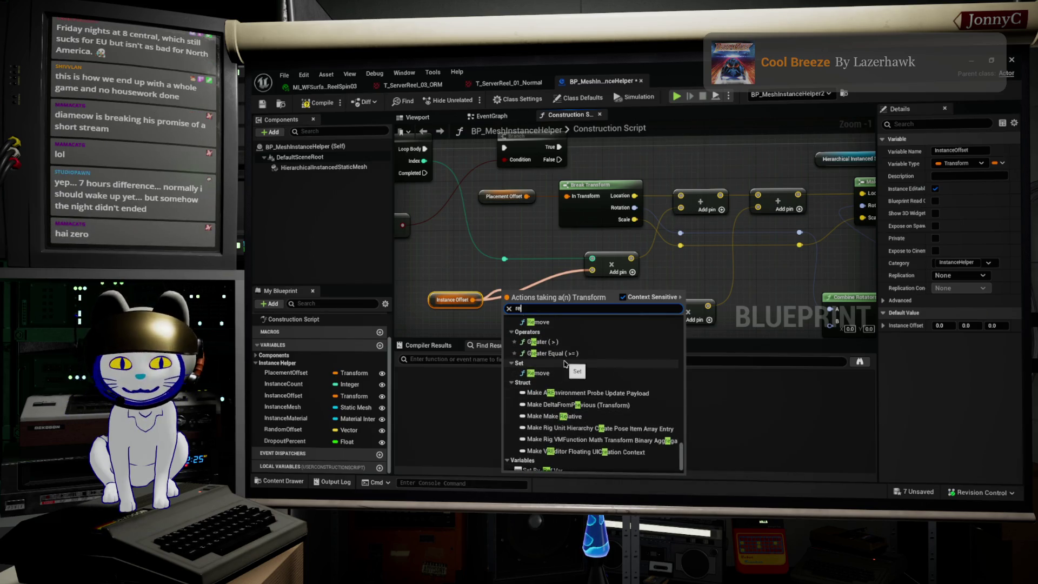
pyautogui.press('BackSpace')
pyautogui.press('BackSpace')
pyautogui.write('brea')
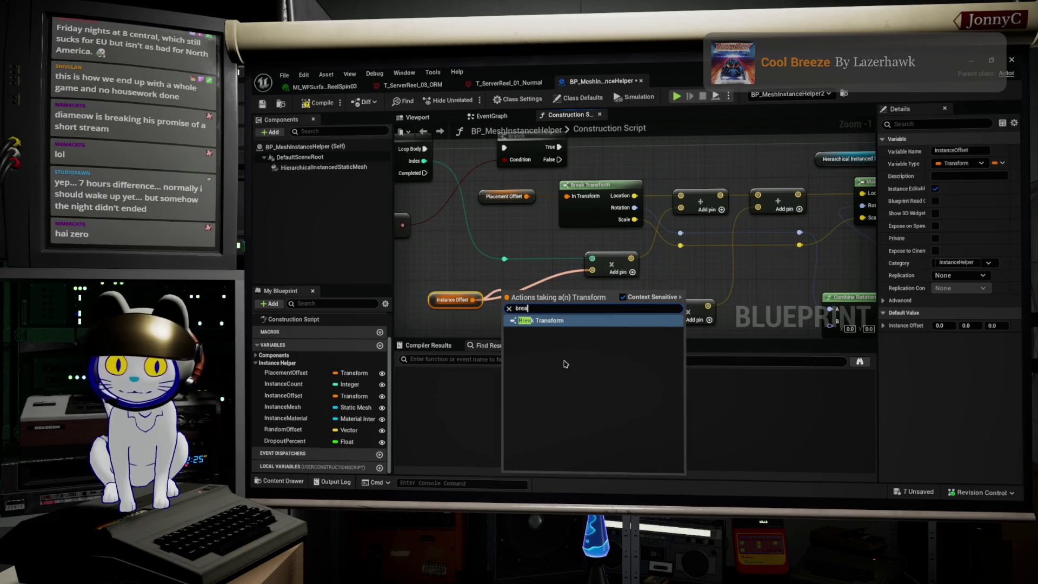
pyautogui.press('Return')
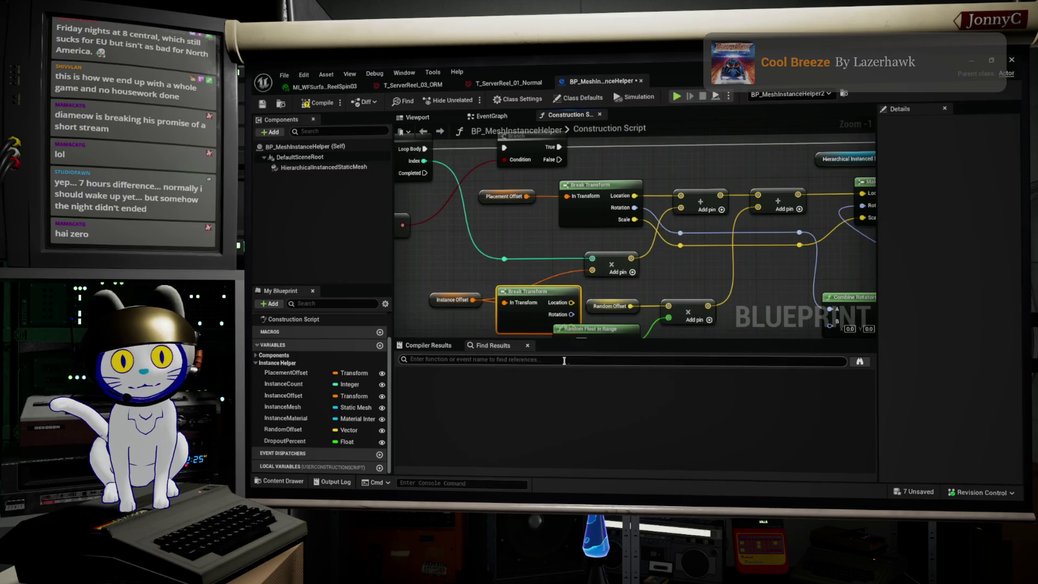
# - Wire the offset's Break Transform Location into the location Add node and tidy the layout
pyautogui.moveTo(572, 302); pyautogui.dragTo(592, 269)
pyautogui.keyDown('ctrl'); pyautogui.click(449, 300); pyautogui.keyUp('ctrl')
pyautogui.moveTo(523, 317); pyautogui.dragTo(511, 310)
pyautogui.moveTo(526, 329); pyautogui.dragTo(500, 292)
pyautogui.click(499, 292)
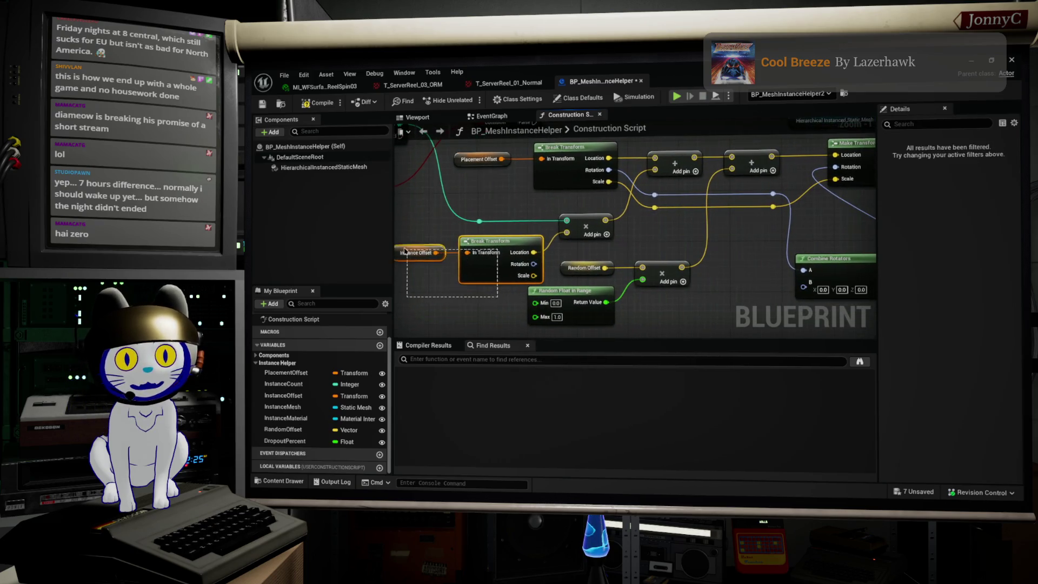
pyautogui.moveTo(667, 322); pyautogui.dragTo(620, 296)
# - Paste a copy of the offset nodes and connect its Rotation to Combine Rotators B
pyautogui.hotkey('ctrl', 'v')
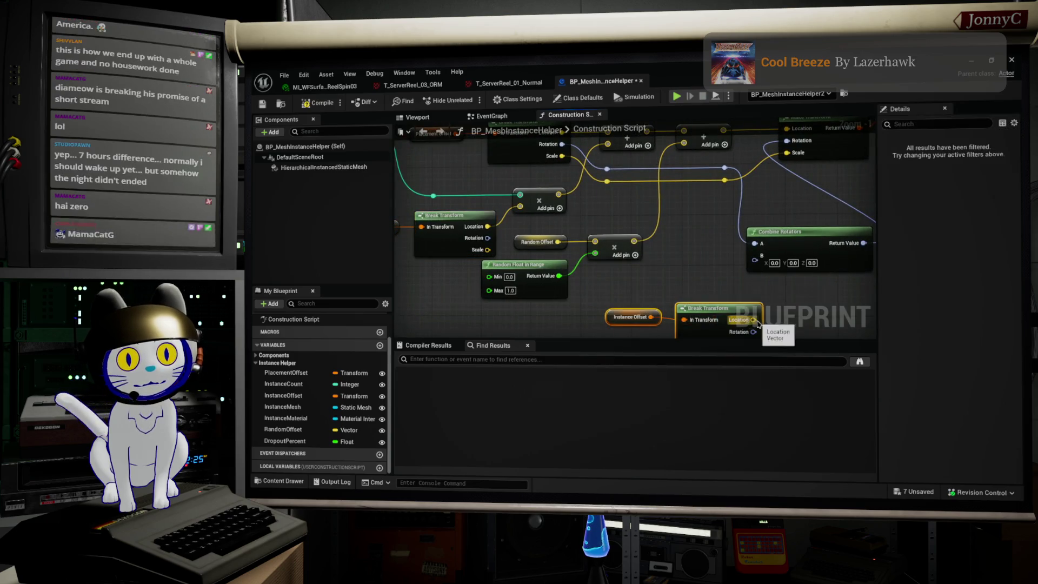
pyautogui.moveTo(753, 320)
pyautogui.mouseDown()
pyautogui.moveTo(754, 331)
pyautogui.moveTo(753, 275)
pyautogui.mouseUp()
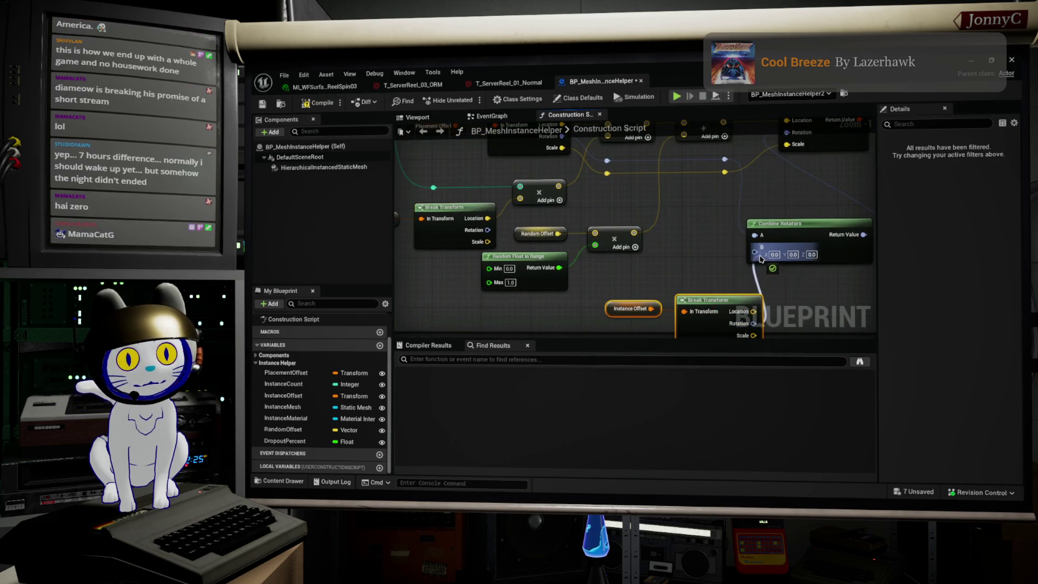
pyautogui.click(716, 266)
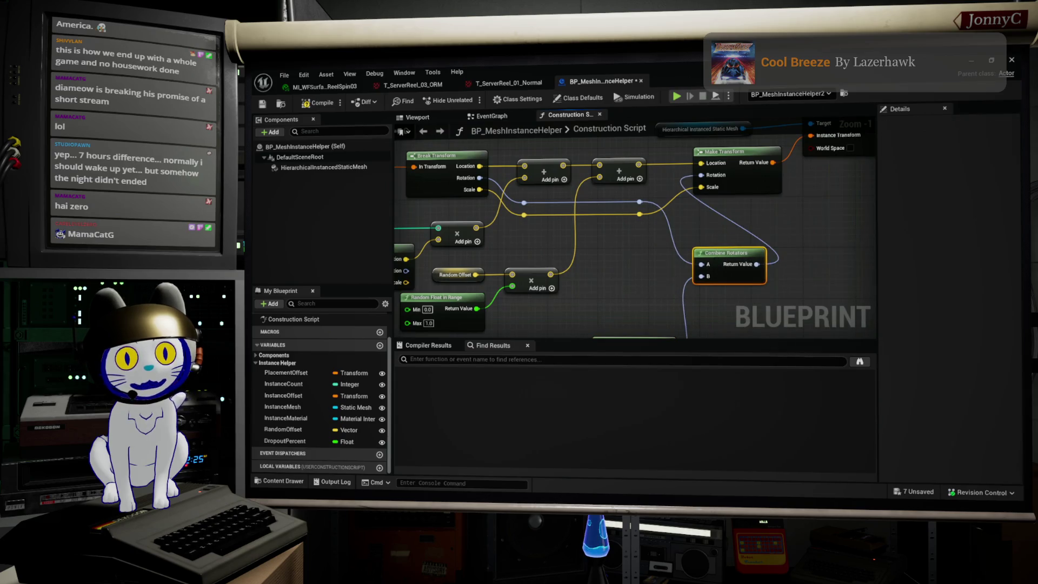
pyautogui.moveTo(602, 250); pyautogui.dragTo(674, 231)
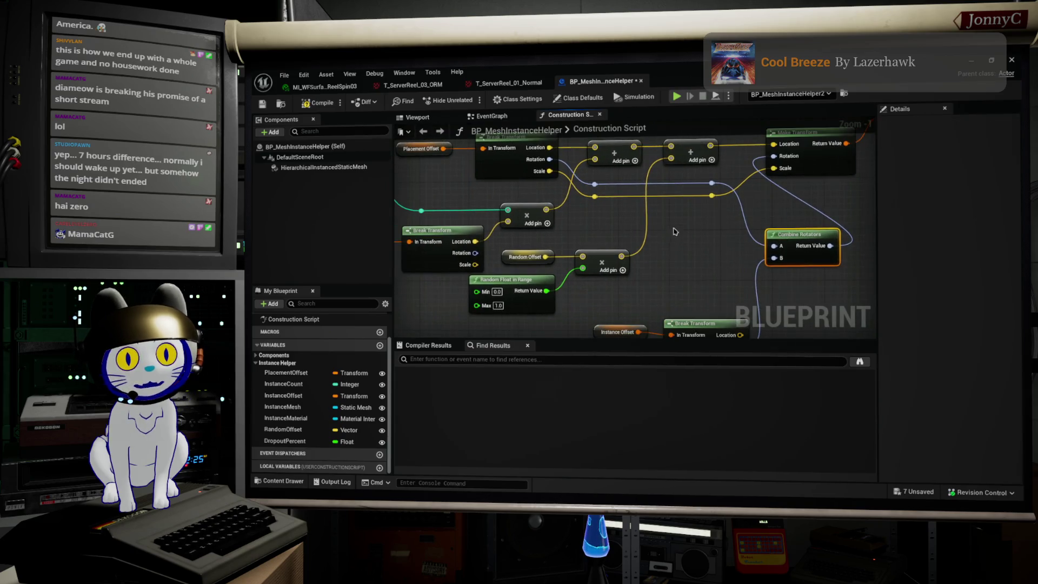
# - Duplicate an Add node to sum the offset Scale and drive Make Transform's Scale
pyautogui.click(703, 161)
pyautogui.hotkey('ctrl', 'c')
pyautogui.hotkey('ctrl', 'v')
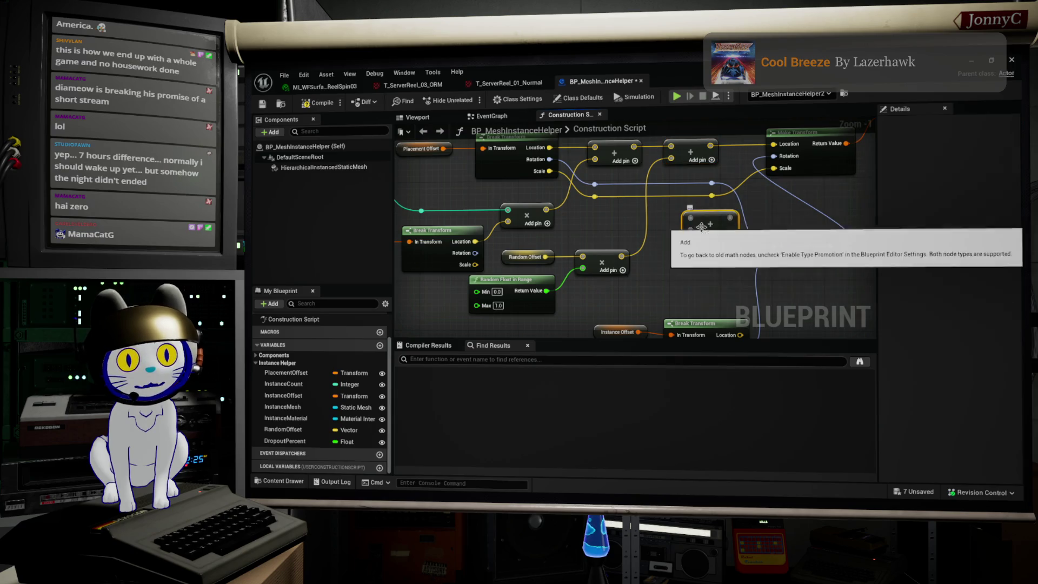
pyautogui.moveTo(595, 196); pyautogui.dragTo(690, 222)
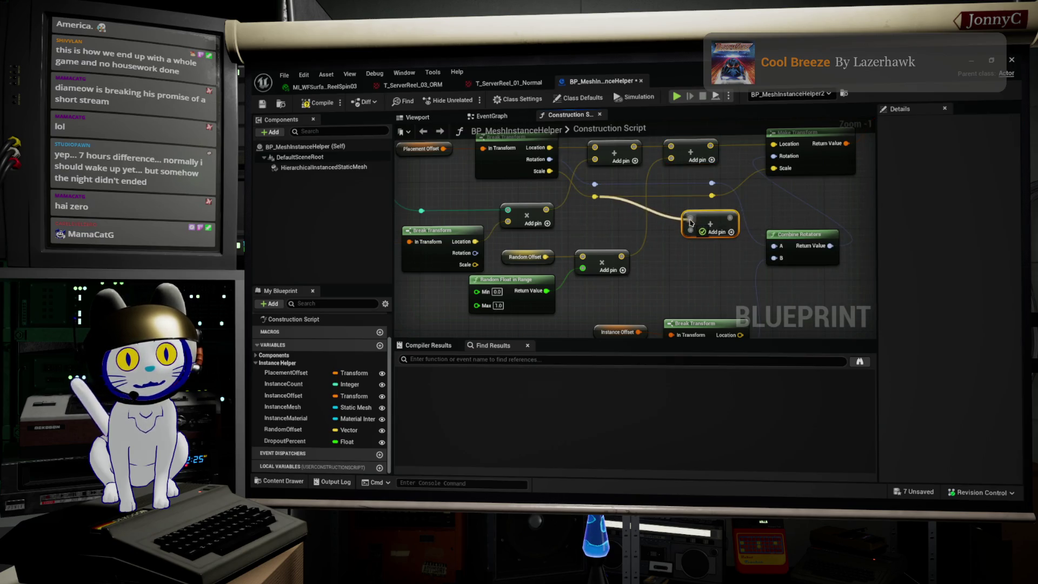
pyautogui.moveTo(780, 219); pyautogui.dragTo(774, 168)
pyautogui.moveTo(732, 196); pyautogui.dragTo(698, 210)
pyautogui.press('Delete')
pyautogui.moveTo(720, 264); pyautogui.dragTo(735, 207)
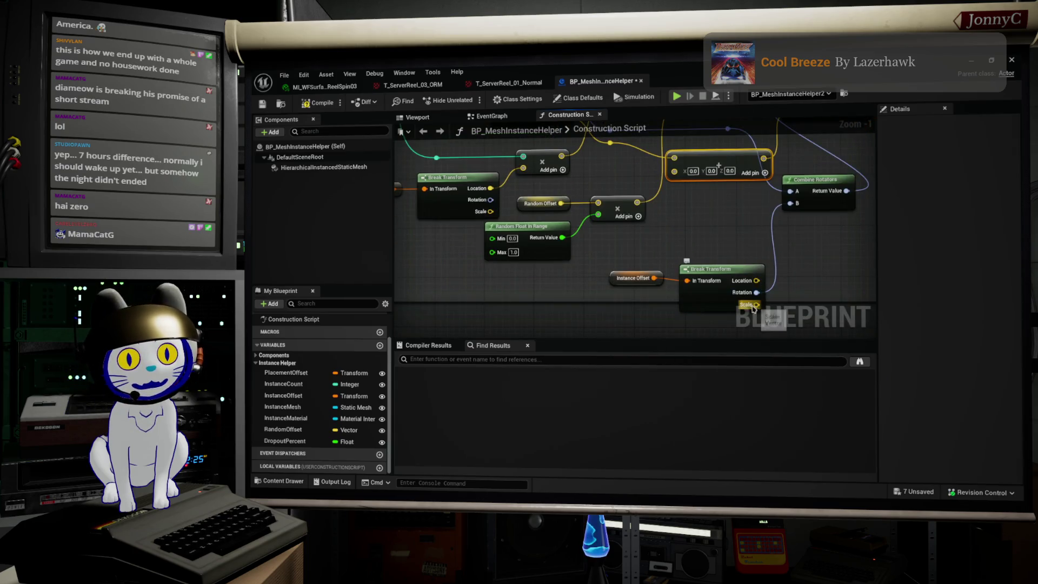
pyautogui.moveTo(756, 304); pyautogui.dragTo(673, 173)
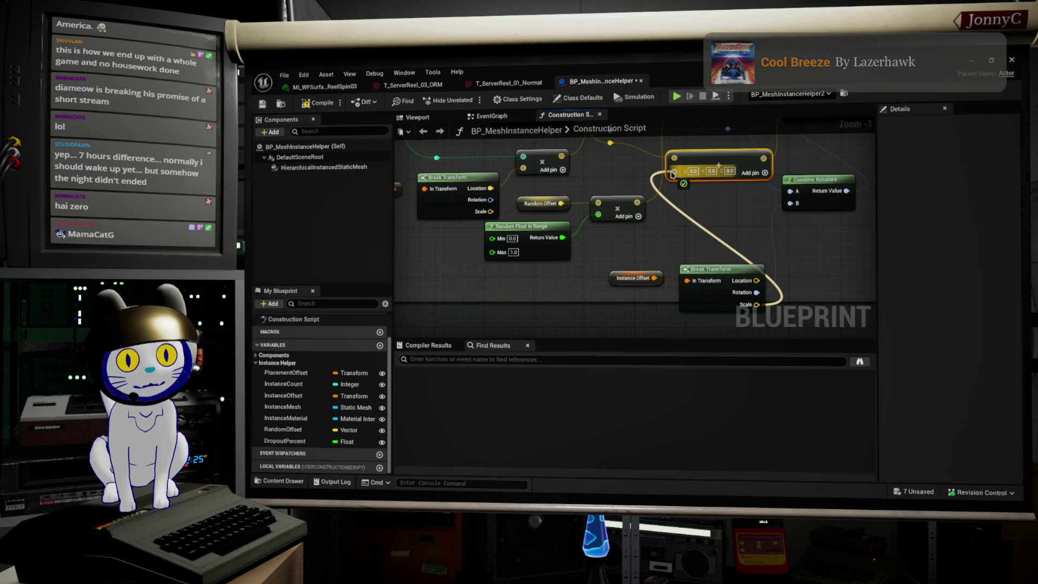
pyautogui.scroll(-2, 673, 173)
pyautogui.scroll(2, 706, 254)
pyautogui.scroll(1, 707, 254)
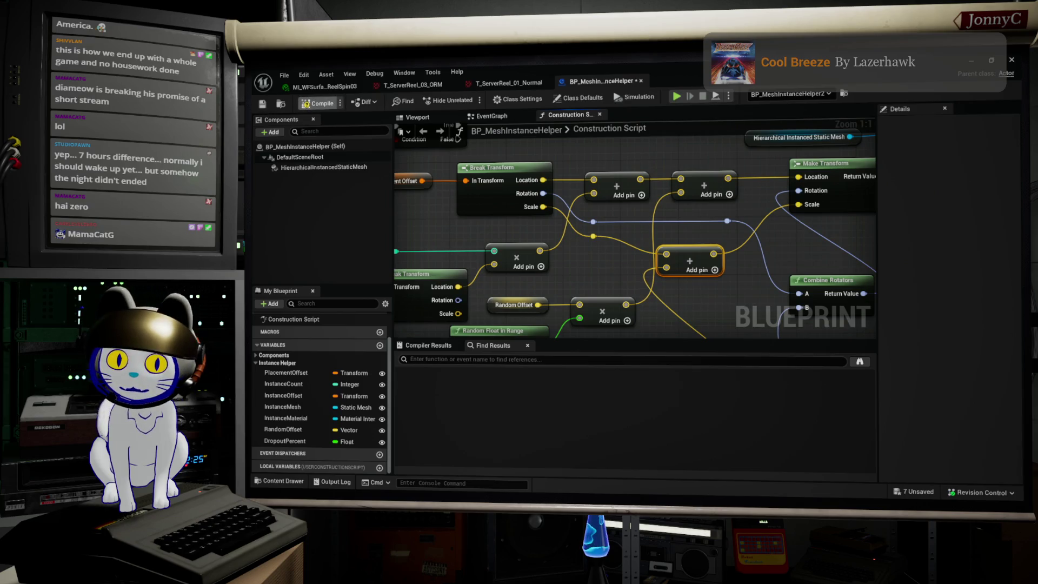
# - Compile the Blueprint, drag the resulting crash report off screen, and bring up System Monitor
pyautogui.click(319, 104)
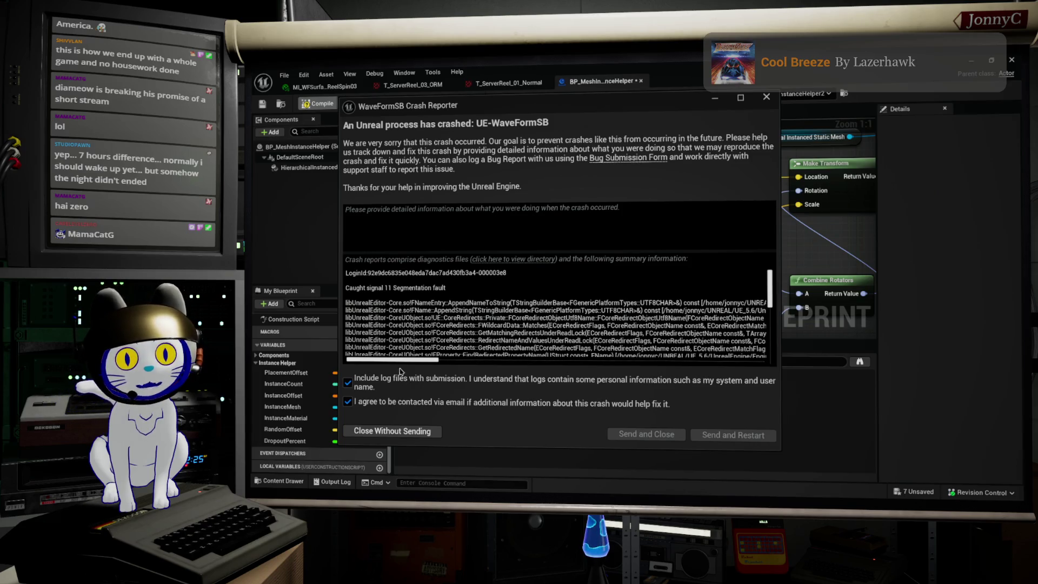
pyautogui.moveTo(405, 362); pyautogui.dragTo(423, 362)
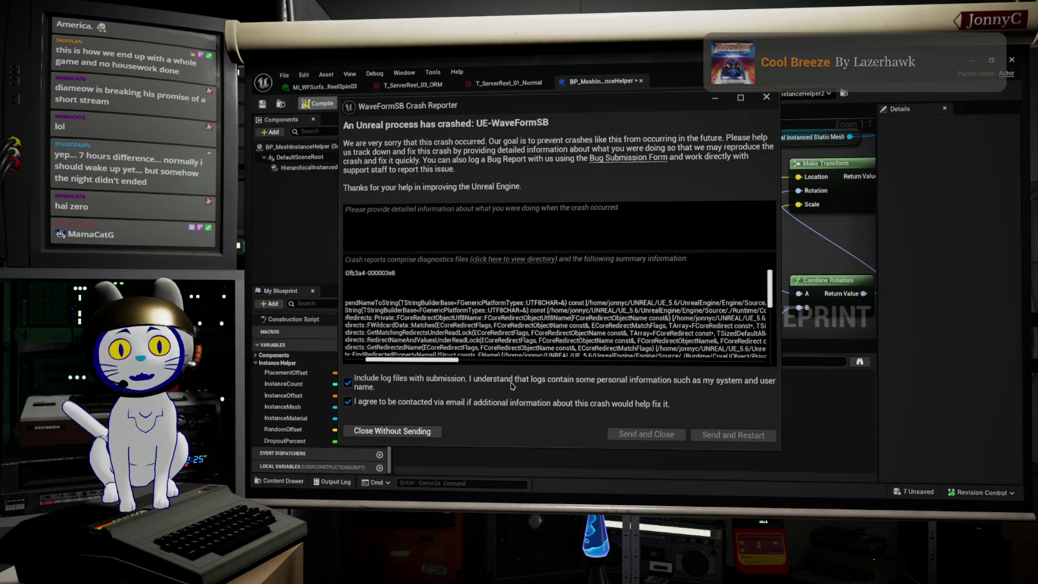
pyautogui.moveTo(557, 107)
pyautogui.mouseDown()
pyautogui.moveTo(676, 442)
pyautogui.moveTo(675, 502)
pyautogui.mouseUp()
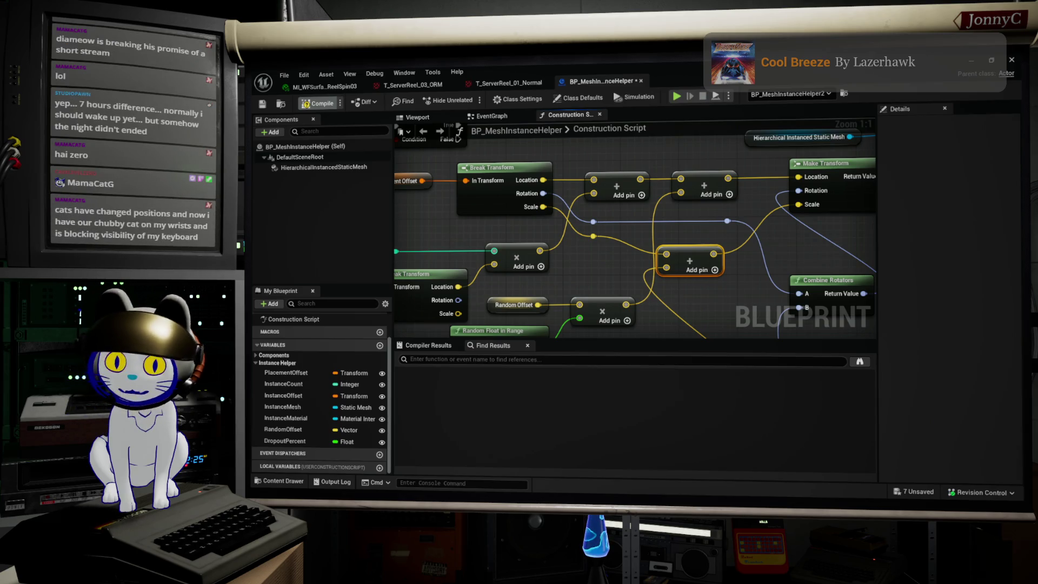
pyautogui.hotkey('ctrl', 'Escape')
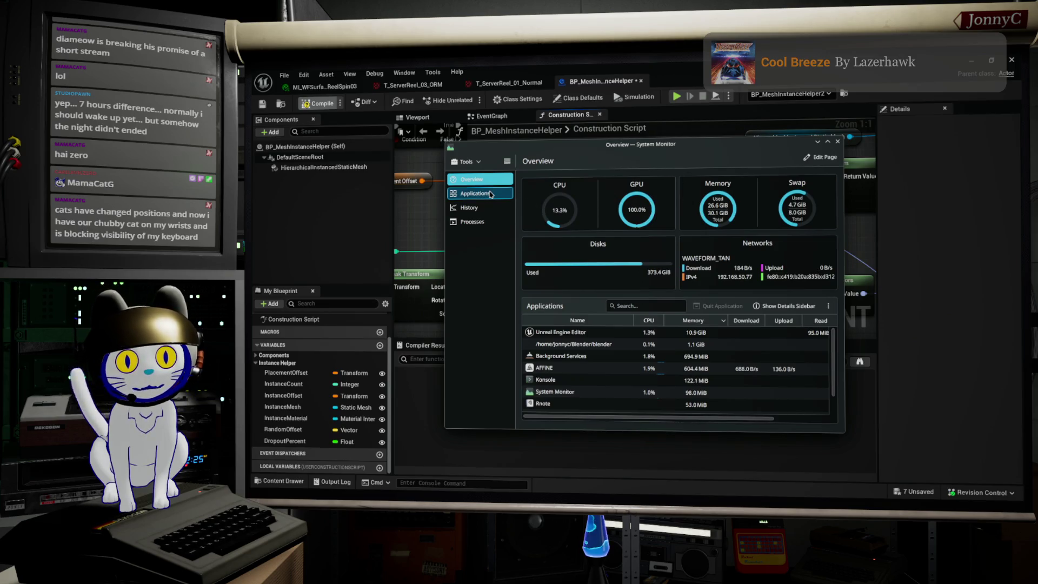
# - Try ending Unreal Engine Editor with a Terminate signal and then a Quit request
pyautogui.click(603, 335)
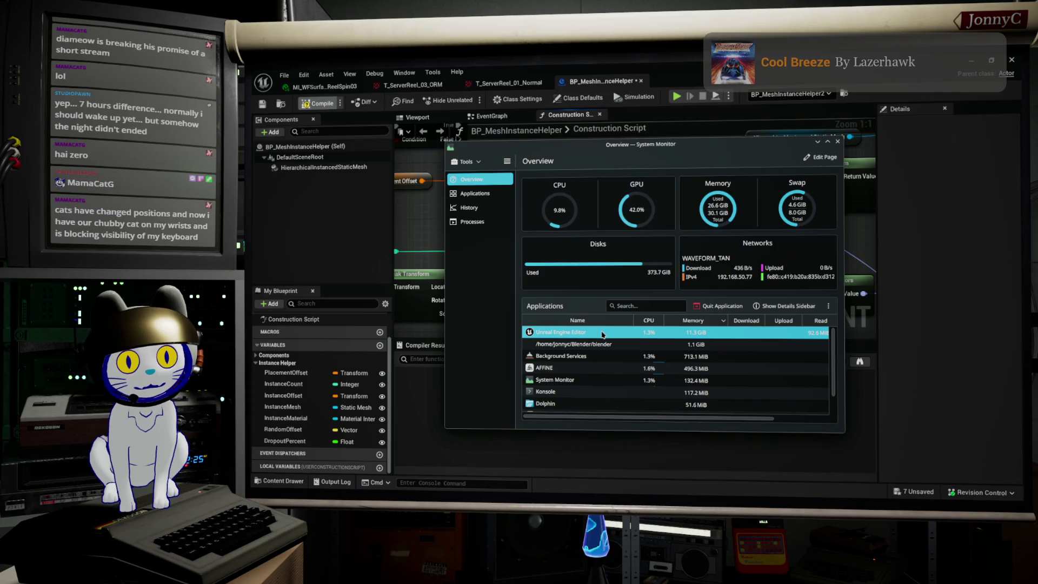
pyautogui.rightClick(603, 335)
pyautogui.moveTo(638, 350)
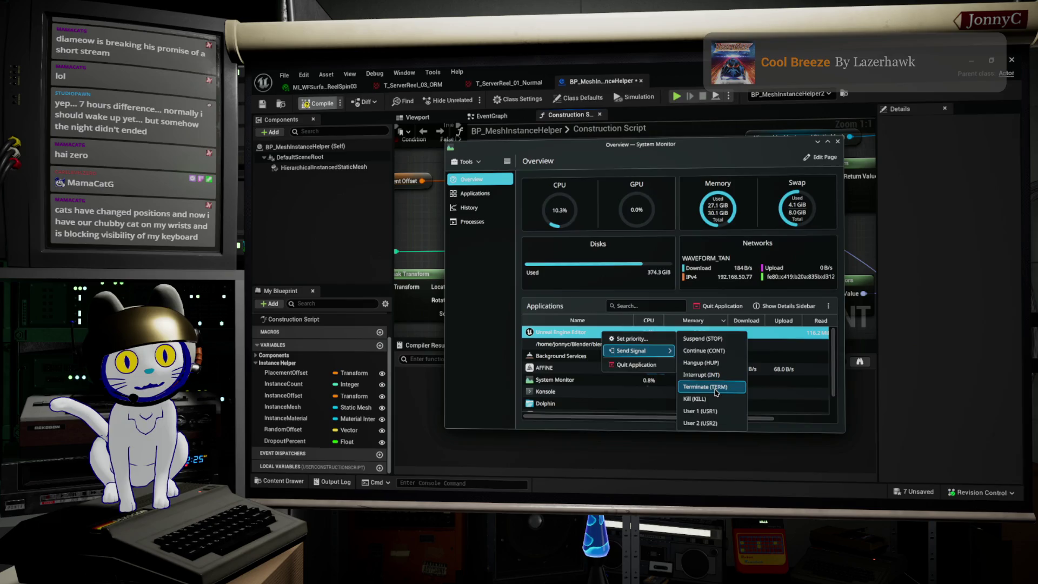
pyautogui.click(716, 387)
pyautogui.click(702, 319)
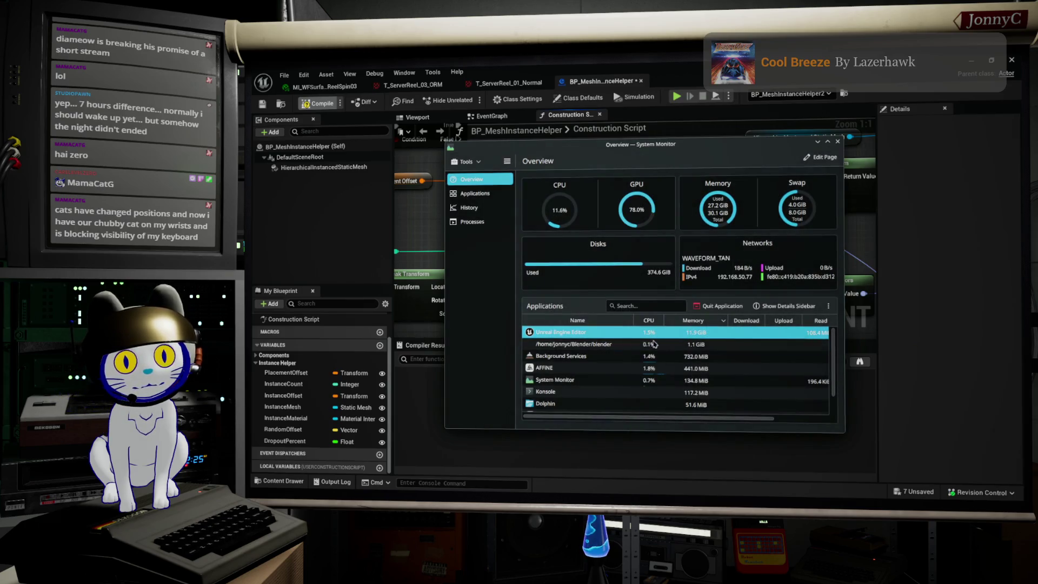
pyautogui.click(621, 346)
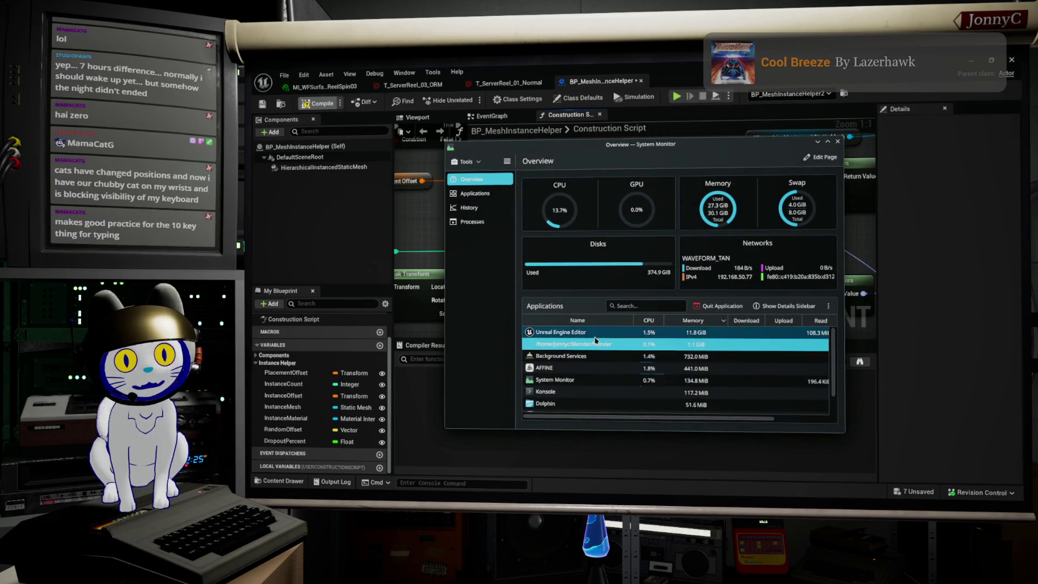
pyautogui.rightClick(594, 337)
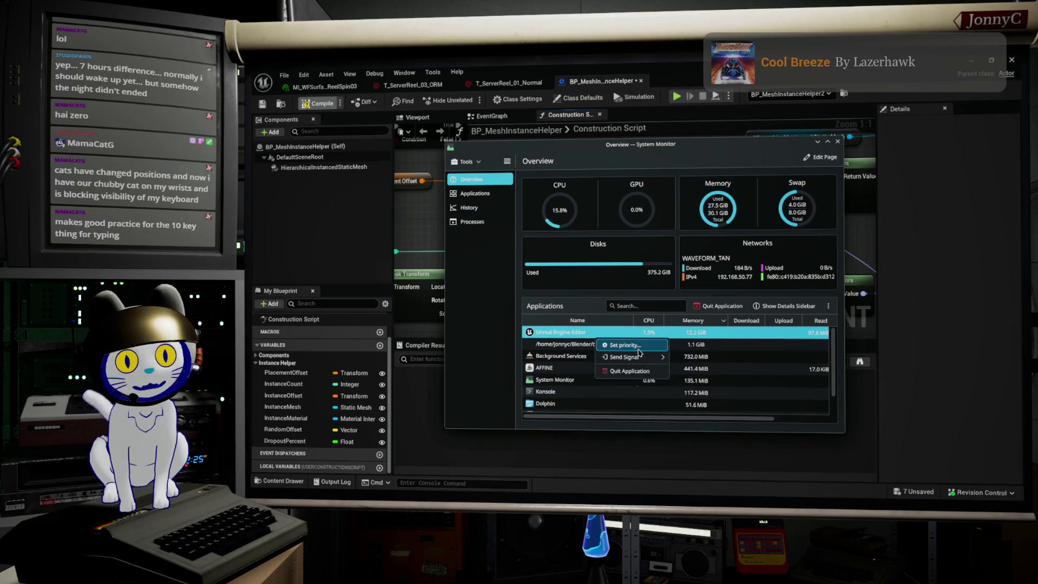
pyautogui.click(641, 370)
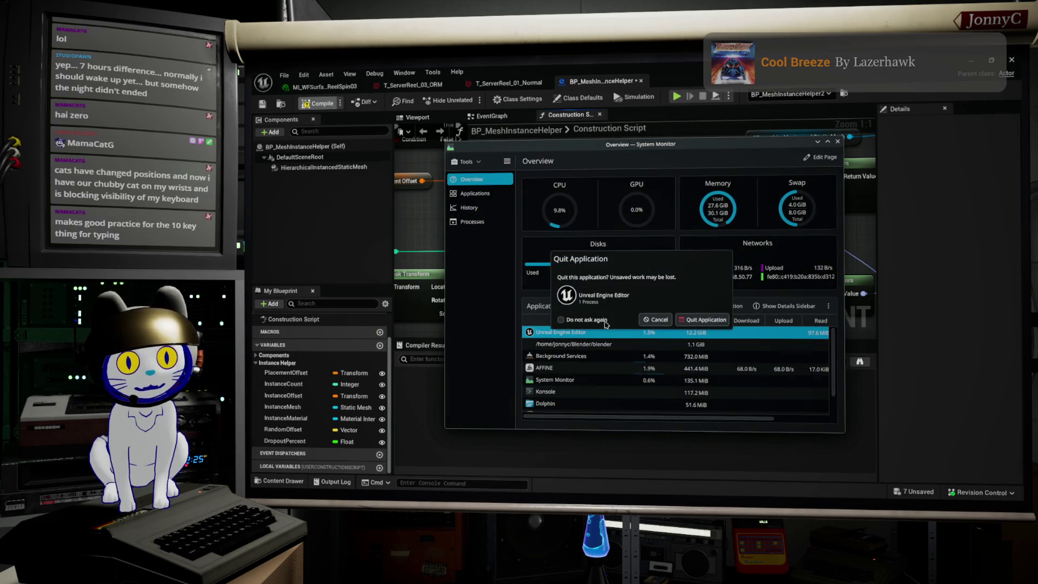
pyautogui.click(688, 320)
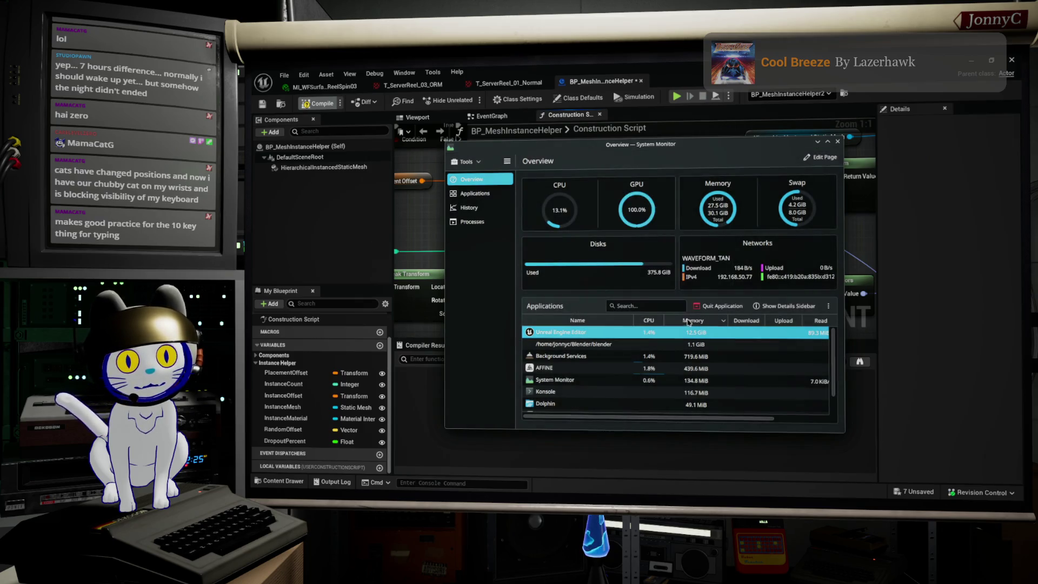
# - Send Kill to Unreal Engine Editor, confirm Force Quit, and minimize System Monitor
pyautogui.rightClick(586, 332)
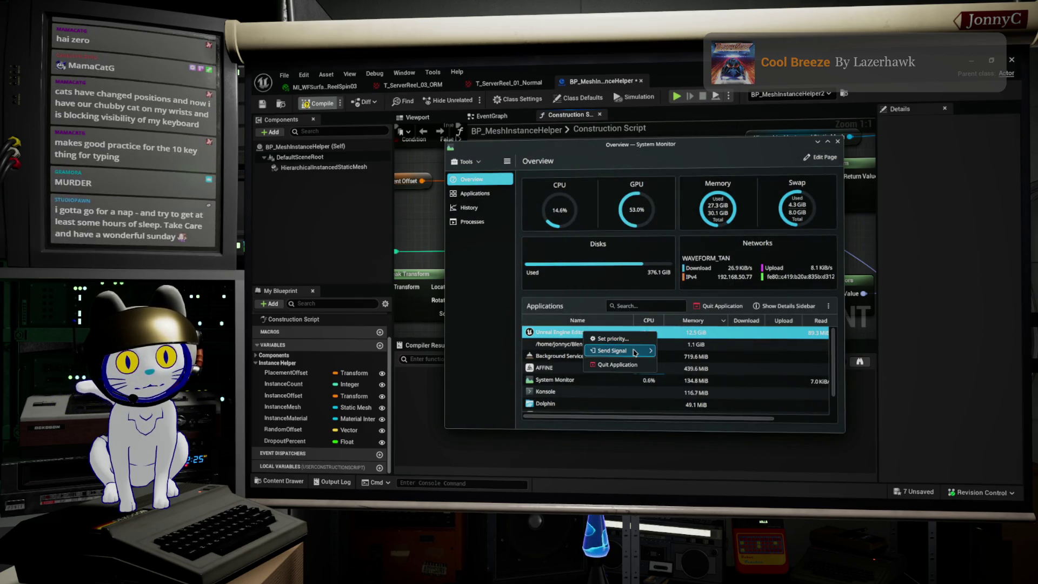
pyautogui.moveTo(635, 351)
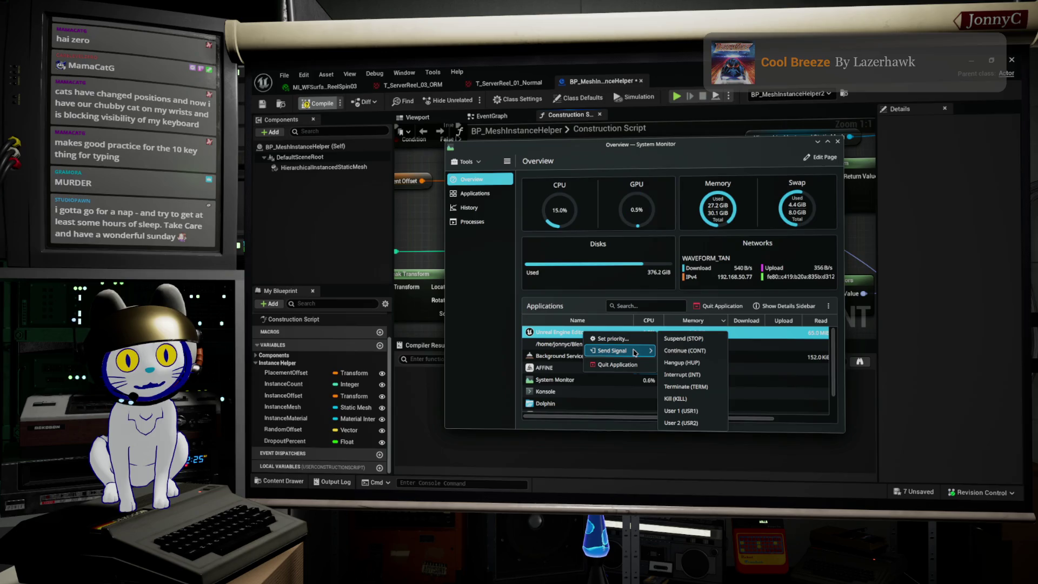
pyautogui.click(705, 401)
pyautogui.click(694, 320)
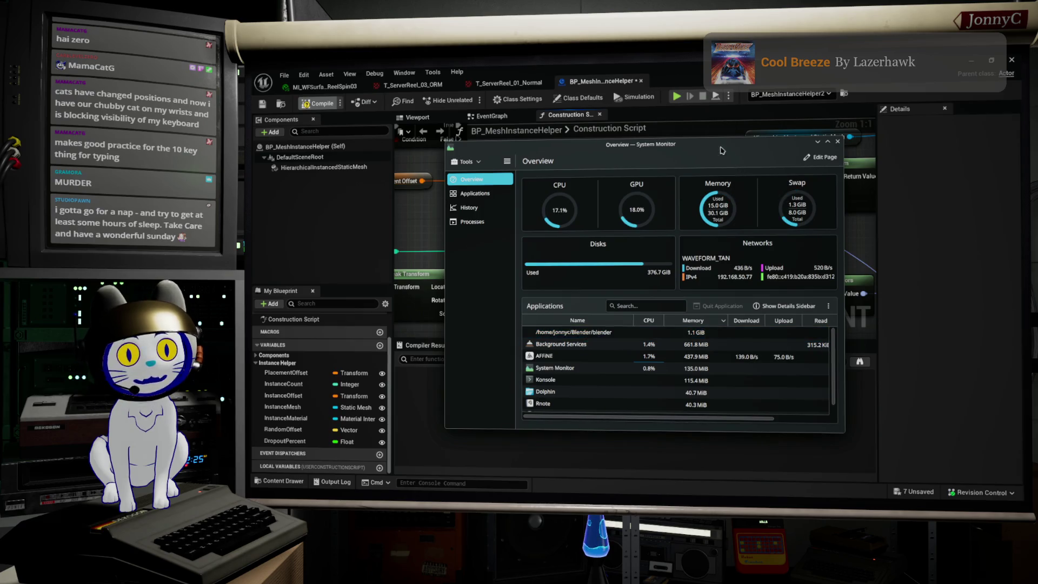
pyautogui.click(817, 141)
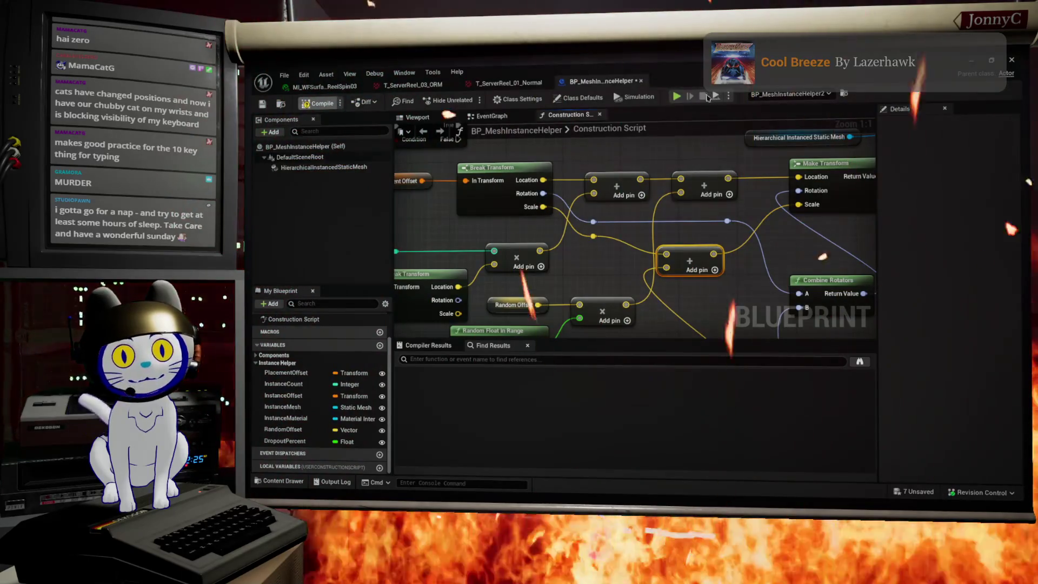
# - Minimize Blender and launch WaveFormSB.uproject from the P4V workspace in Unreal Editor
pyautogui.hotkey('alt', 'Tab')
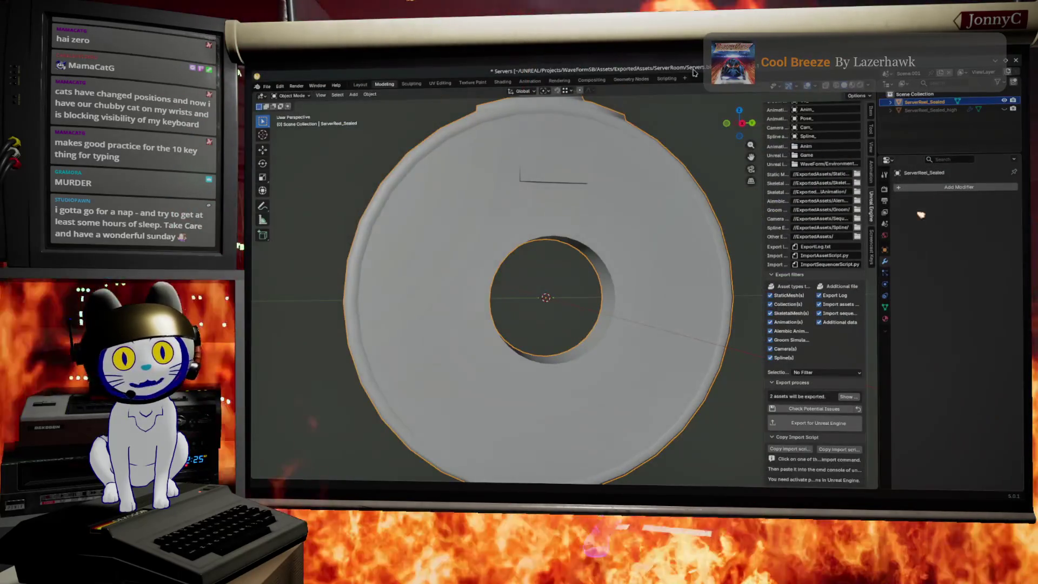
pyautogui.click(993, 61)
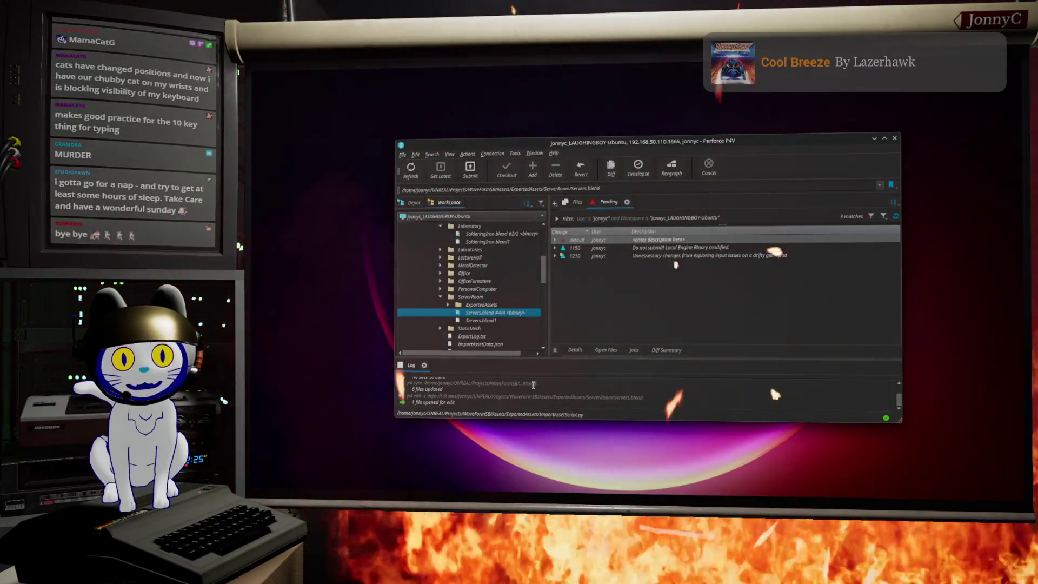
pyautogui.scroll(-5, 470, 292)
pyautogui.click(465, 329)
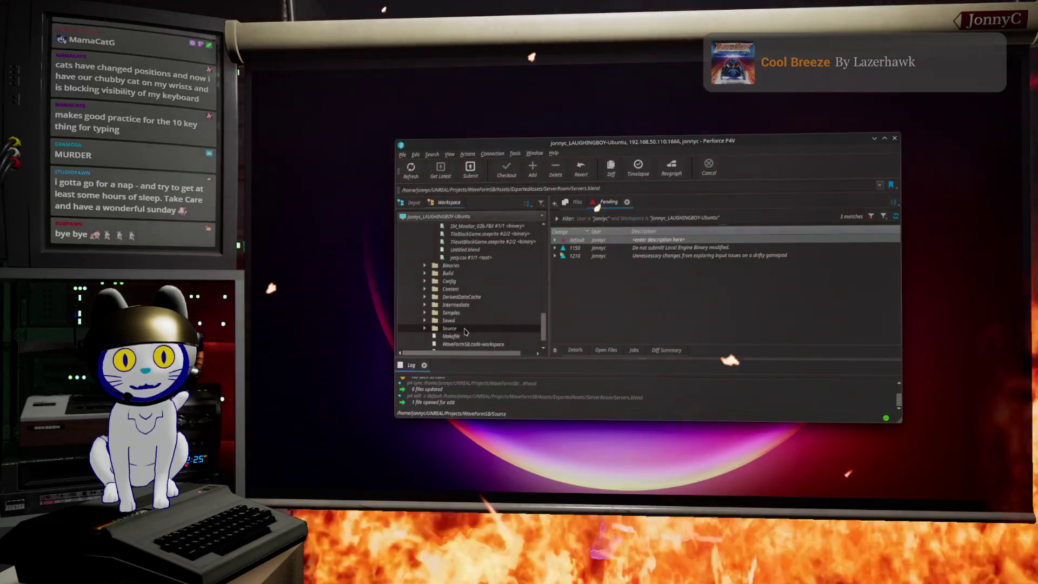
pyautogui.scroll(-4, 466, 333)
pyautogui.click(474, 336)
pyautogui.click(473, 336)
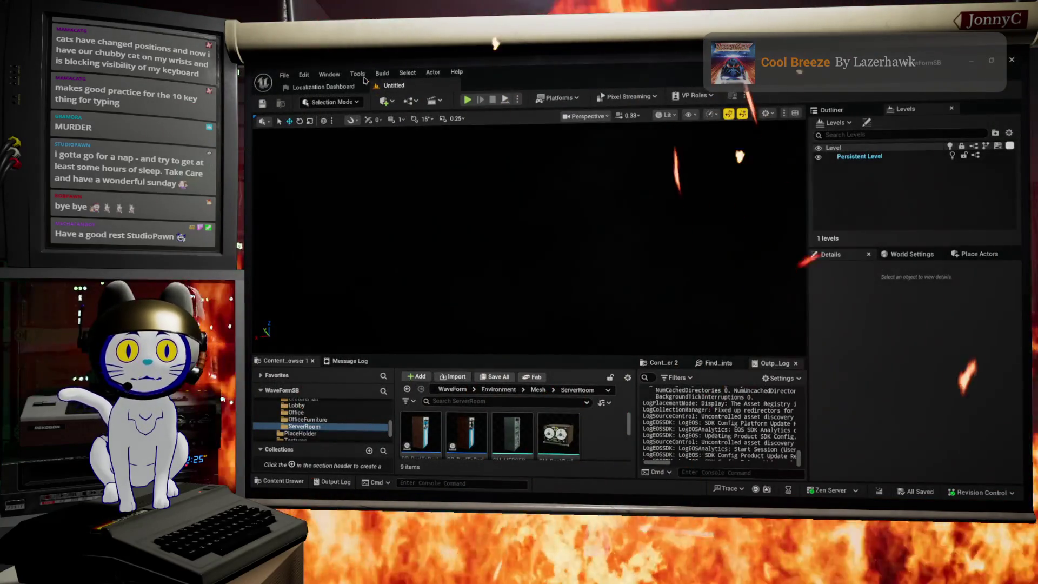
# - Load BaseLevel_DM010 from File > Recent Levels, then switch over to Blender
pyautogui.click(284, 75)
pyautogui.moveTo(324, 152)
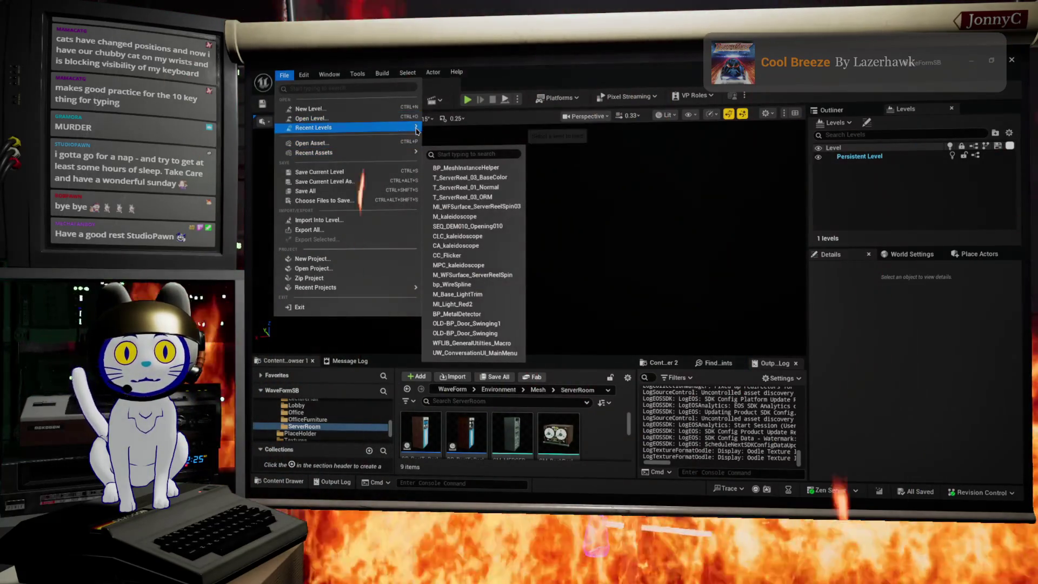
pyautogui.moveTo(411, 127)
pyautogui.click(546, 254)
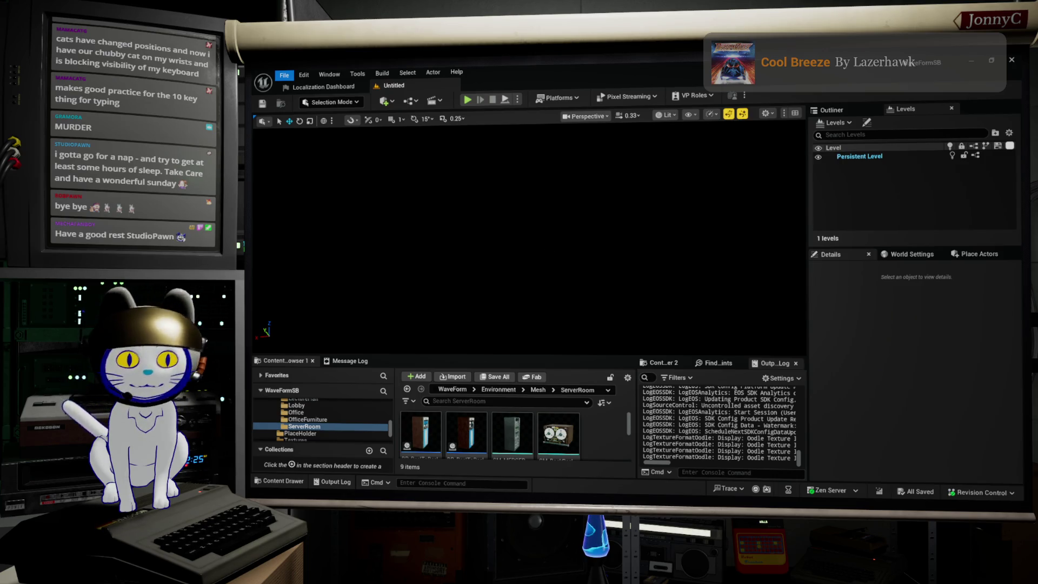
pyautogui.hotkey('alt', 'Tab')
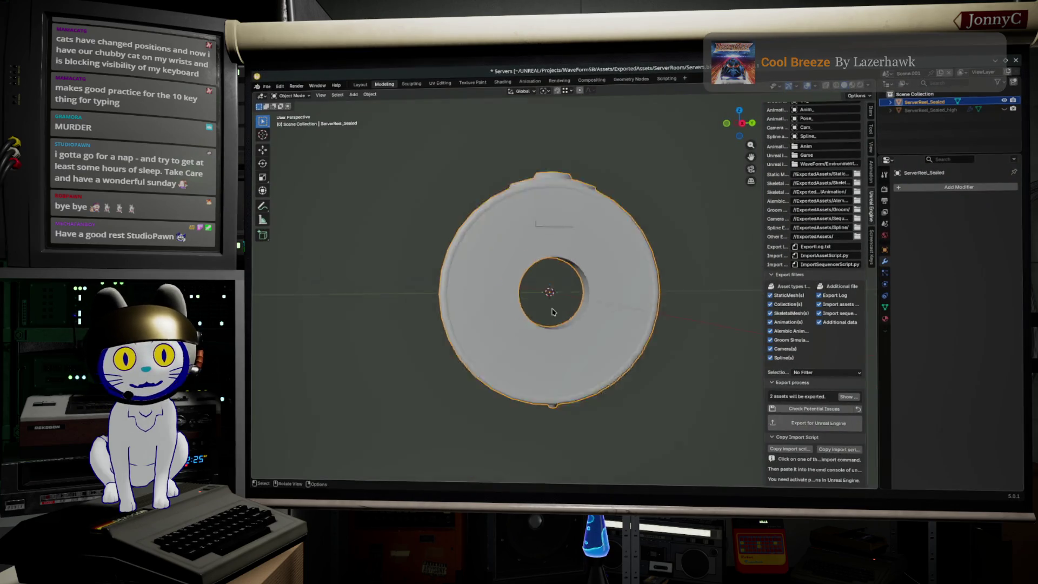
# - Orbit and zoom out to view the ServerReel disc edge-on, then return to Unreal
pyautogui.moveTo(651, 296)
pyautogui.mouseDown()
pyautogui.moveTo(477, 359)
pyautogui.moveTo(535, 328)
pyautogui.mouseUp()
pyautogui.scroll(-6, 535, 327)
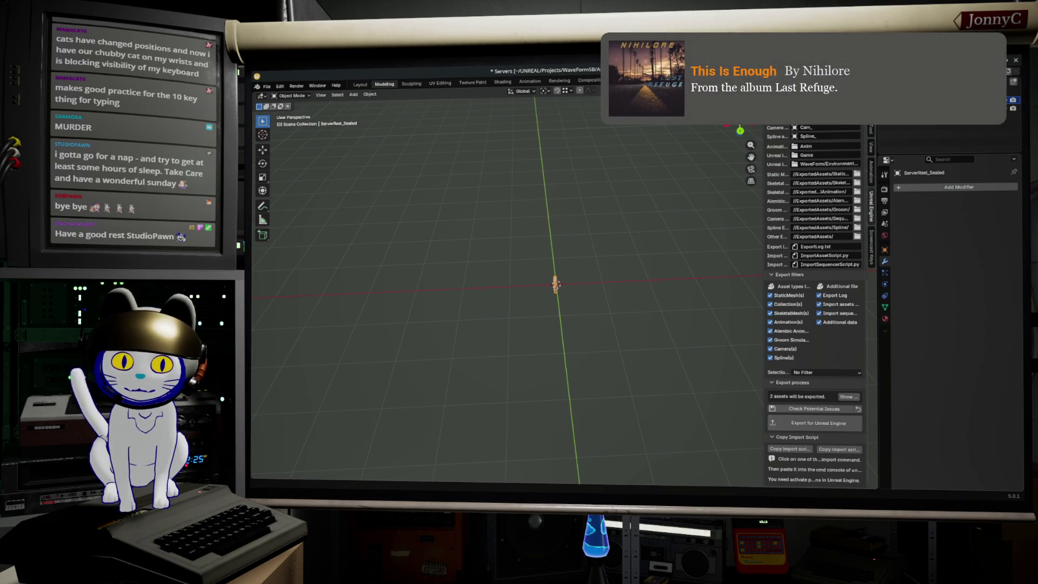
pyautogui.hotkey('alt', 'Tab')
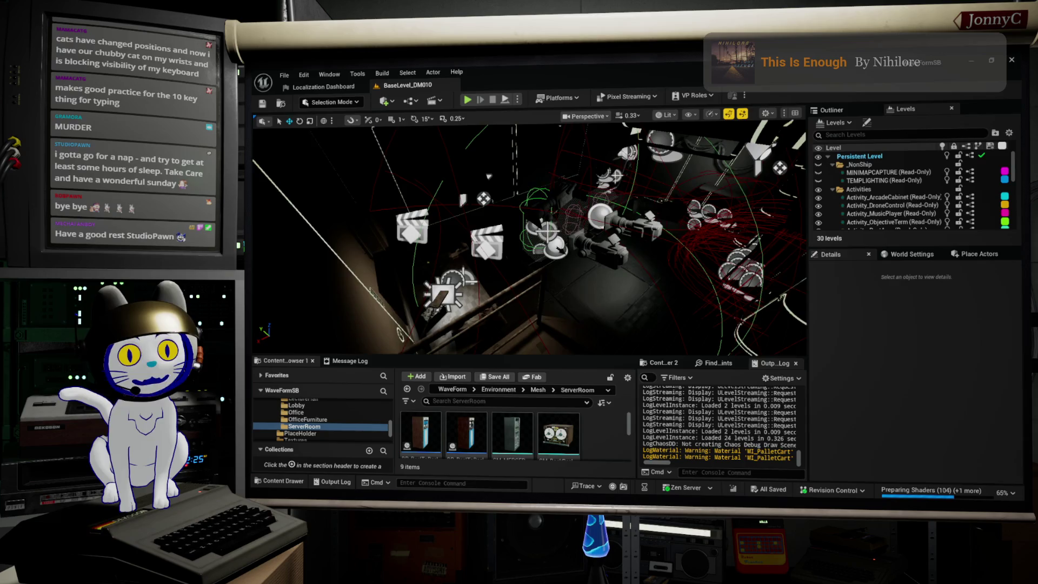
# - Frame the whole binder shelf in the viewport and select its instance helper
pyautogui.moveTo(668, 253); pyautogui.dragTo(606, 238)
pyautogui.moveTo(601, 178); pyautogui.dragTo(601, 197)
pyautogui.click(611, 238)
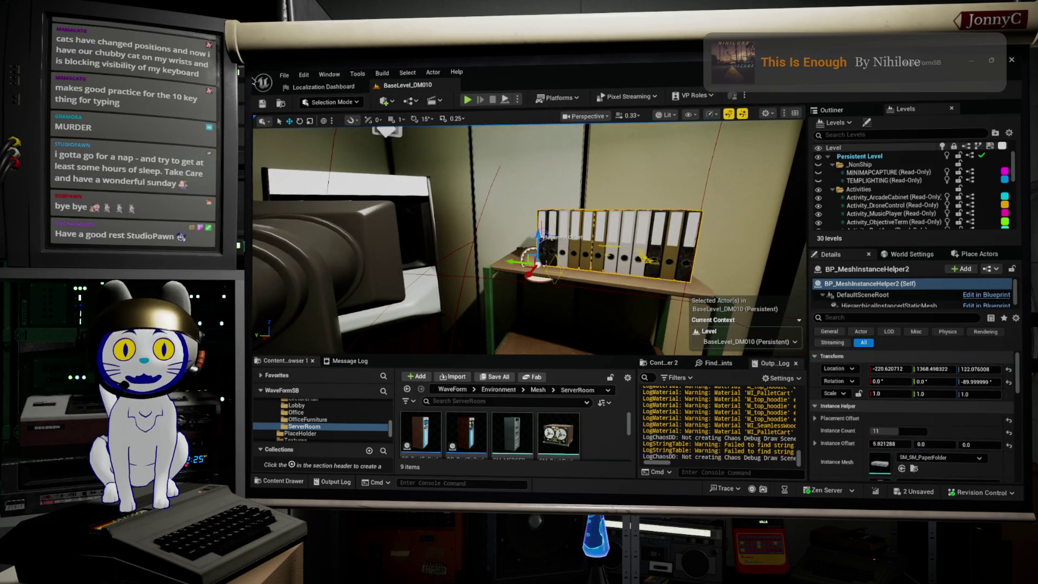
# - Save all unsaved changes, open the shelf's Blueprint options, and switch to P4V
pyautogui.click(284, 75)
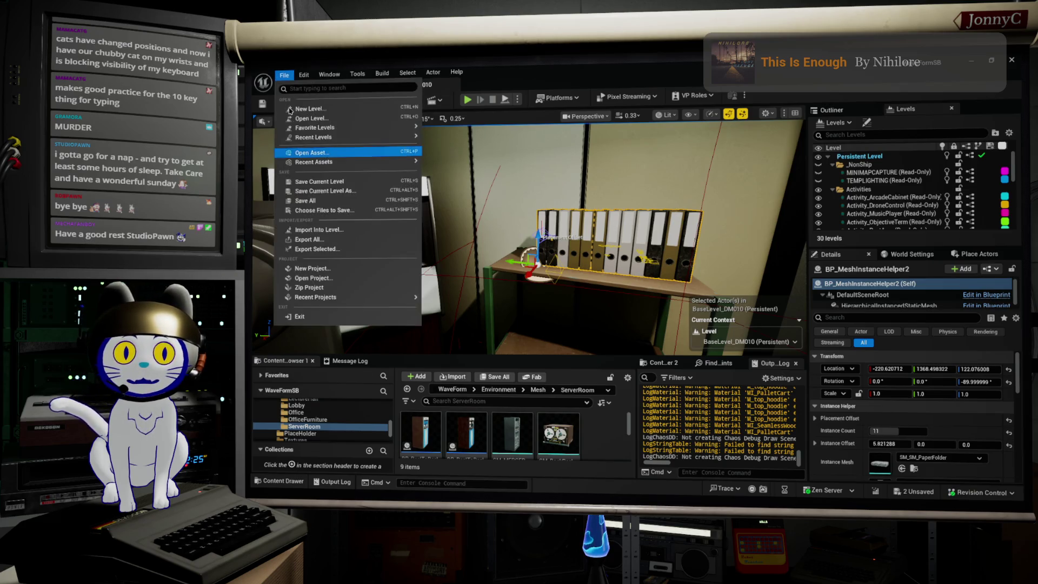
pyautogui.click(328, 160)
pyautogui.click(285, 76)
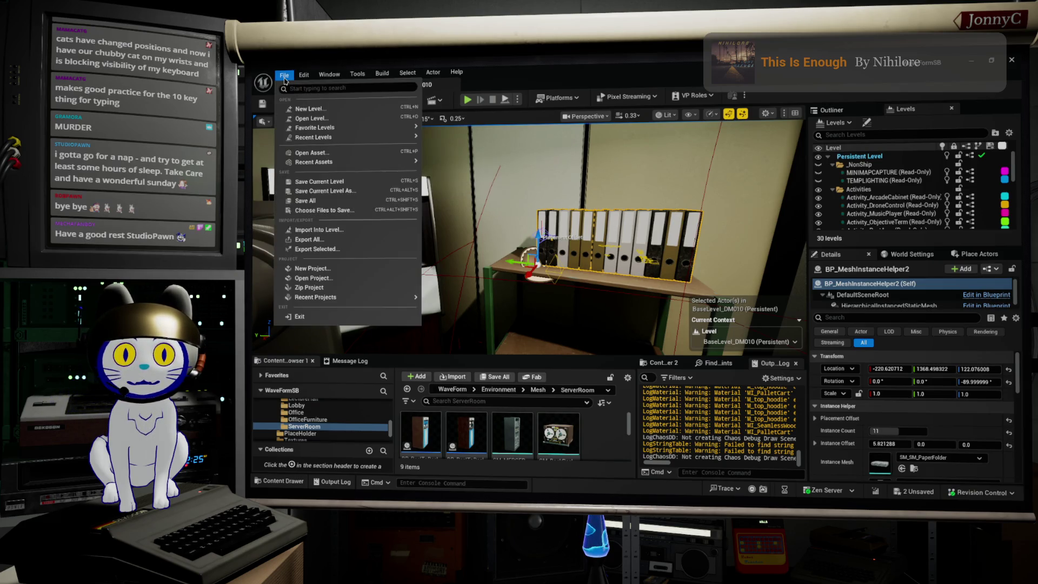
pyautogui.click(328, 201)
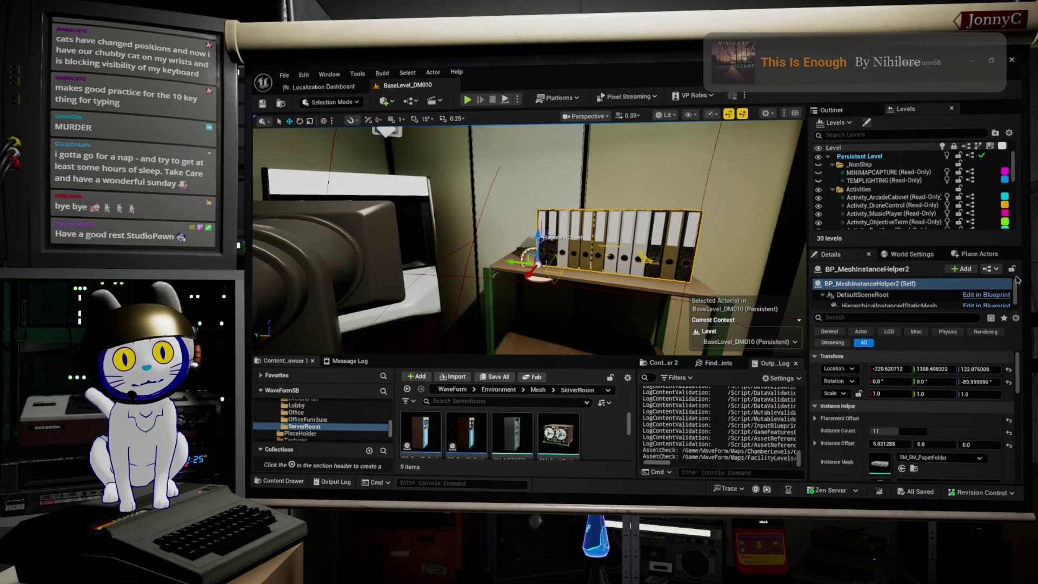
pyautogui.click(991, 268)
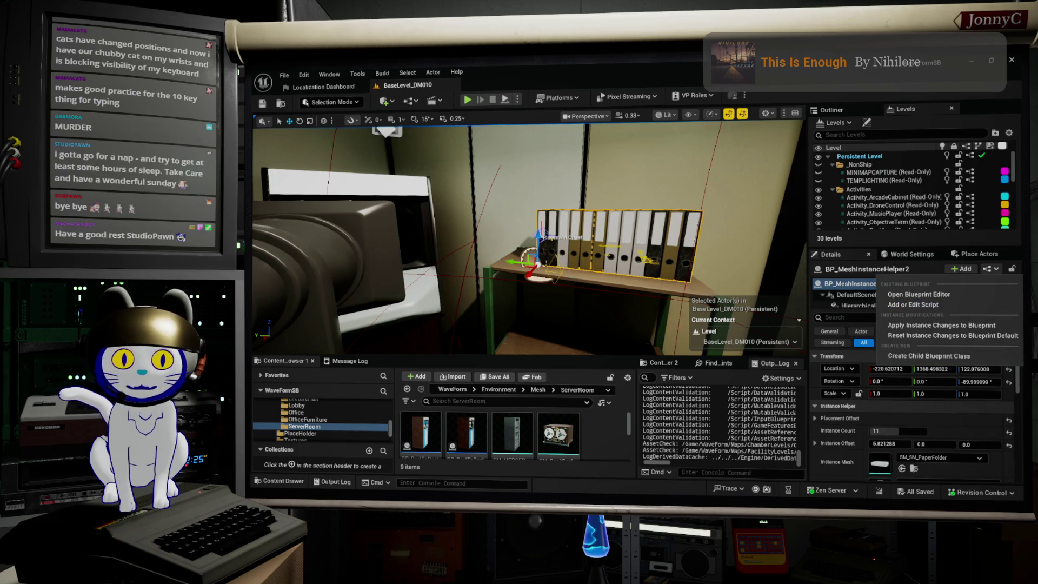
pyautogui.hotkey('alt', 'Tab')
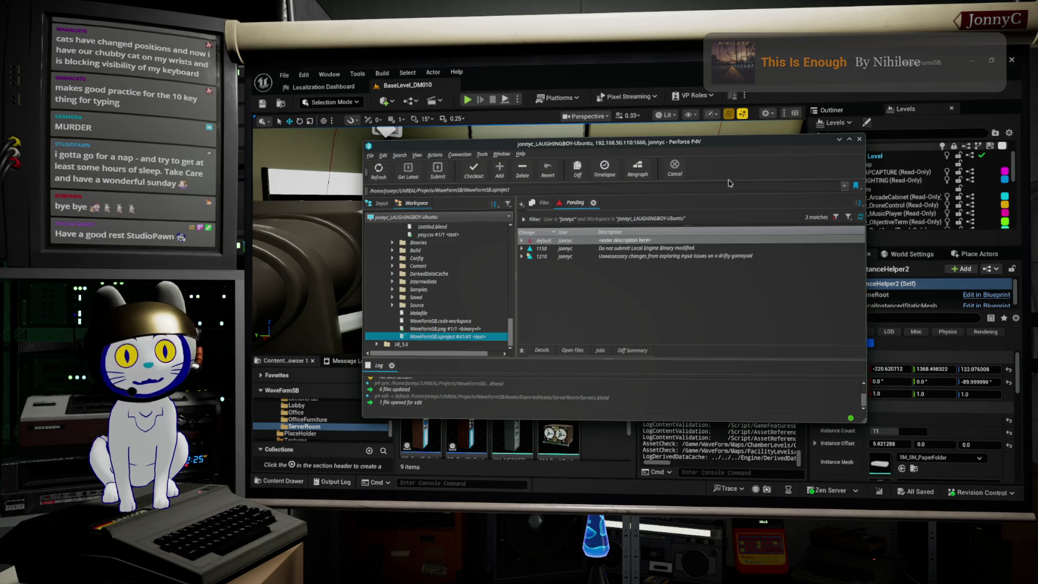
# - Minimize Perforce P4V to show the BaseLevel_DM010 binder shelf in Unreal
pyautogui.click(838, 139)
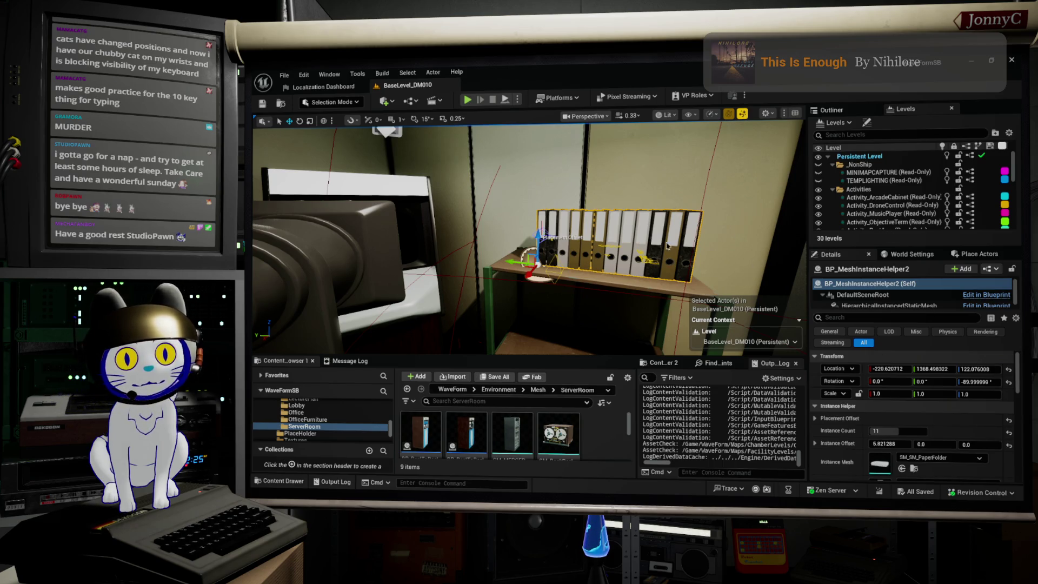
# - Reopen the asset editor on BP_MeshInstanceHelper and close the other editor tabs
pyautogui.doubleClick(593, 280)
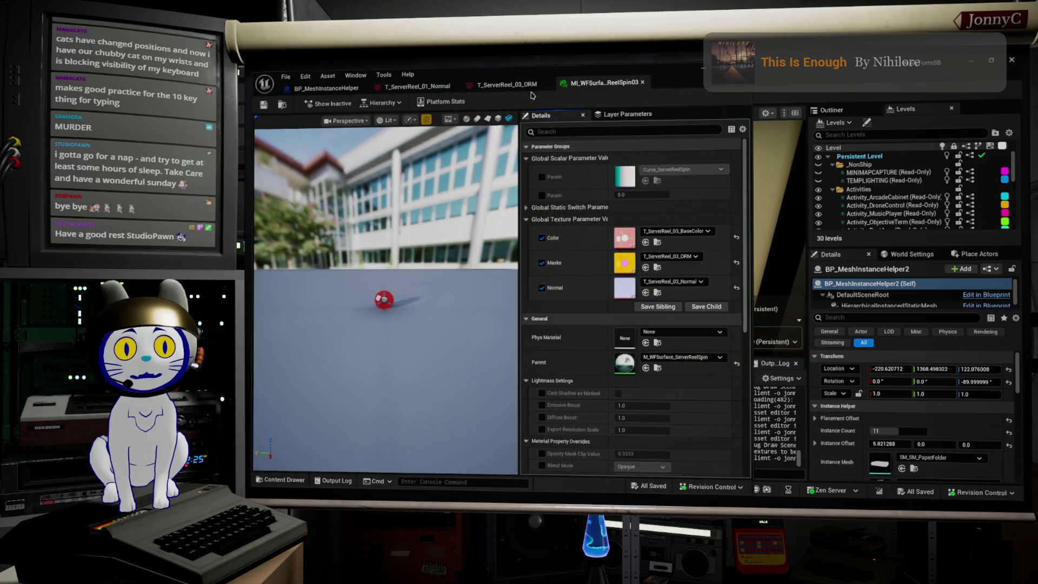
pyautogui.click(336, 88)
pyautogui.rightClick(344, 92)
pyautogui.click(379, 150)
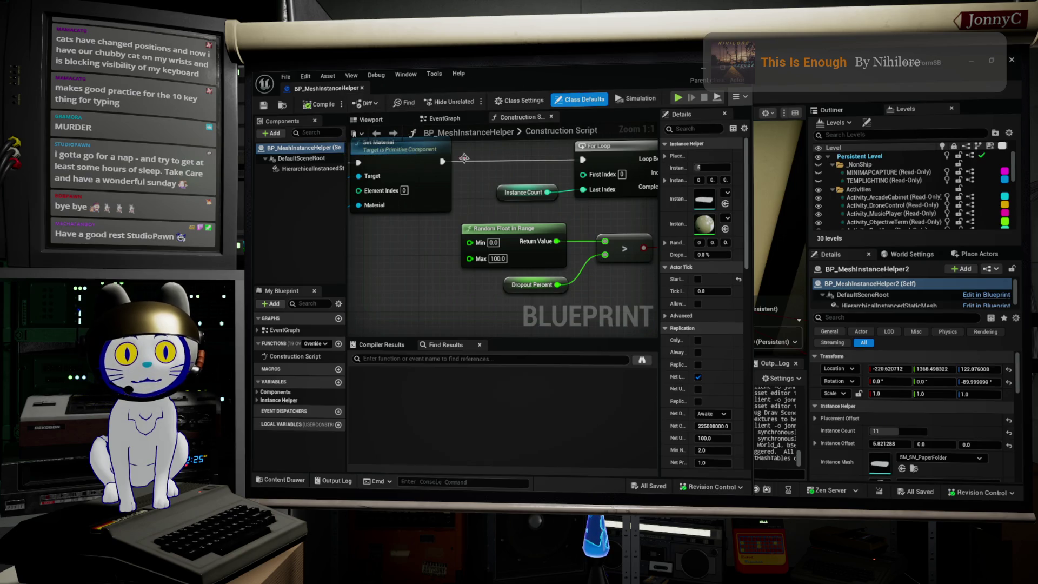
pyautogui.scroll(-2, 573, 234)
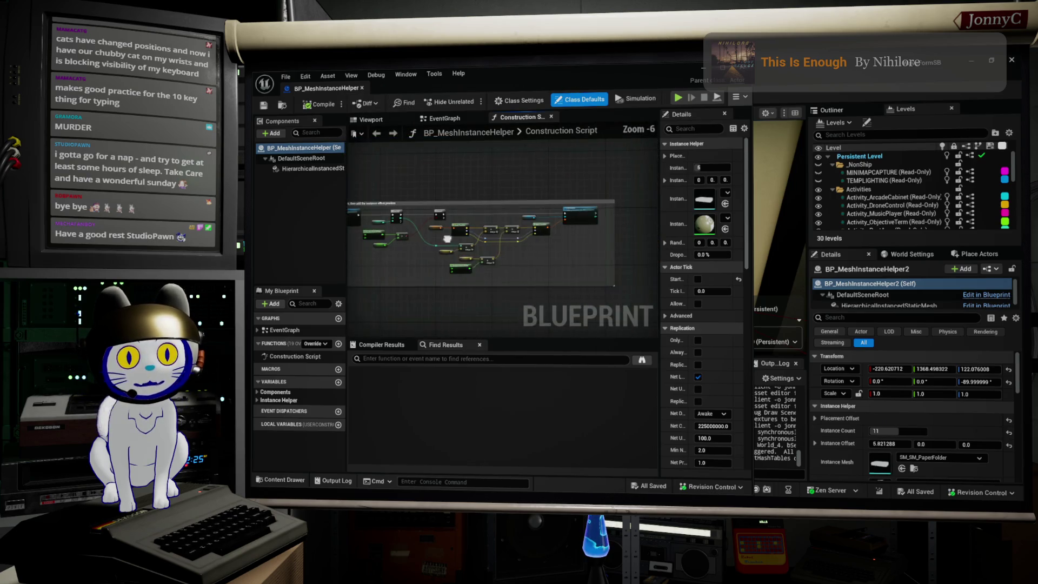
pyautogui.scroll(1, 460, 260)
# - Unwire the Instance Offset getter from the Add node, move it aside, and widen Details
pyautogui.click(398, 217)
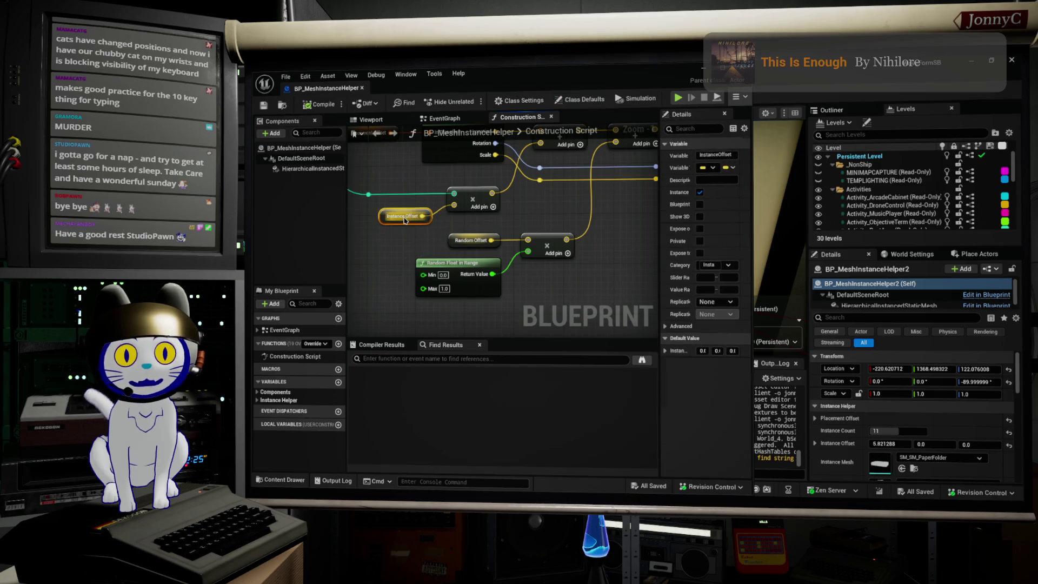
pyautogui.moveTo(404, 244); pyautogui.dragTo(433, 251)
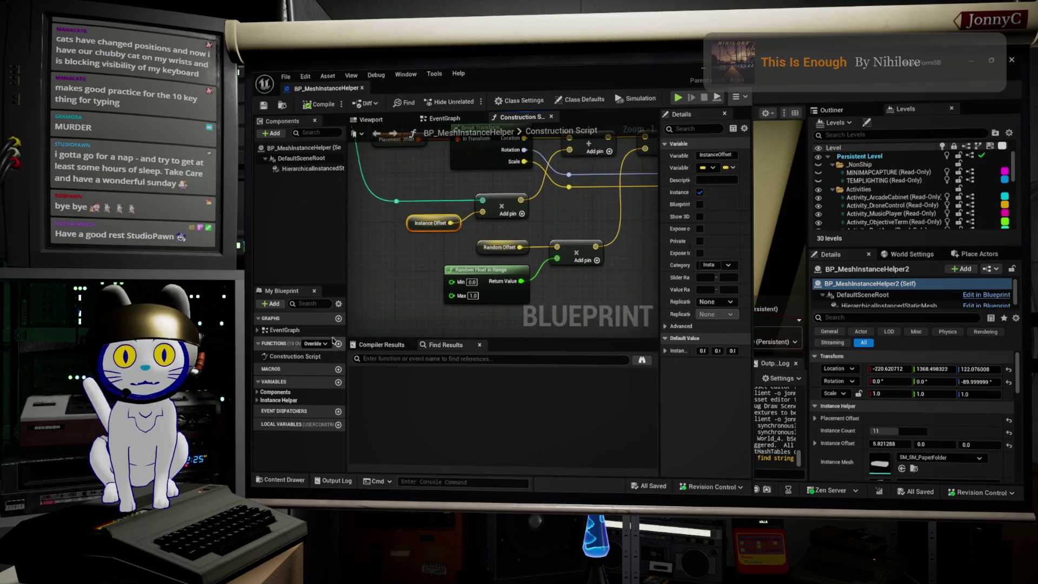
pyautogui.click(258, 331)
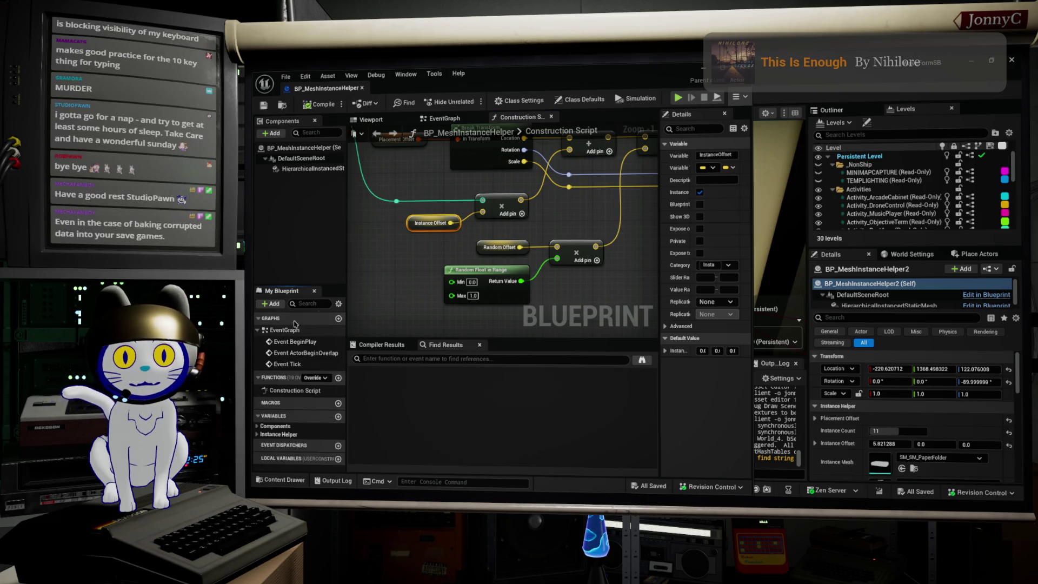
pyautogui.keyDown('alt'); pyautogui.click(483, 212); pyautogui.keyUp('alt')
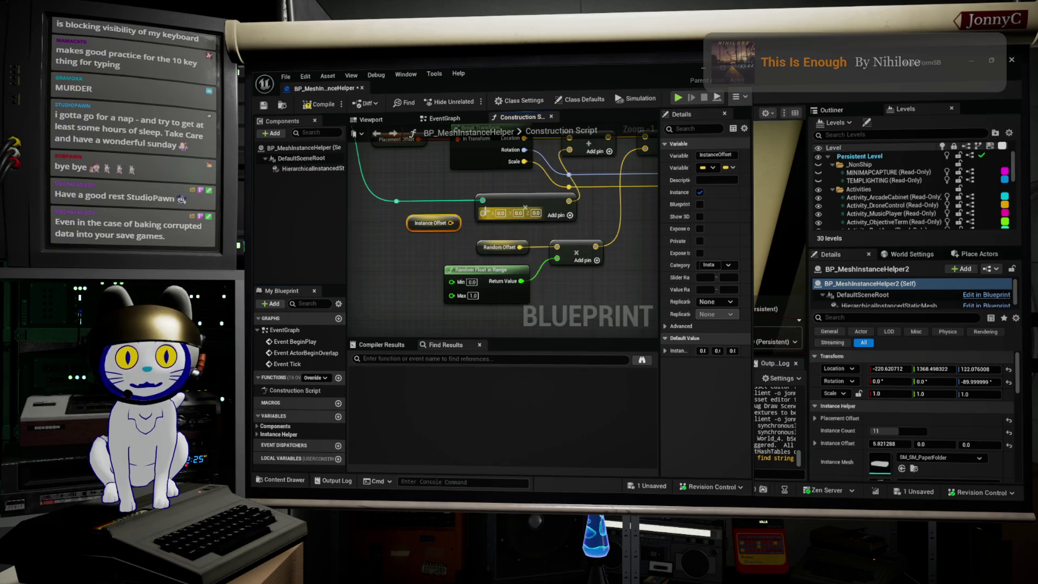
pyautogui.moveTo(415, 228); pyautogui.dragTo(399, 244)
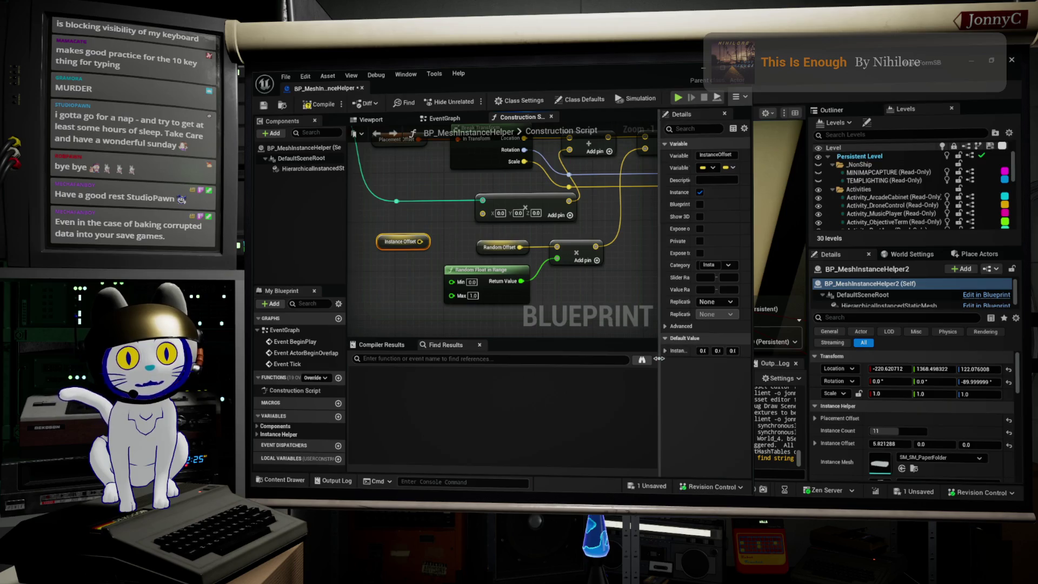
pyautogui.moveTo(658, 358); pyautogui.dragTo(623, 357)
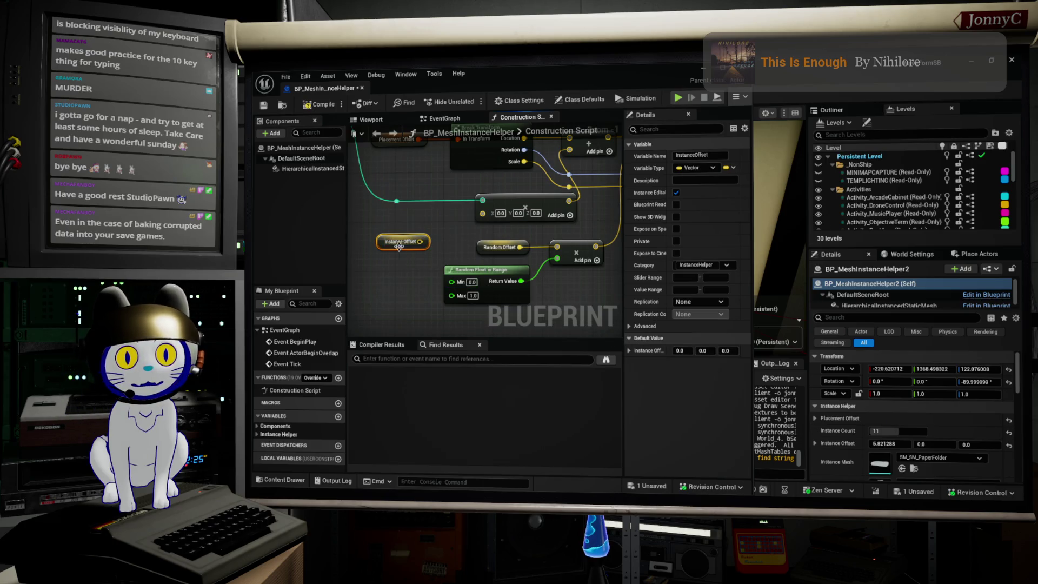
pyautogui.moveTo(396, 242)
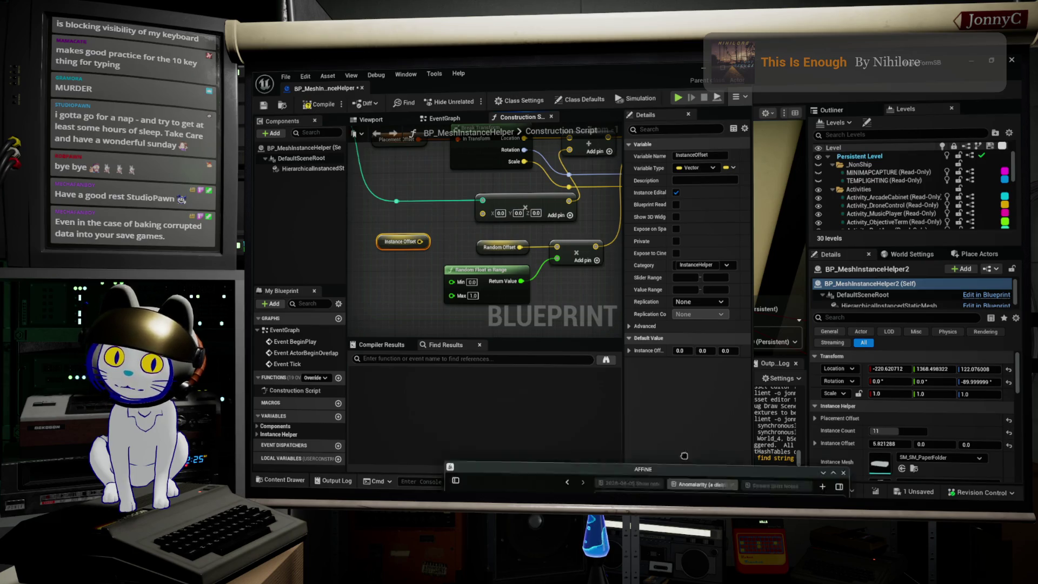
# - In AFFiNE, browse the docs and open the 2026-06-07 Show Notes page
pyautogui.hotkey('alt', 'Tab')
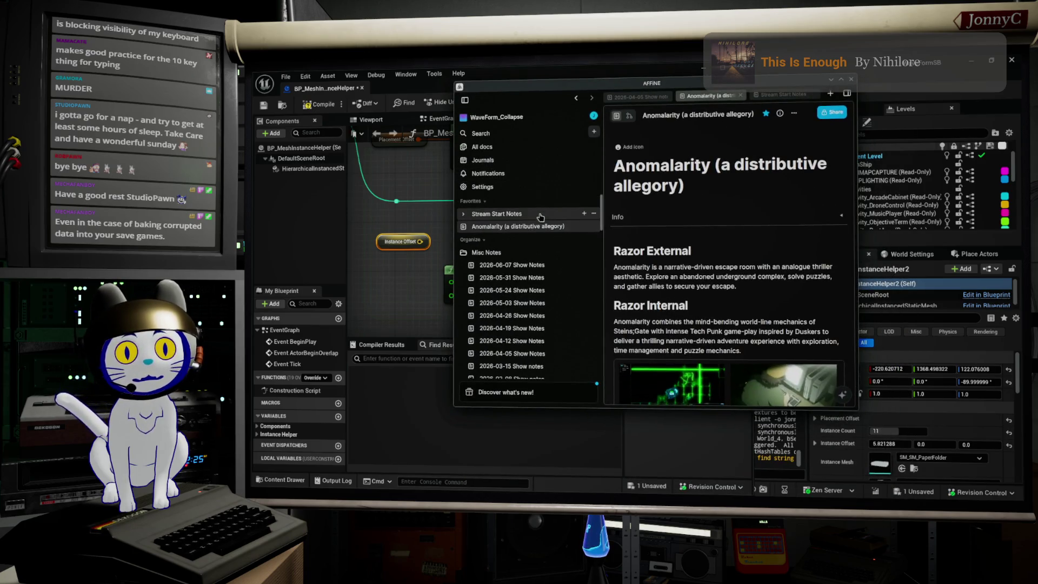
pyautogui.click(536, 214)
pyautogui.scroll(-5, 715, 249)
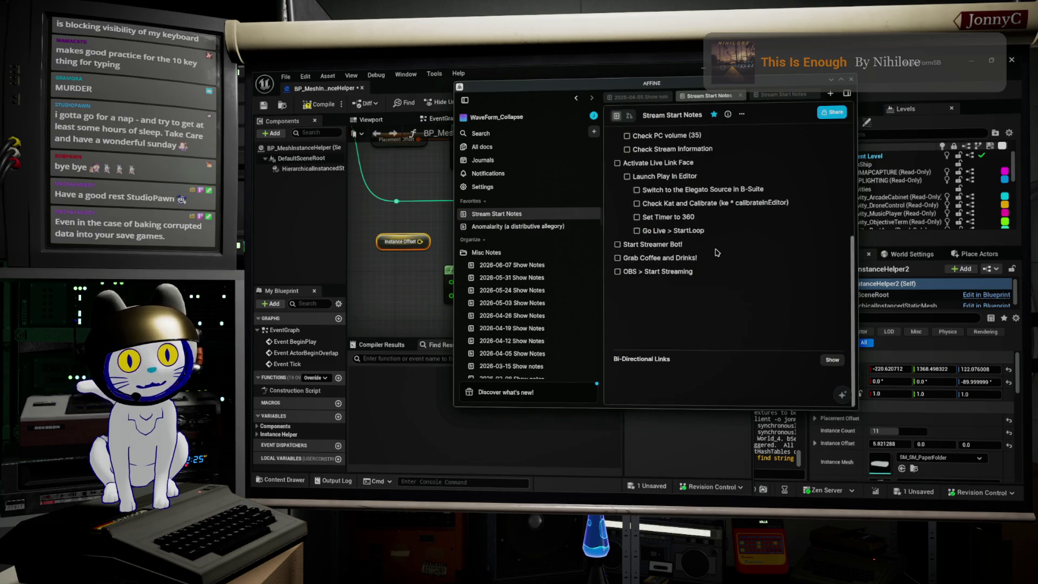
pyautogui.scroll(5, 693, 318)
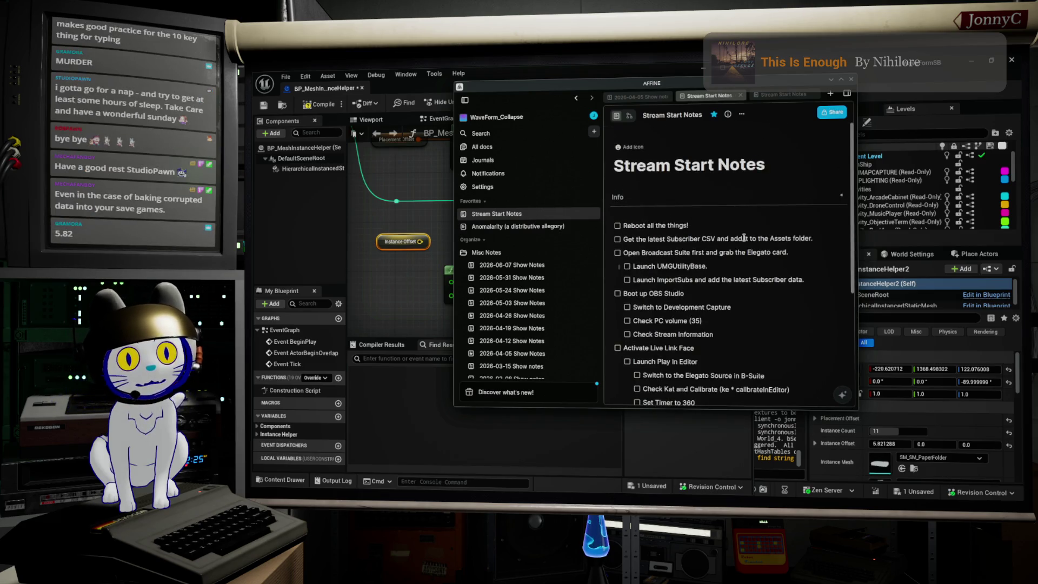
pyautogui.click(519, 226)
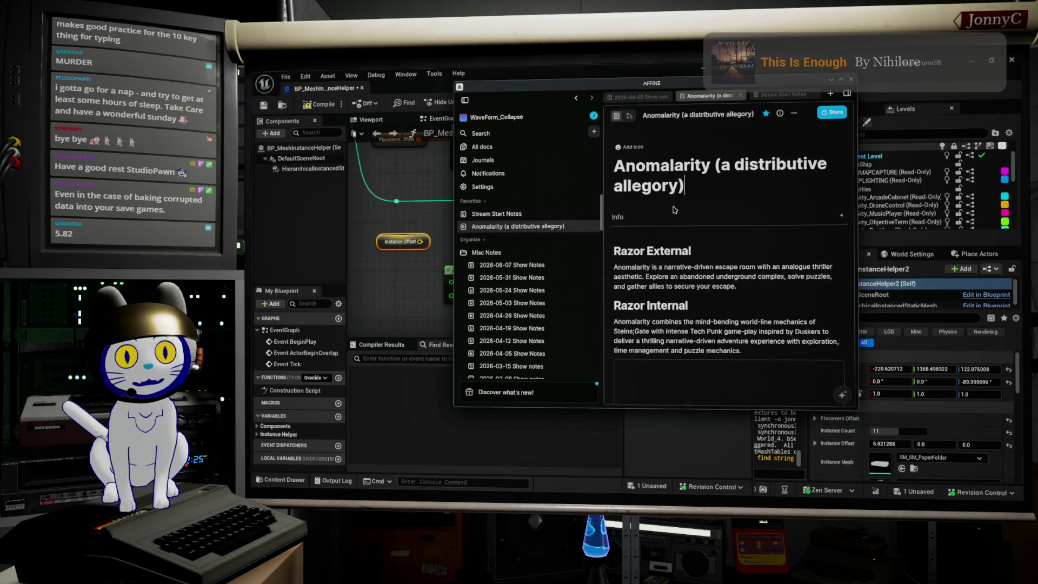
pyautogui.scroll(-10, 689, 230)
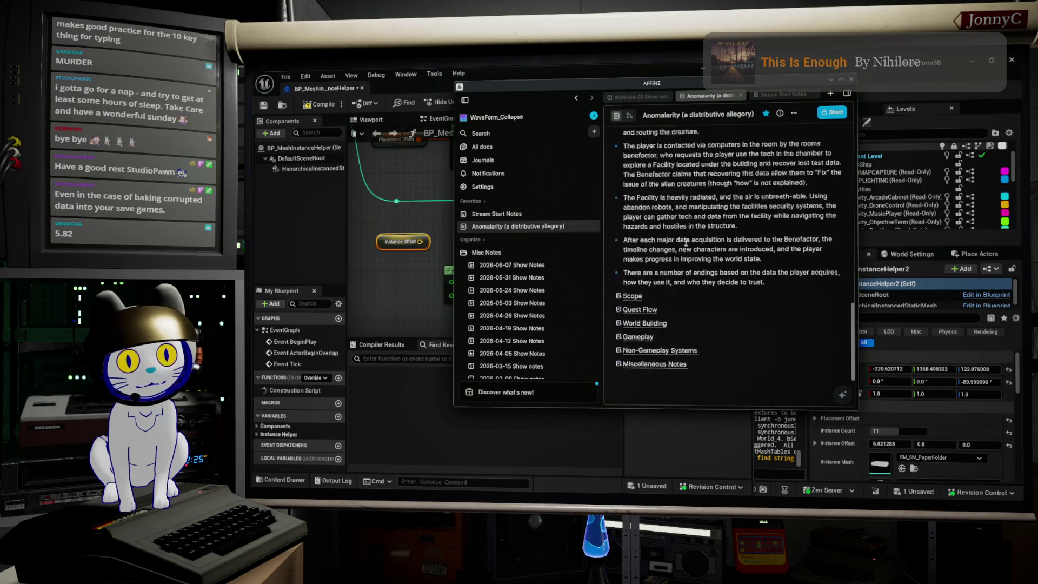
pyautogui.scroll(6, 702, 305)
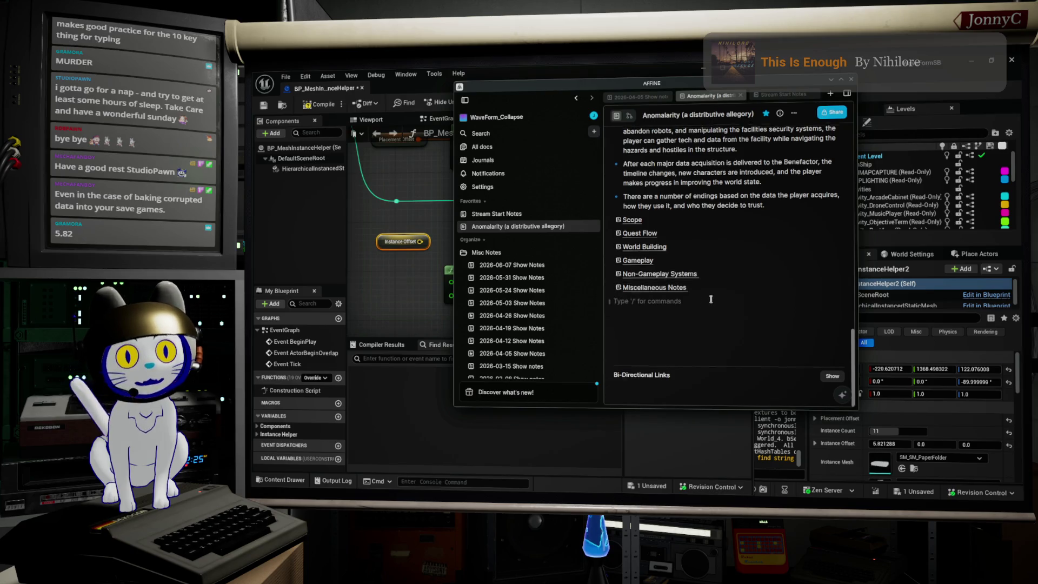
pyautogui.scroll(5, 710, 263)
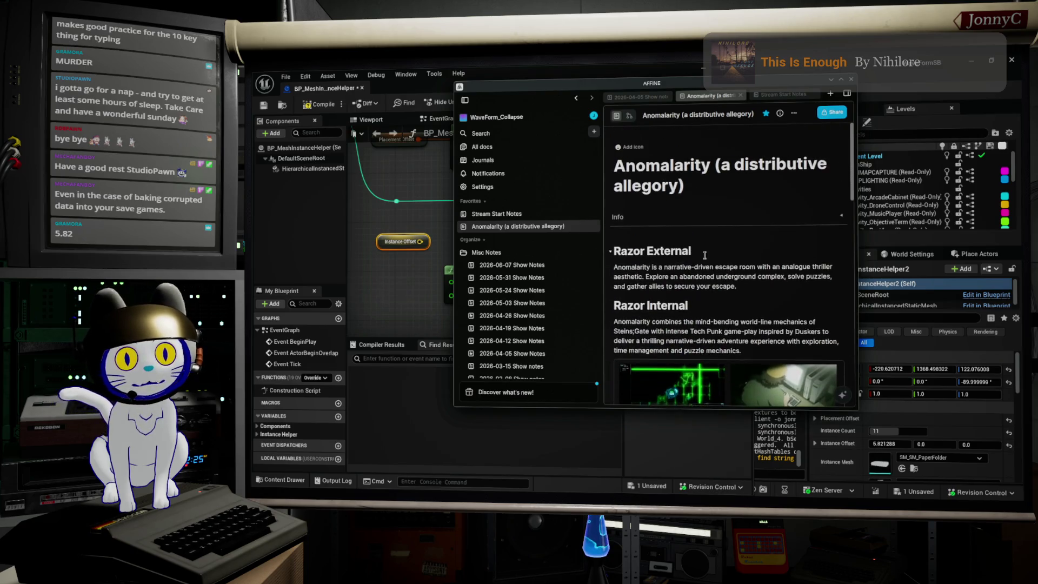
pyautogui.scroll(-5, 711, 249)
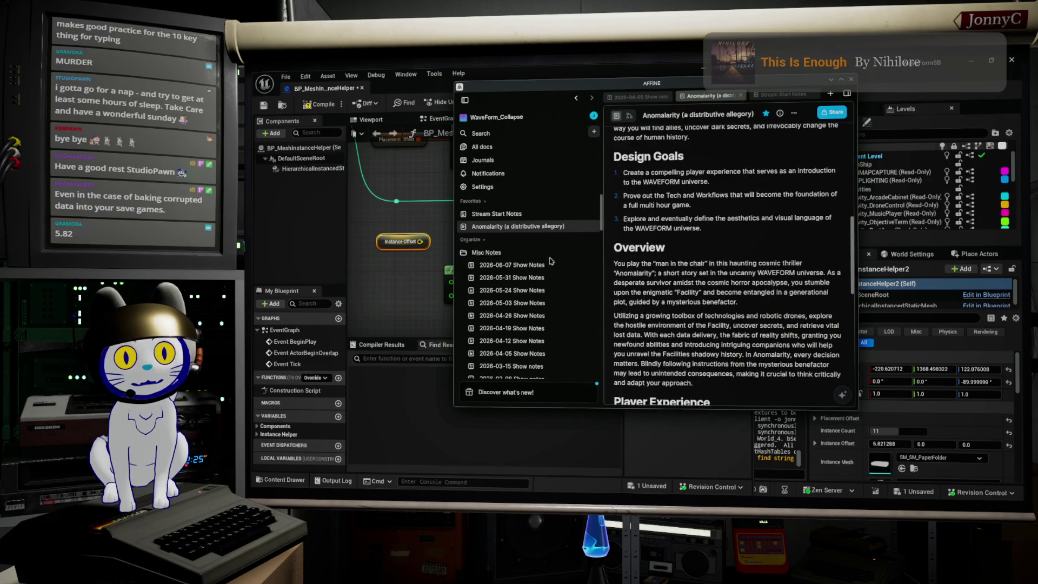
pyautogui.click(519, 264)
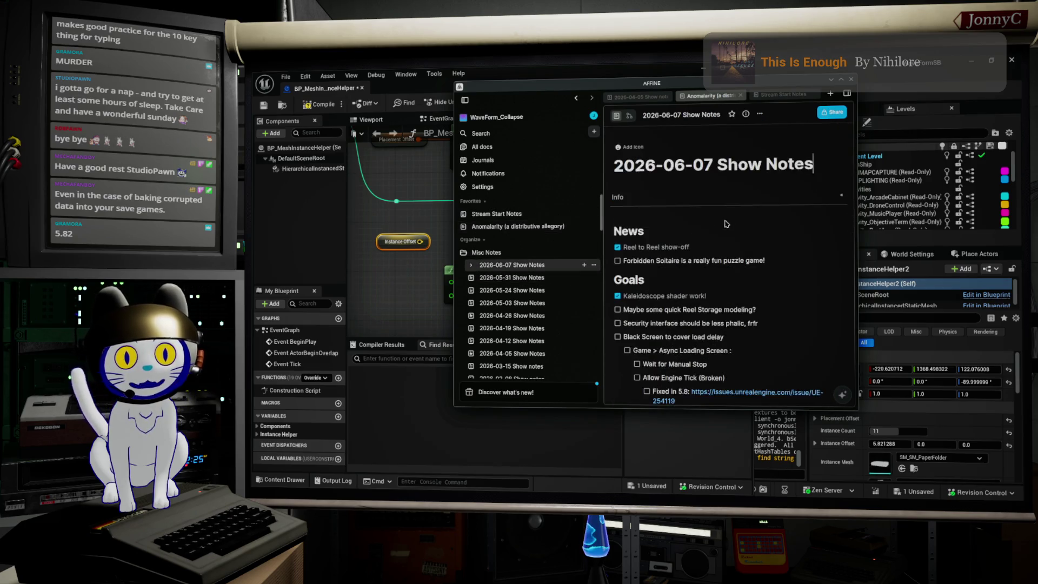
# - Add 5.821 on a new line above HOMEWORK, then minimize AFFiNE
pyautogui.scroll(-10, 731, 229)
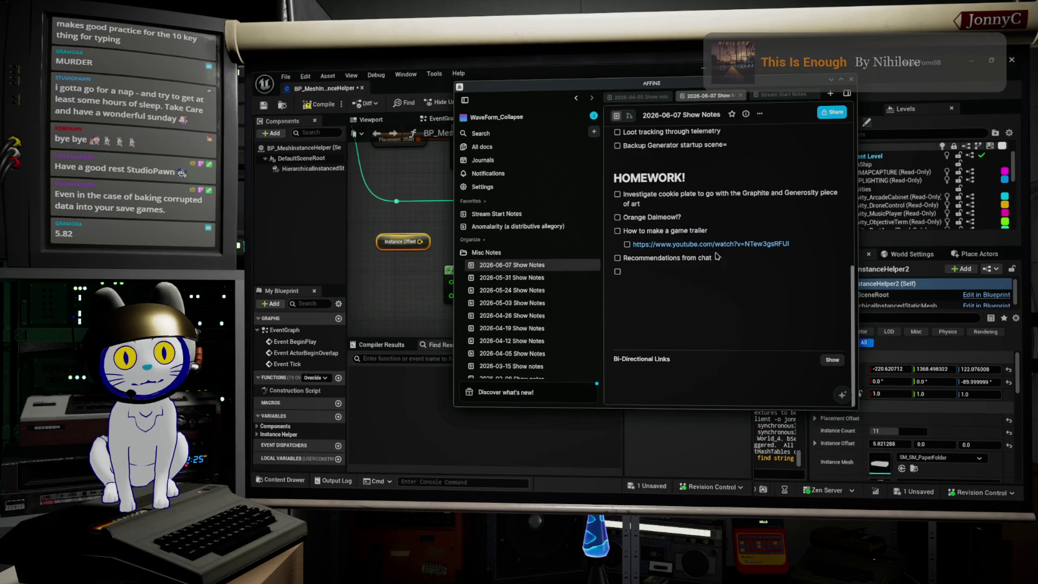
pyautogui.click(699, 160)
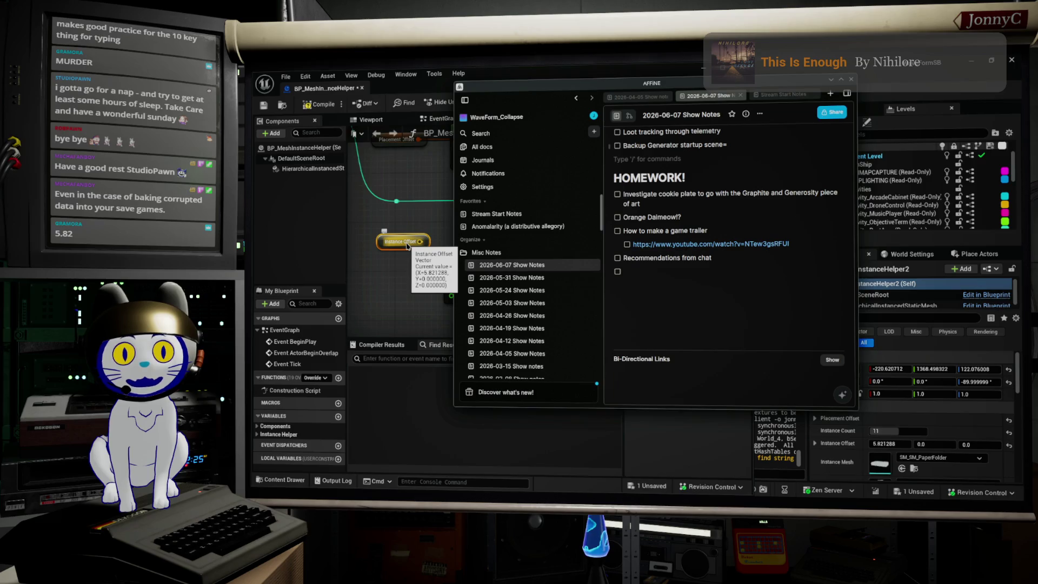
pyautogui.write('5.821')
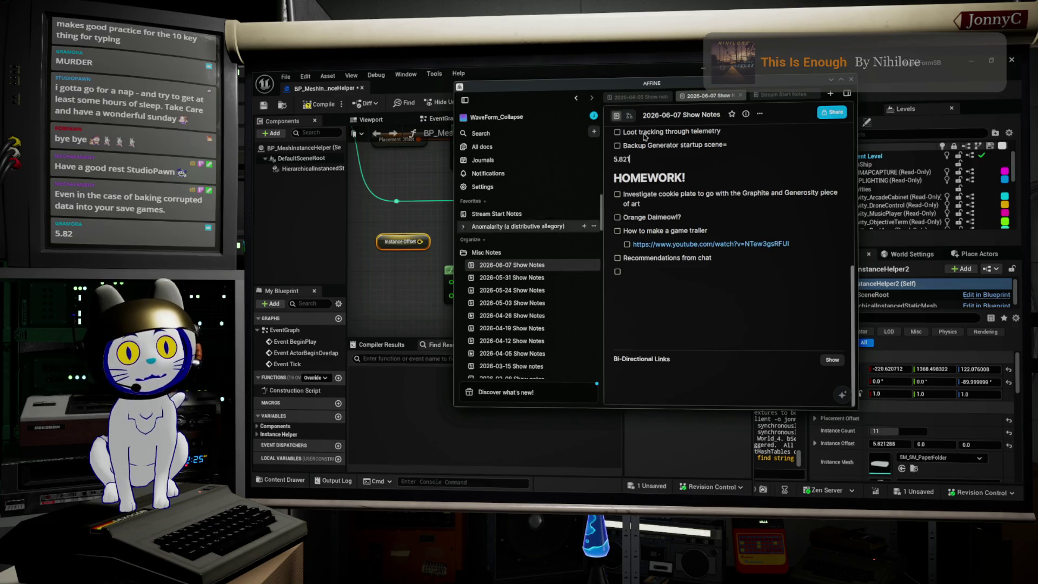
pyautogui.click(830, 79)
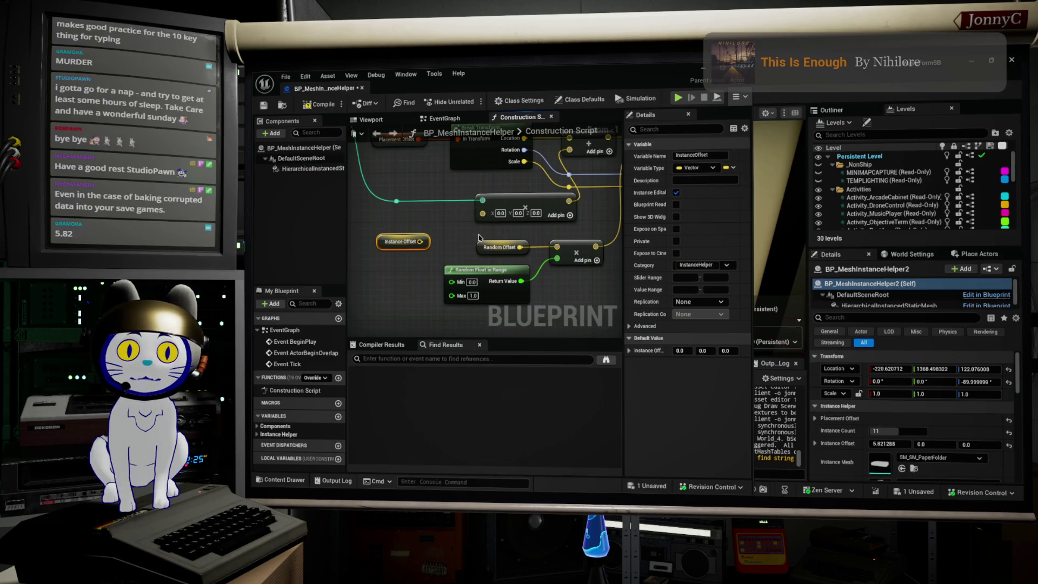
# - Switch InstanceOffset's type from Vector to Transform, confirm the change, and compile the Blueprint
pyautogui.moveTo(466, 250); pyautogui.dragTo(495, 290)
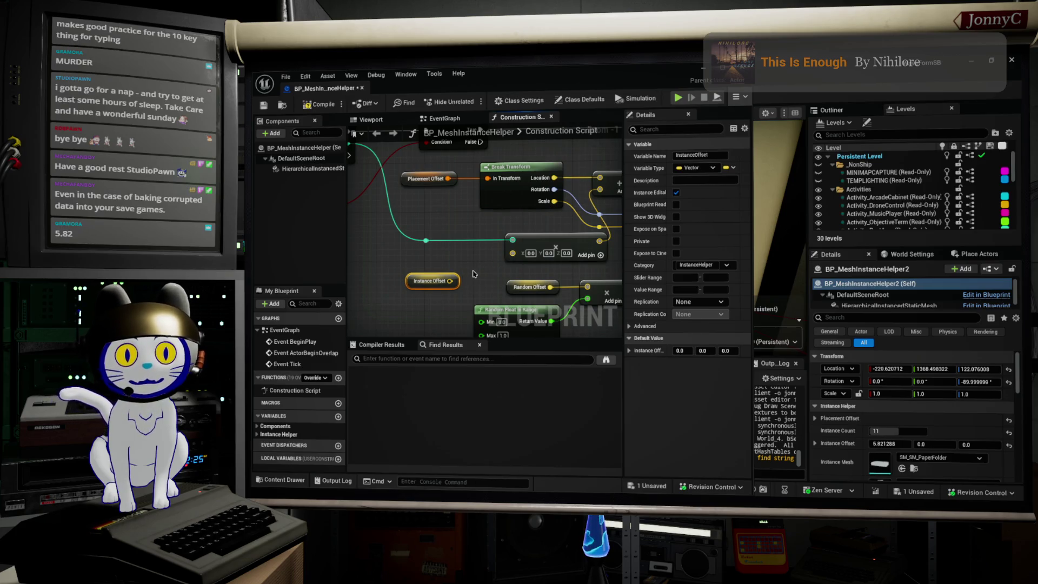
pyautogui.scroll(-1, 461, 278)
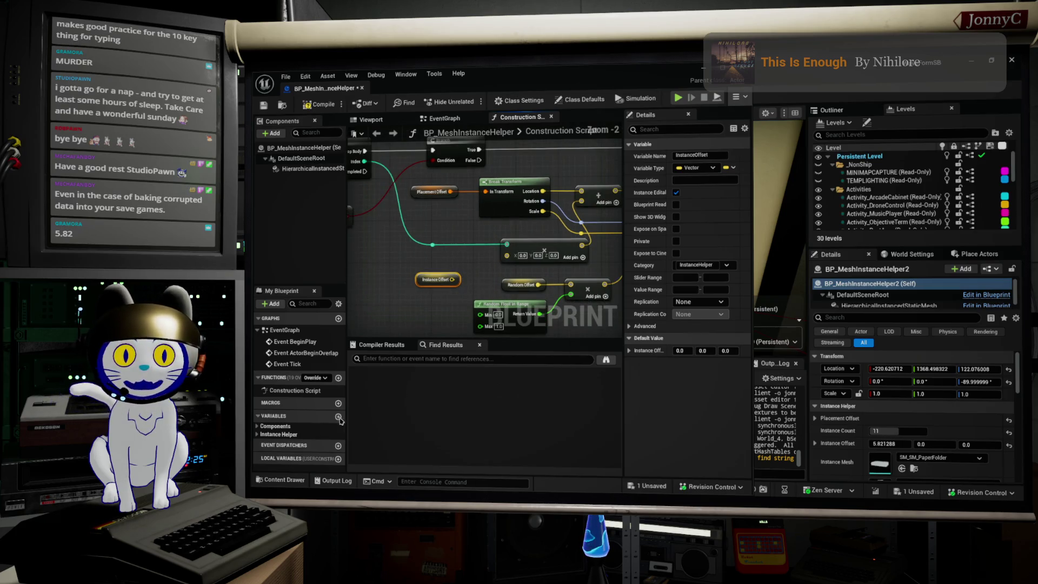
pyautogui.rightClick(427, 280)
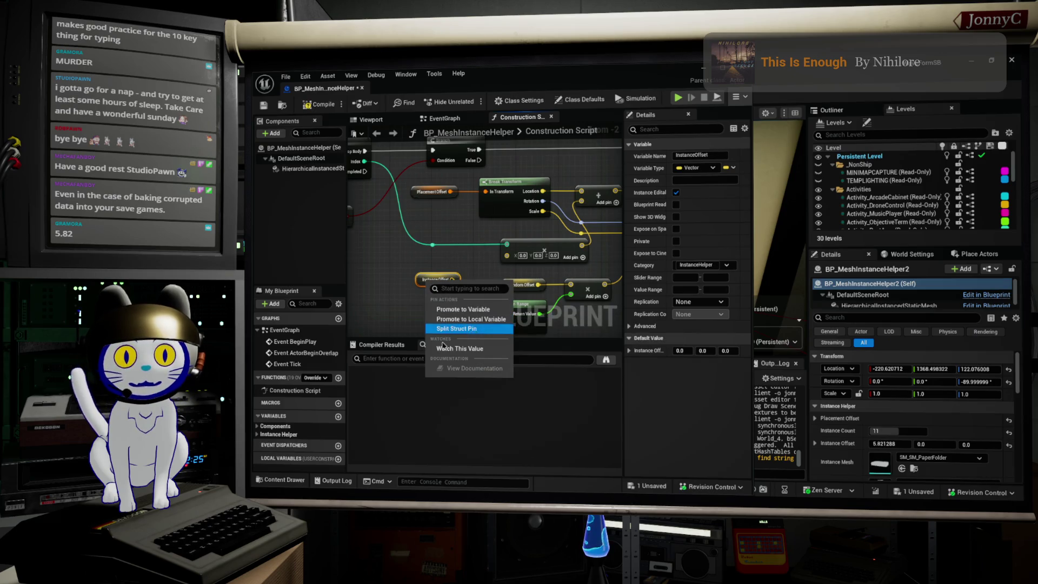
pyautogui.click(258, 435)
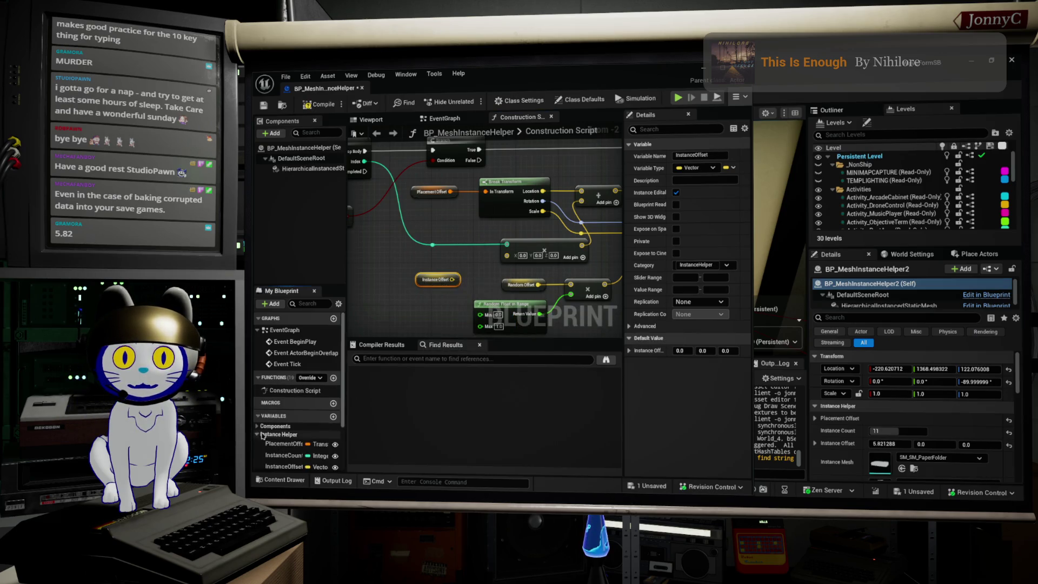
pyautogui.click(257, 435)
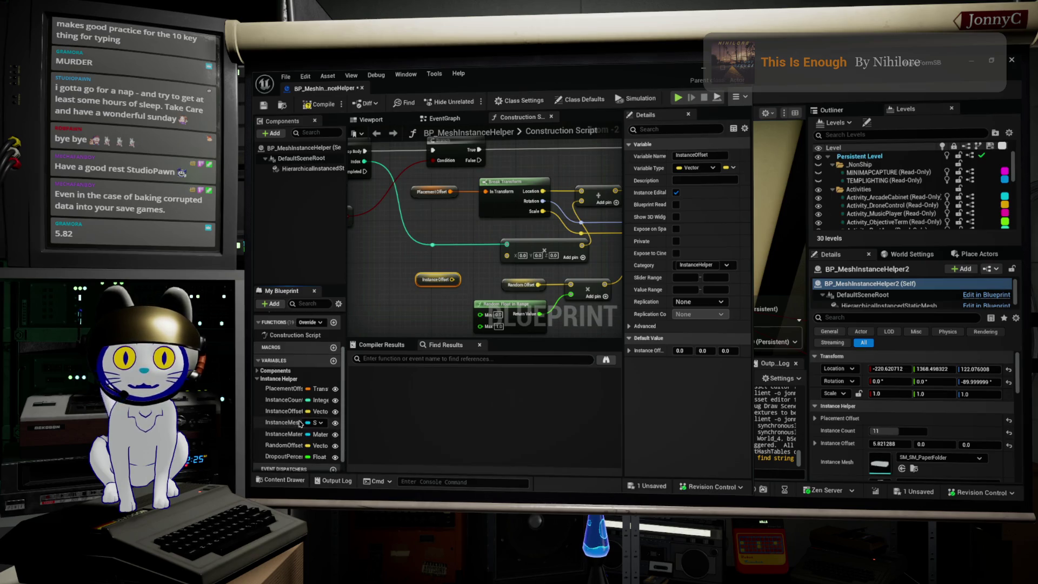
pyautogui.click(320, 411)
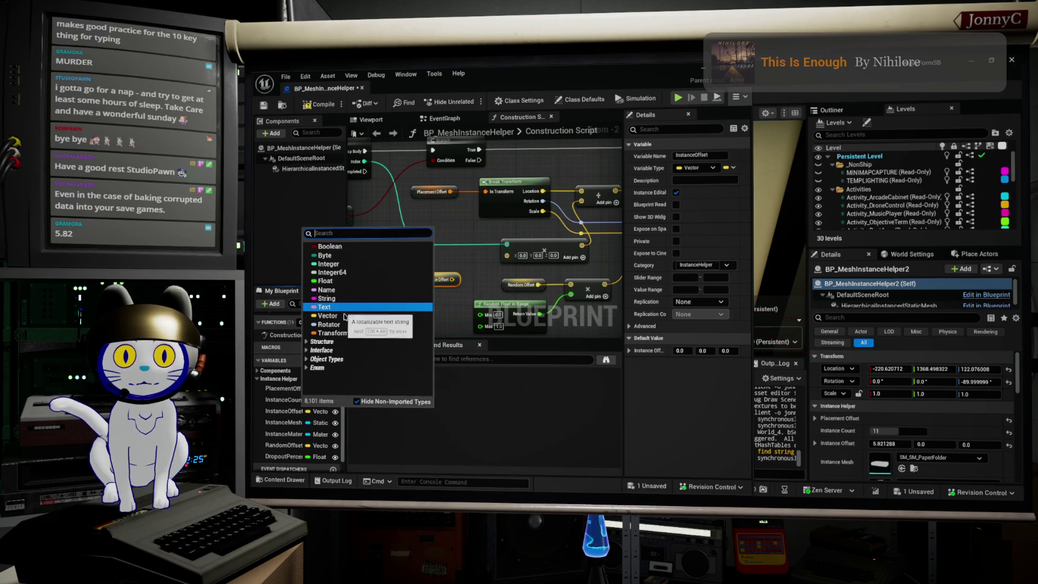
pyautogui.click(348, 331)
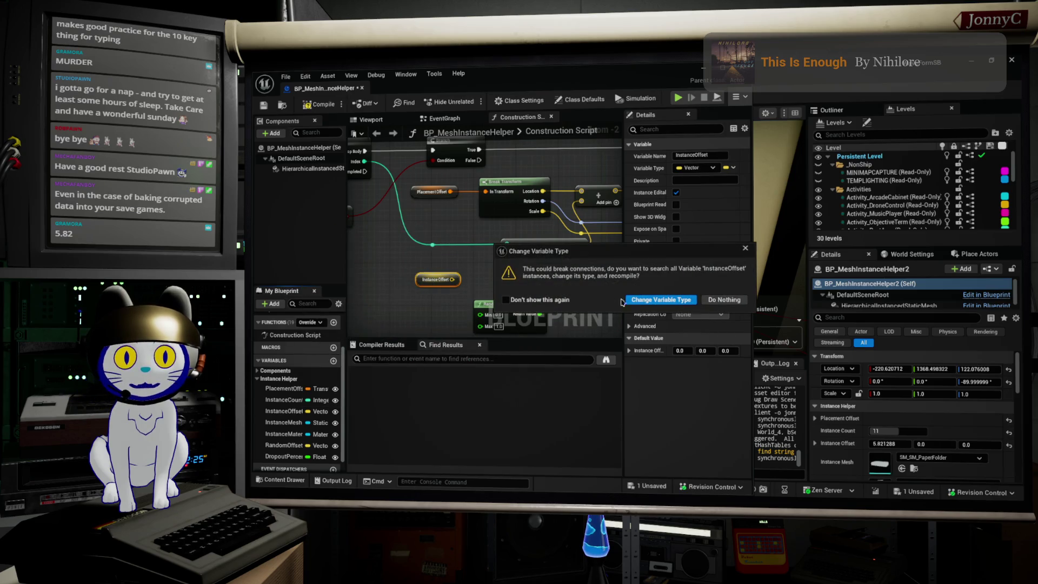
pyautogui.click(671, 302)
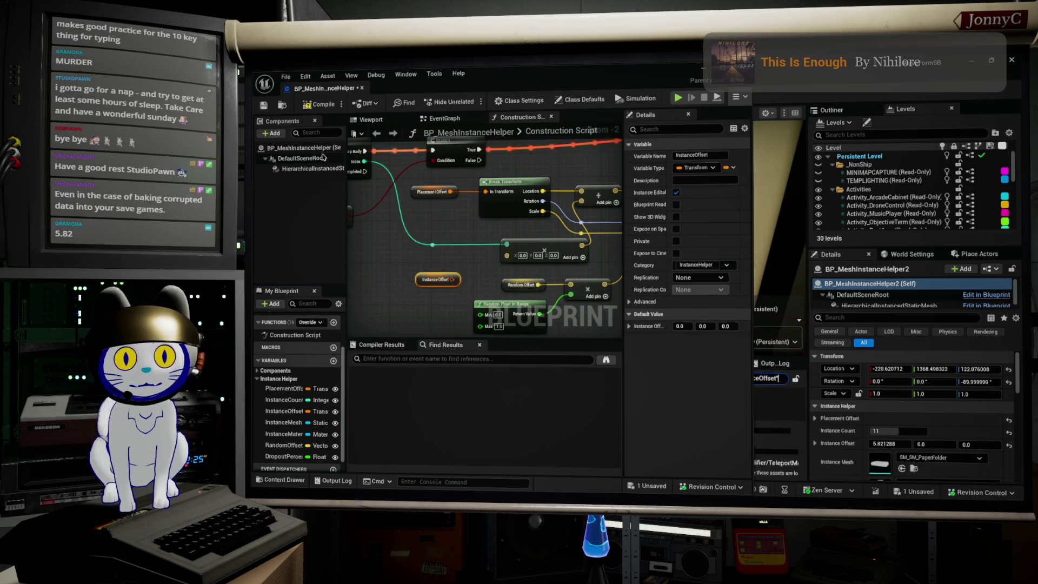
pyautogui.click(306, 107)
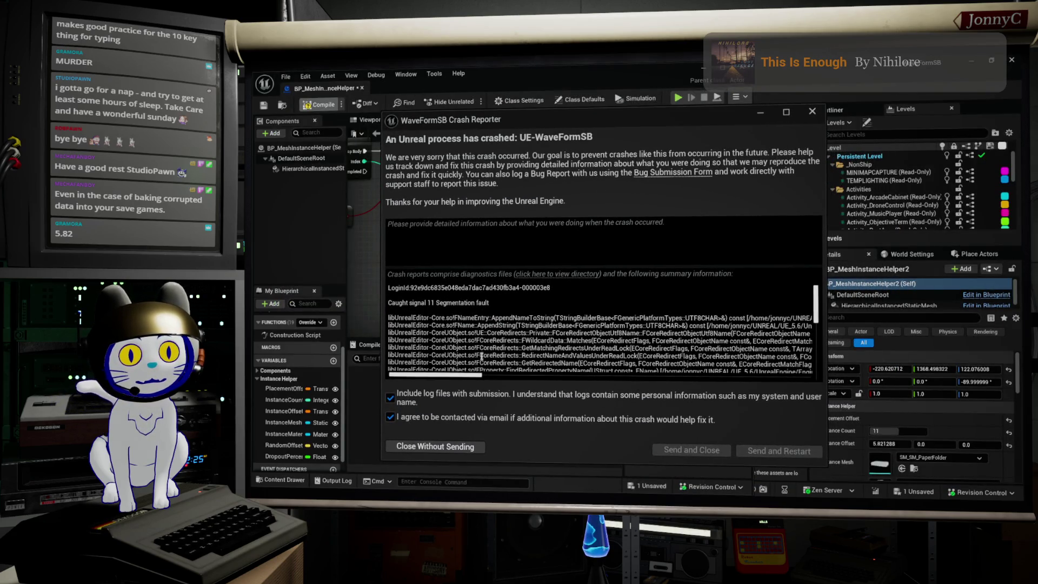
# - Read the segmentation-fault crash log, close the Crash Reporter unsent, and bring up System Monitor
pyautogui.moveTo(471, 375)
pyautogui.mouseDown()
pyautogui.moveTo(527, 371)
pyautogui.moveTo(470, 380)
pyautogui.mouseUp()
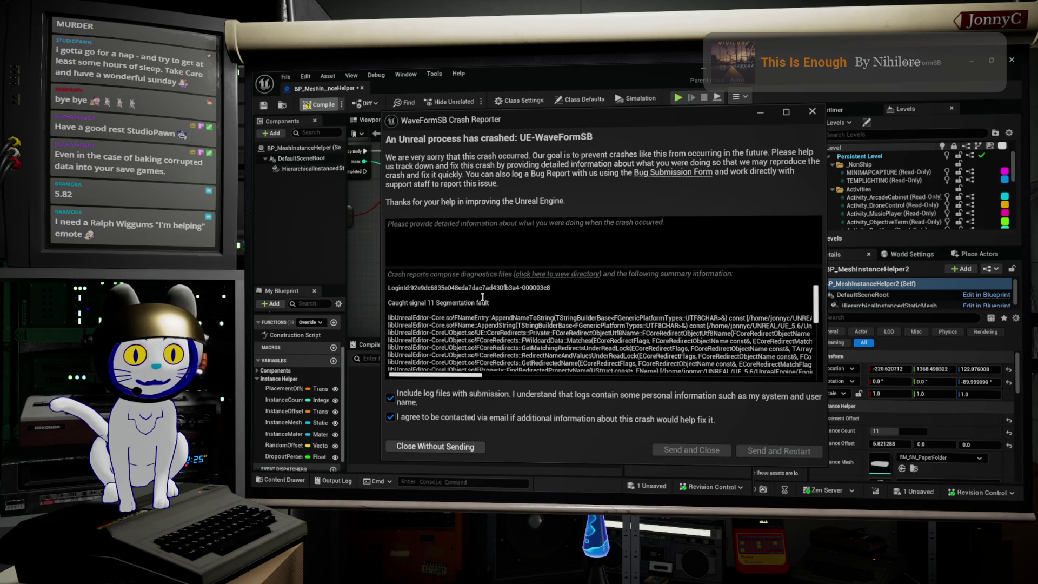
pyautogui.doubleClick(482, 302)
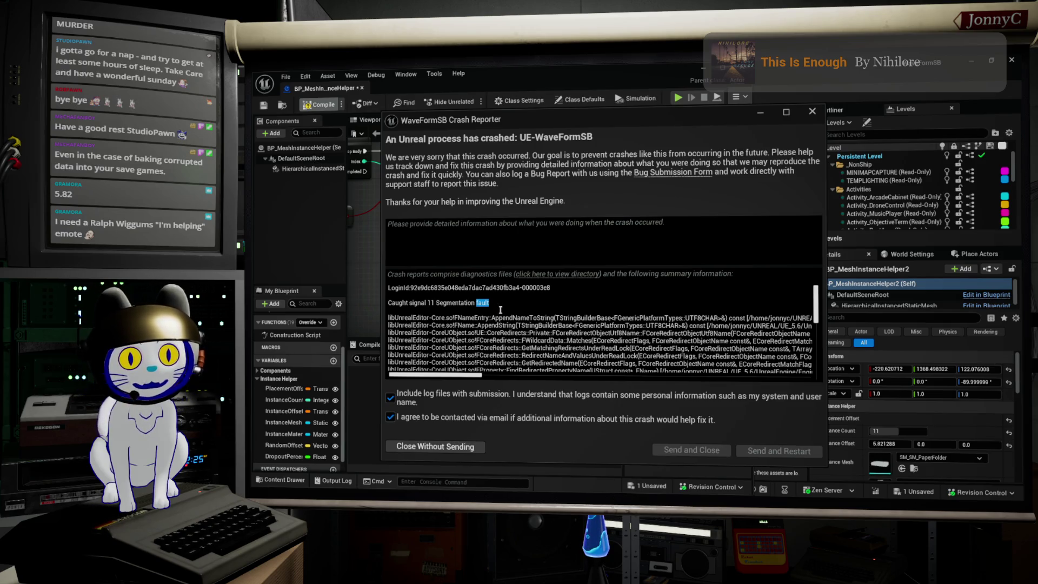
pyautogui.click(510, 303)
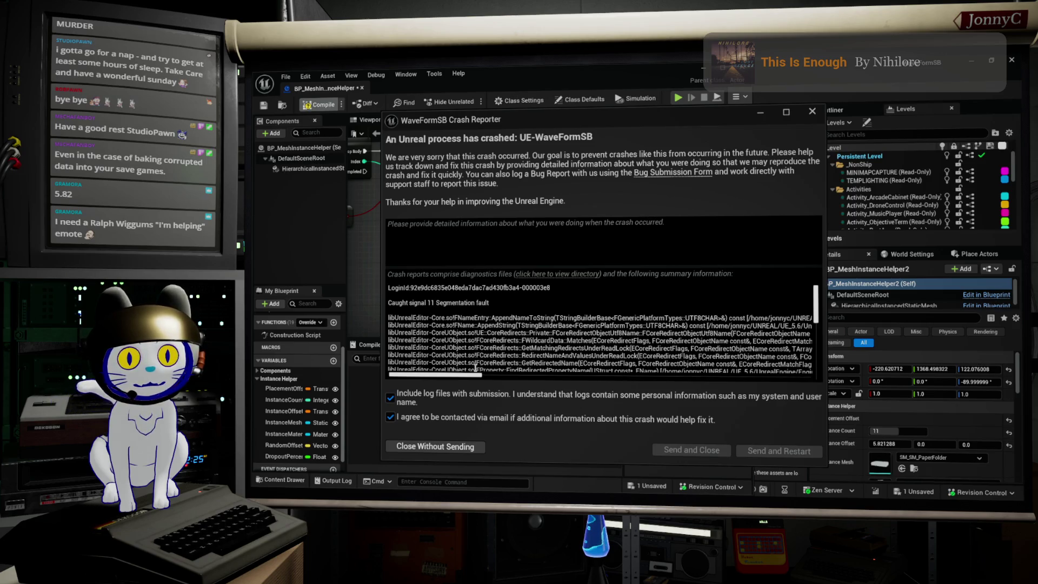
pyautogui.moveTo(475, 374); pyautogui.dragTo(527, 374)
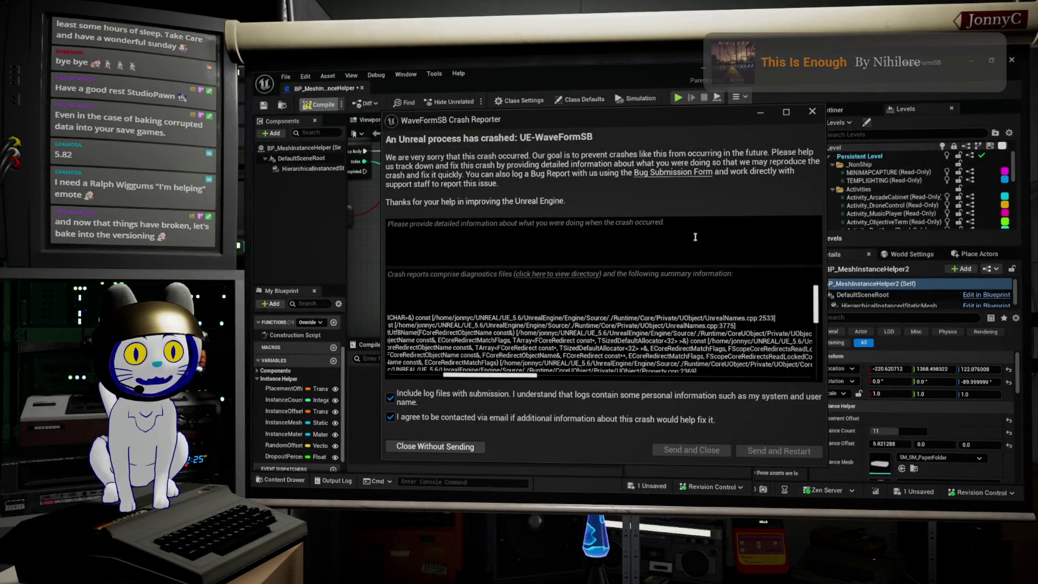
pyautogui.click(811, 113)
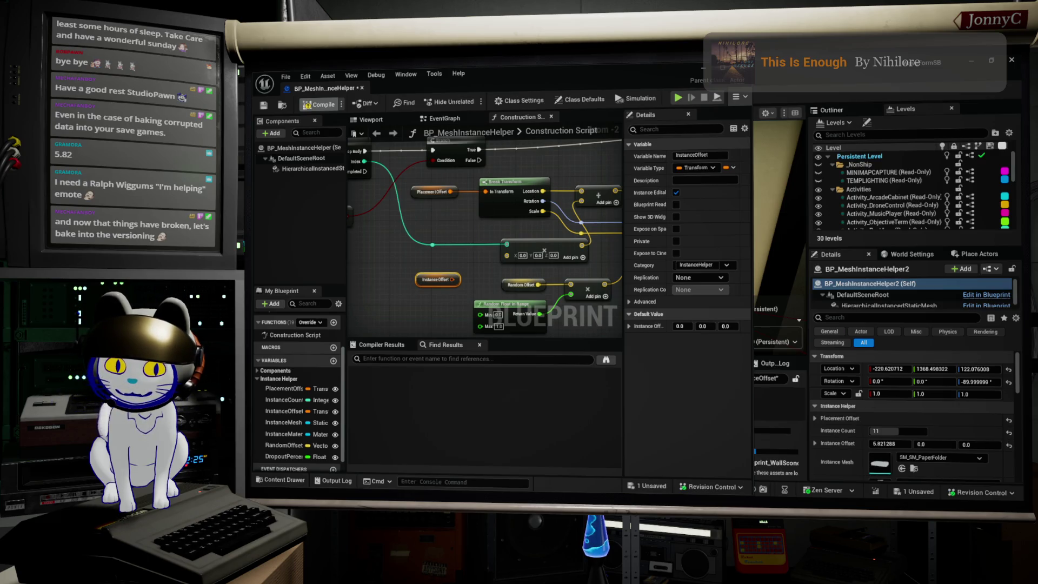
pyautogui.hotkey('ctrl', 'Escape')
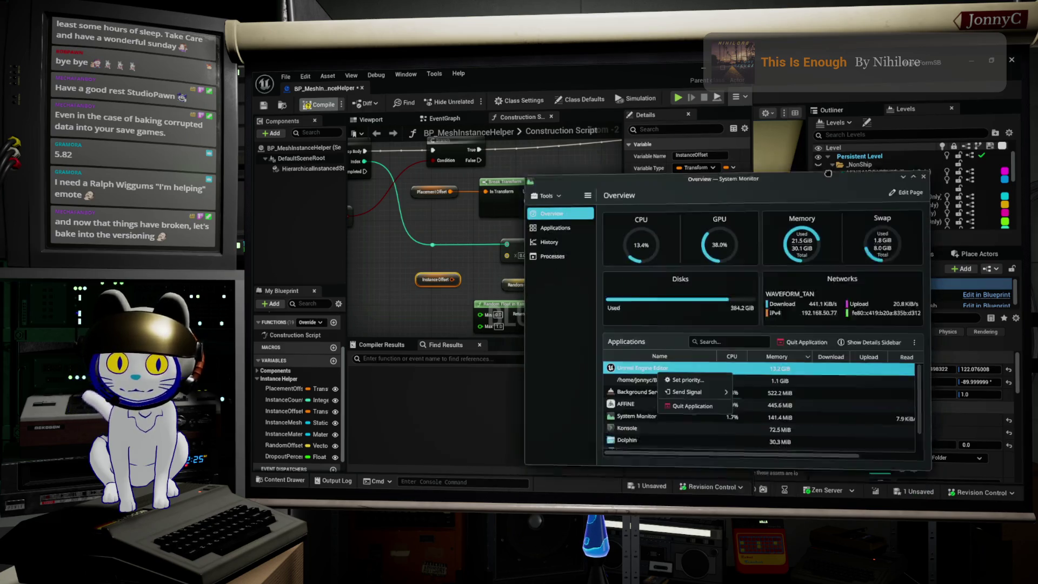
# - Send the kill signal to the Unreal Engine Editor process and confirm Force Quit
pyautogui.rightClick(643, 316)
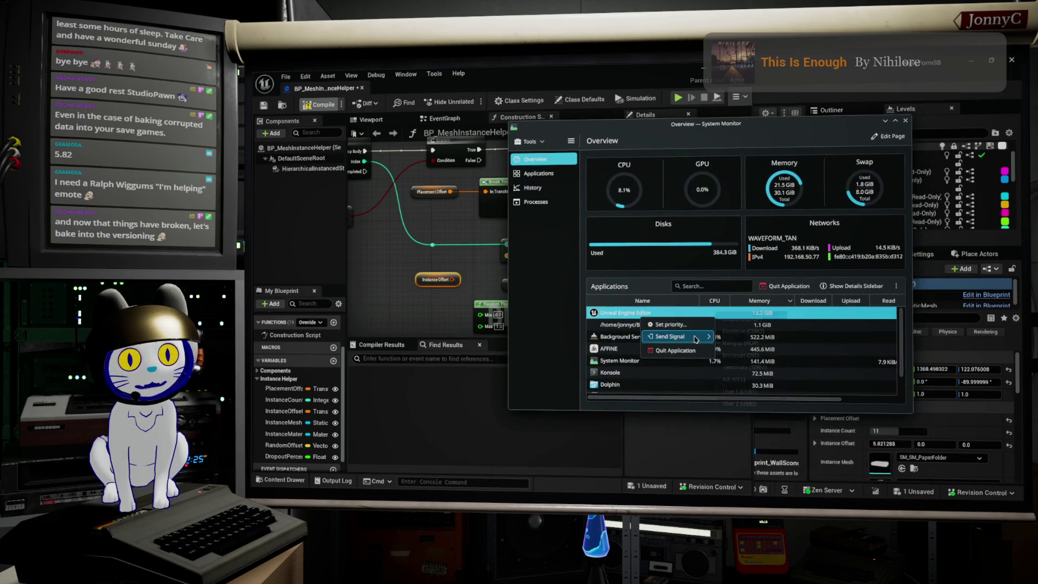
pyautogui.moveTo(703, 336)
pyautogui.click(756, 384)
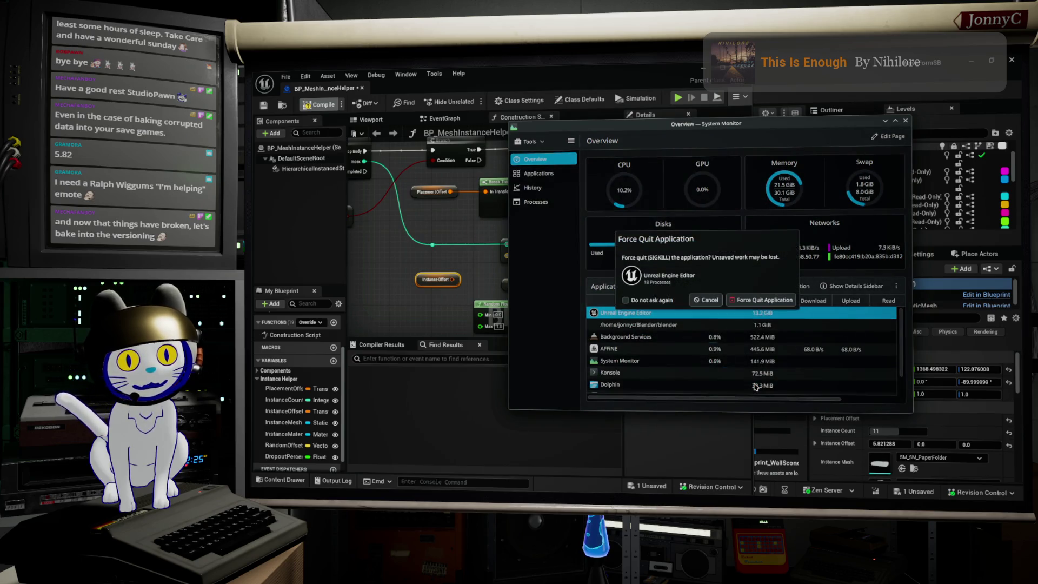
pyautogui.click(755, 299)
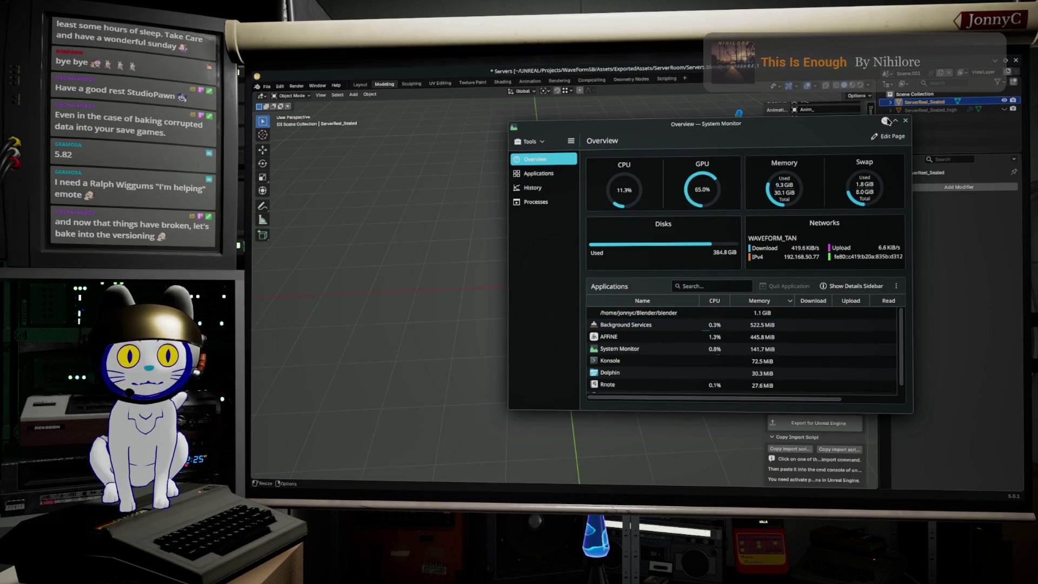
# - Close Blender's system monitor, orbit to view the disc at an angle, and return to Unreal
pyautogui.hotkey('ctrl', 'q')
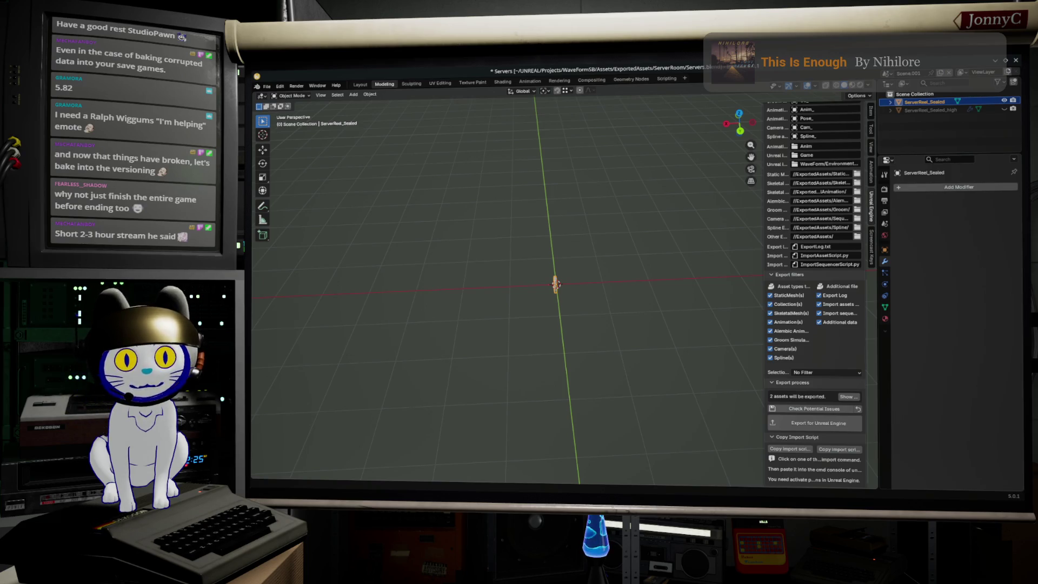
pyautogui.click(648, 398)
pyautogui.moveTo(639, 394)
pyautogui.mouseDown()
pyautogui.moveTo(639, 341)
pyautogui.moveTo(607, 303)
pyautogui.moveTo(665, 289)
pyautogui.moveTo(601, 302)
pyautogui.moveTo(663, 304)
pyautogui.mouseUp()
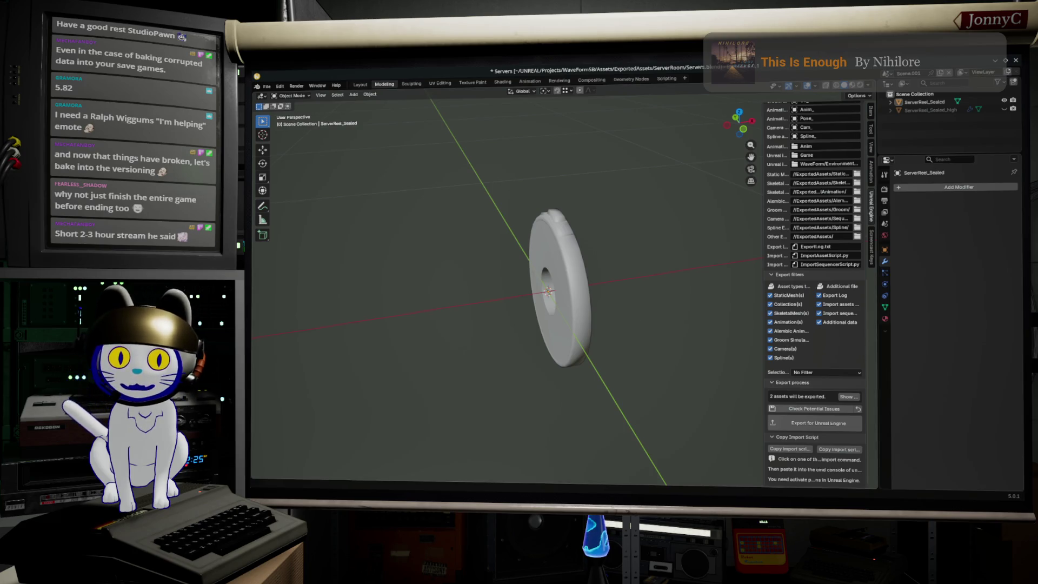
pyautogui.hotkey('alt', 'Tab')
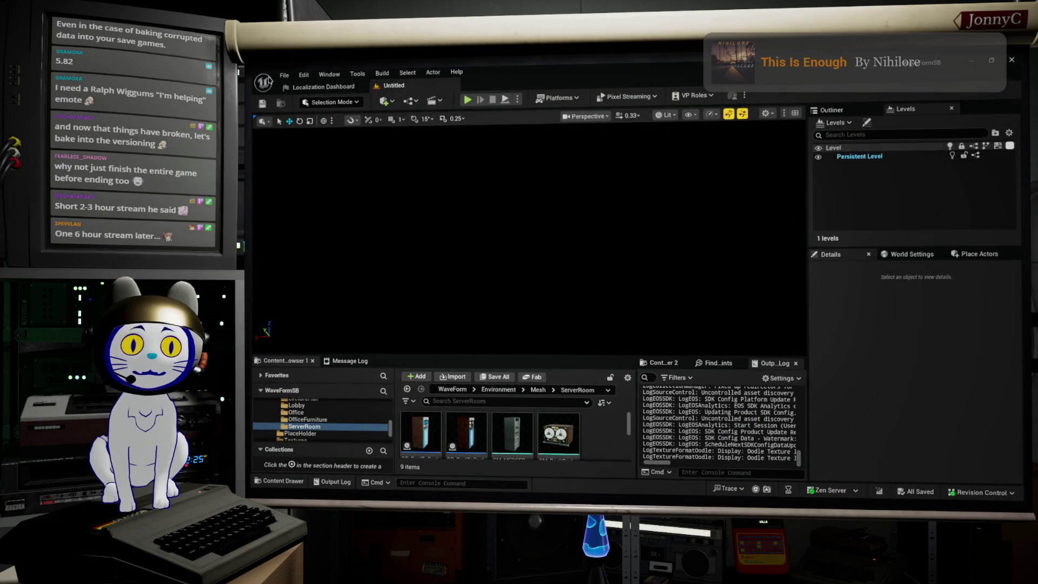
pyautogui.click(284, 75)
# - Reopen the BaseLevel_DM010 level from File > Recent Levels
pyautogui.moveTo(351, 127)
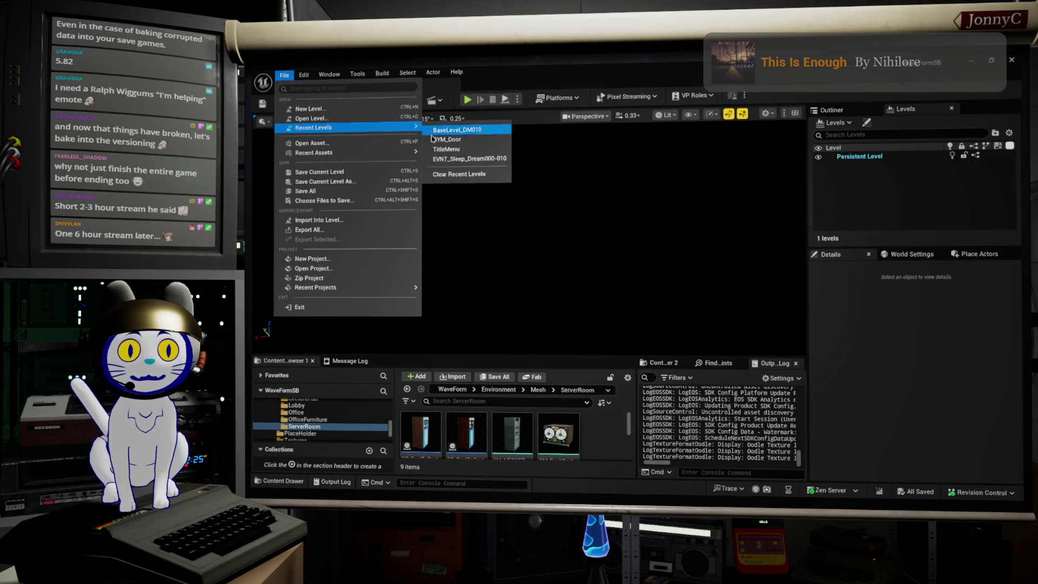
pyautogui.click(454, 132)
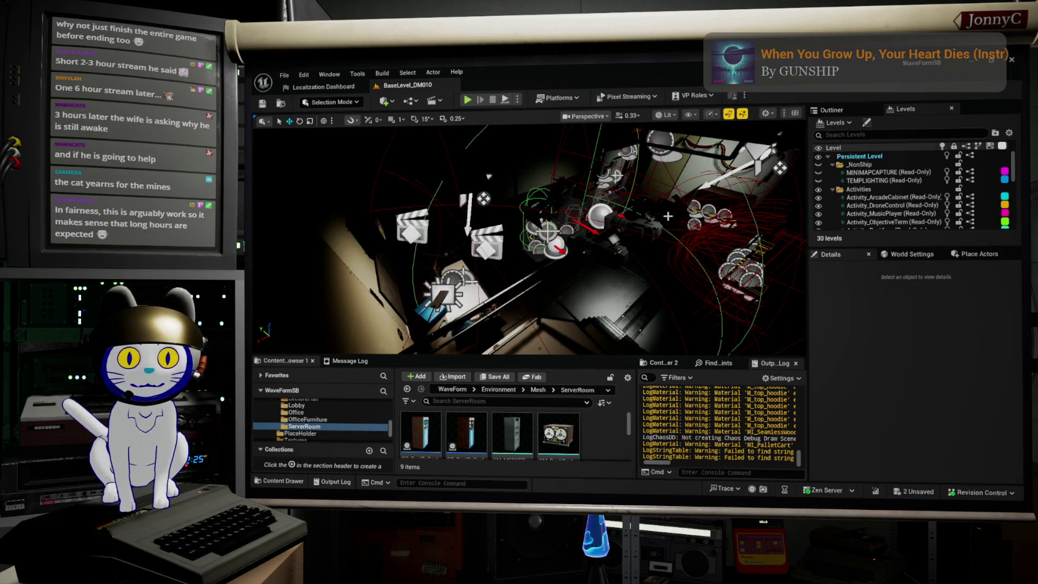
# - Fly to the binder shelf, select the binders, and open BP_MeshInstanceHelper in its own Blueprint window
pyautogui.moveTo(668, 216); pyautogui.dragTo(668, 123)
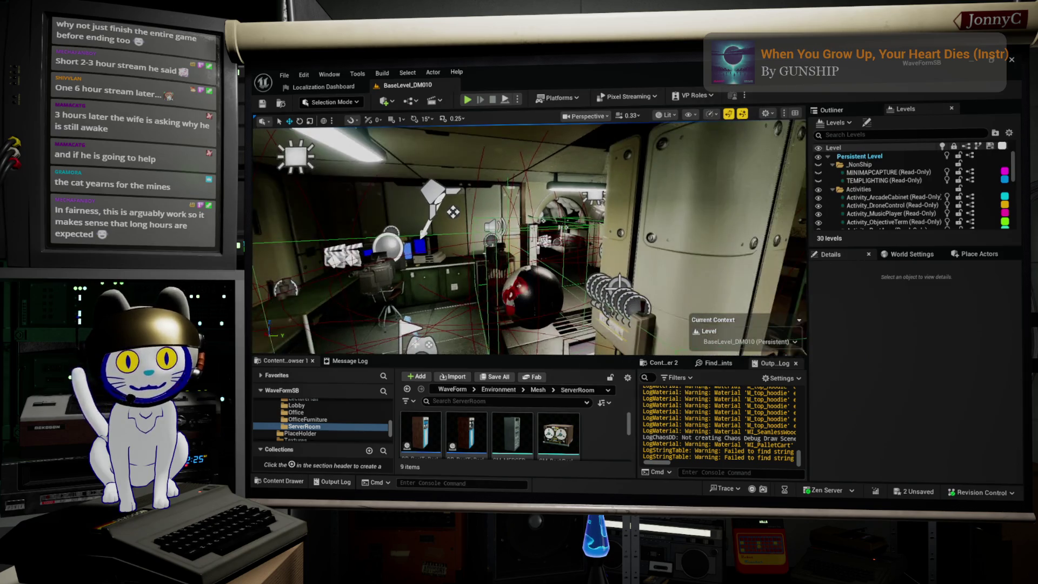
pyautogui.moveTo(676, 258); pyautogui.dragTo(676, 259)
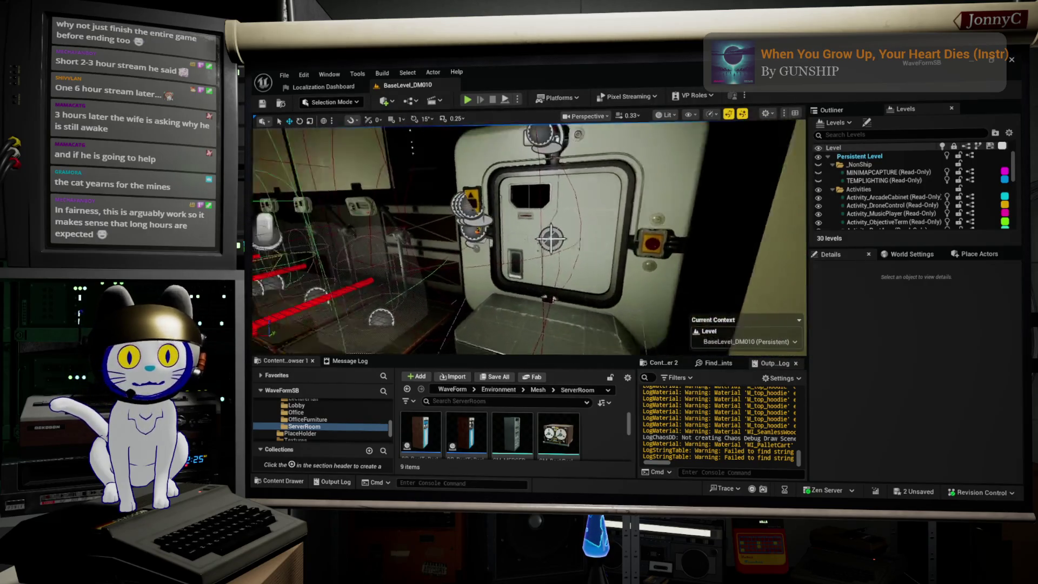
pyautogui.moveTo(676, 259); pyautogui.dragTo(676, 258)
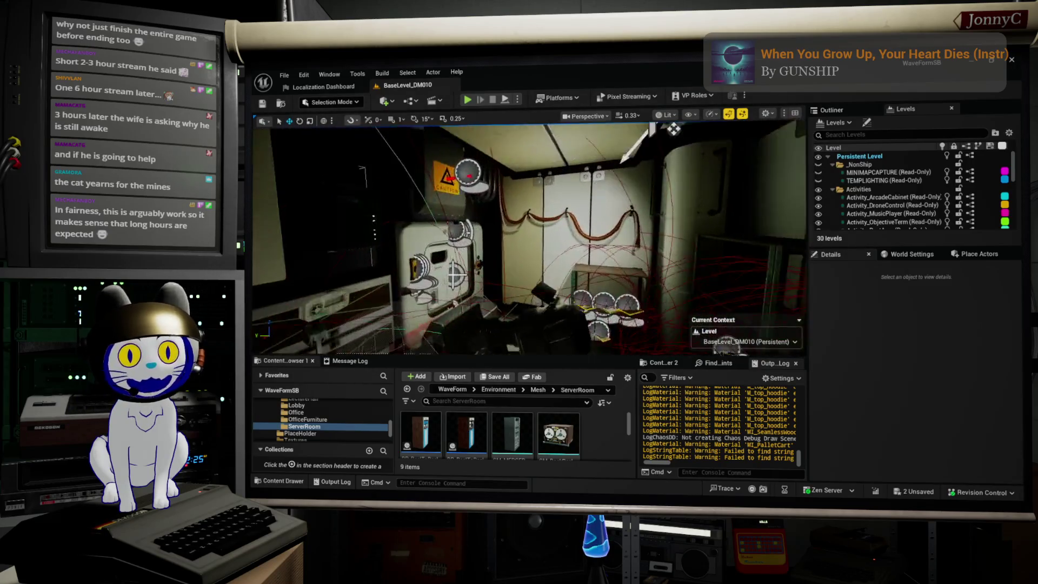
pyautogui.moveTo(672, 128); pyautogui.dragTo(673, 129)
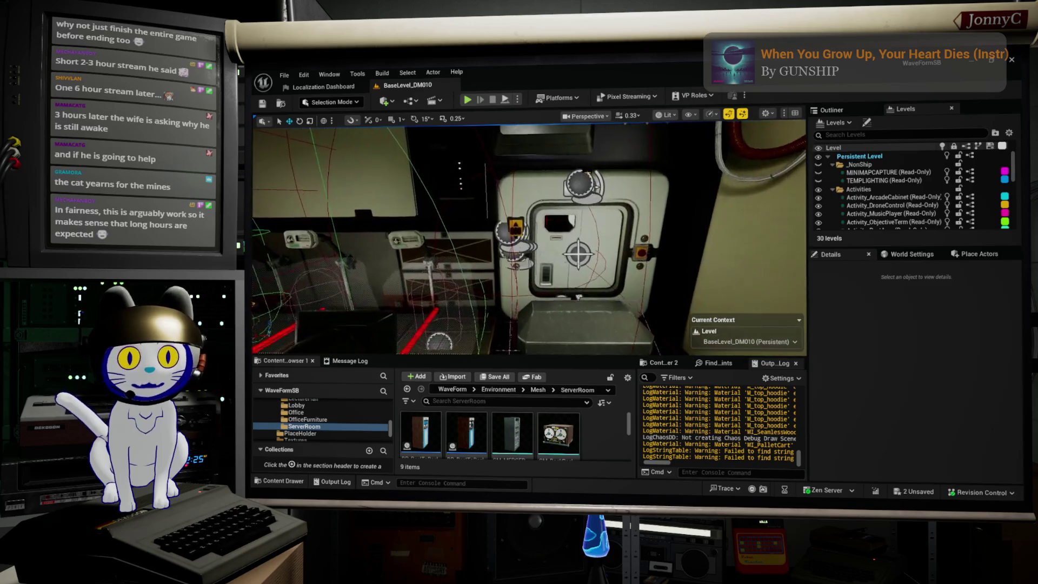
pyautogui.moveTo(578, 297); pyautogui.dragTo(478, 192)
pyautogui.moveTo(529, 238); pyautogui.dragTo(627, 302)
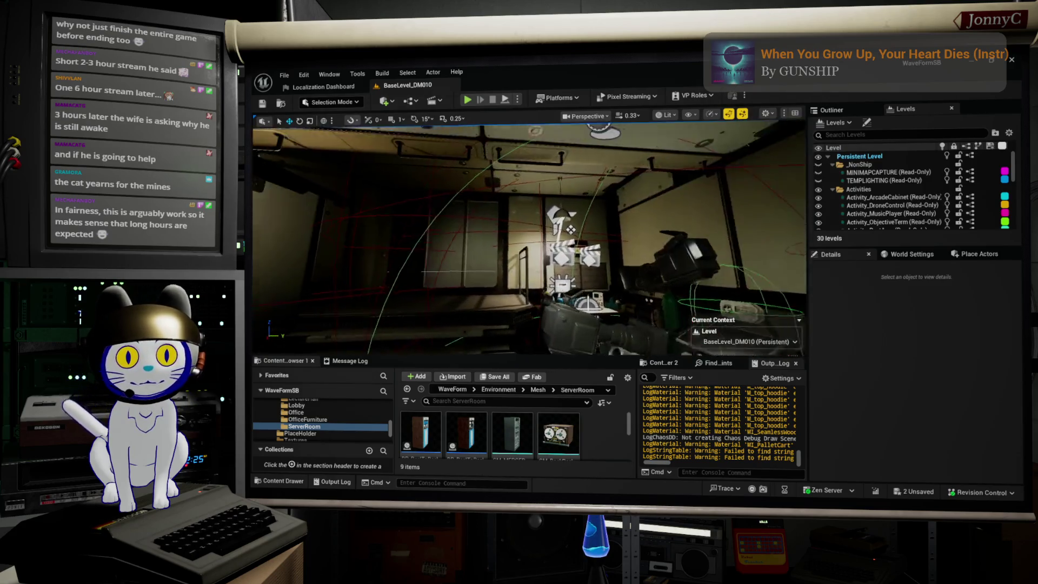
pyautogui.moveTo(656, 224)
pyautogui.mouseDown()
pyautogui.moveTo(557, 254)
pyautogui.moveTo(519, 241)
pyautogui.mouseUp()
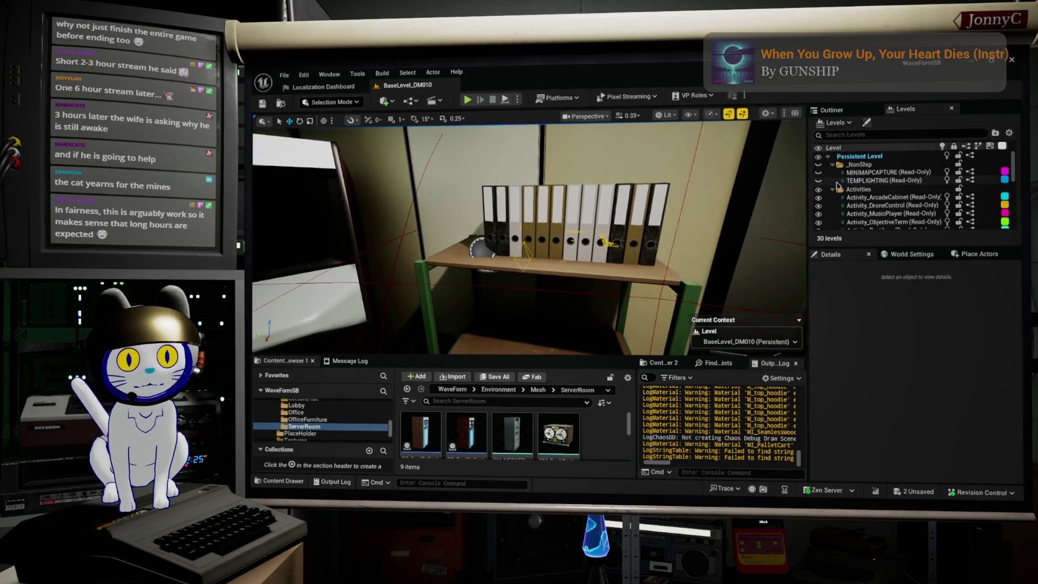
pyautogui.click(490, 249)
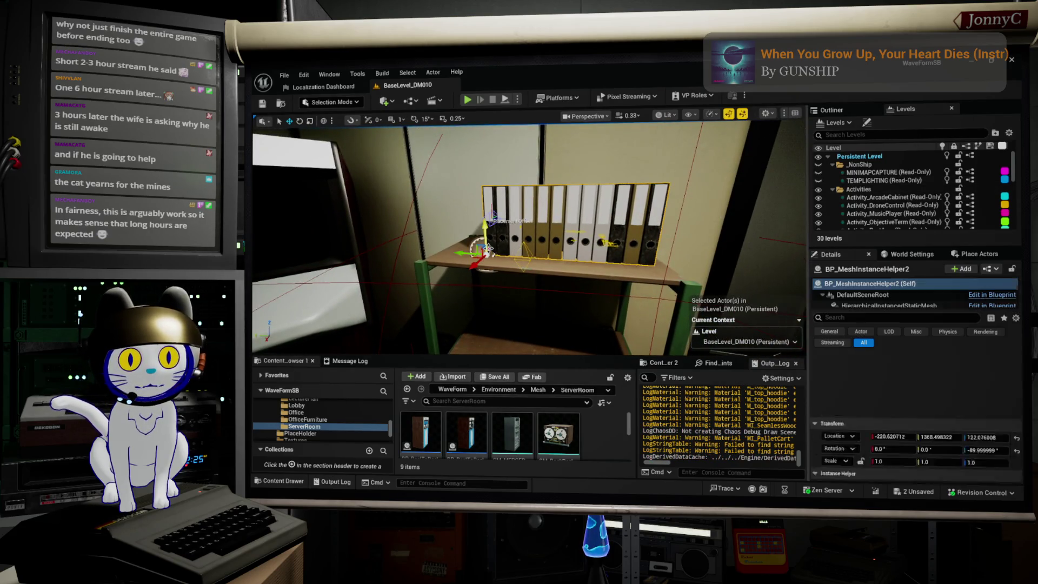
pyautogui.click(988, 268)
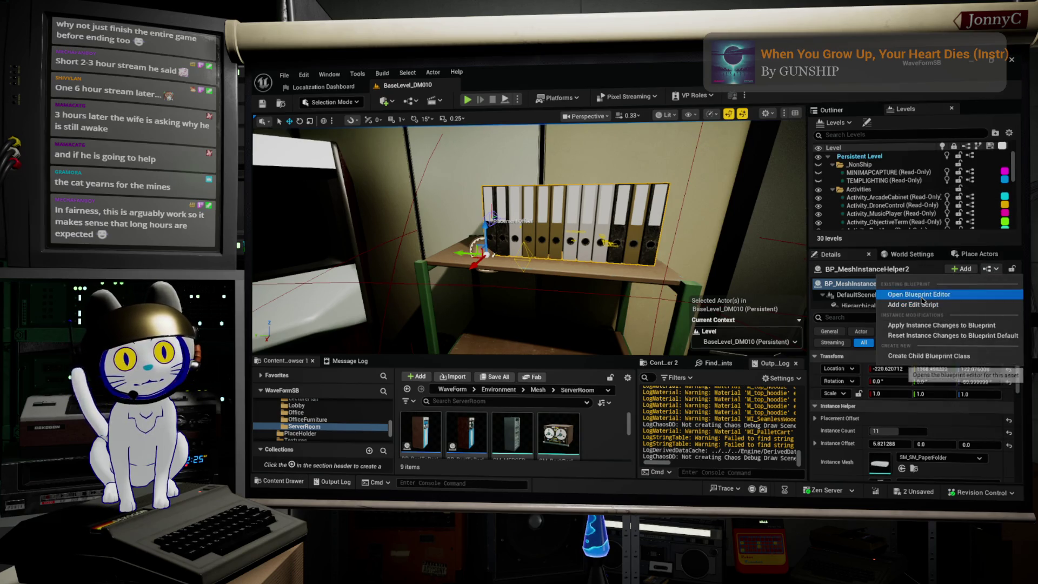
pyautogui.press('Escape')
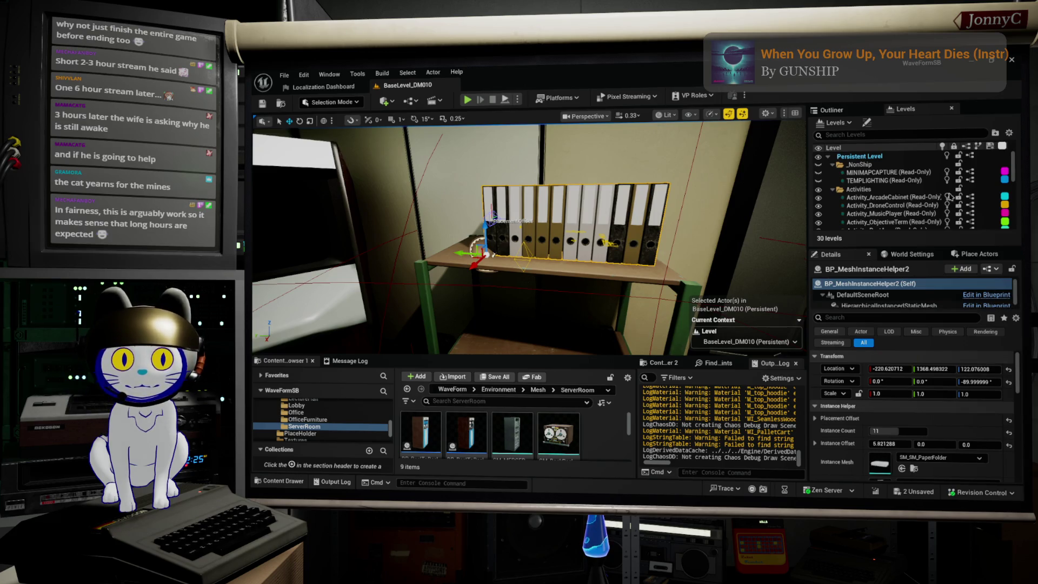
pyautogui.moveTo(468, 90); pyautogui.dragTo(773, 158)
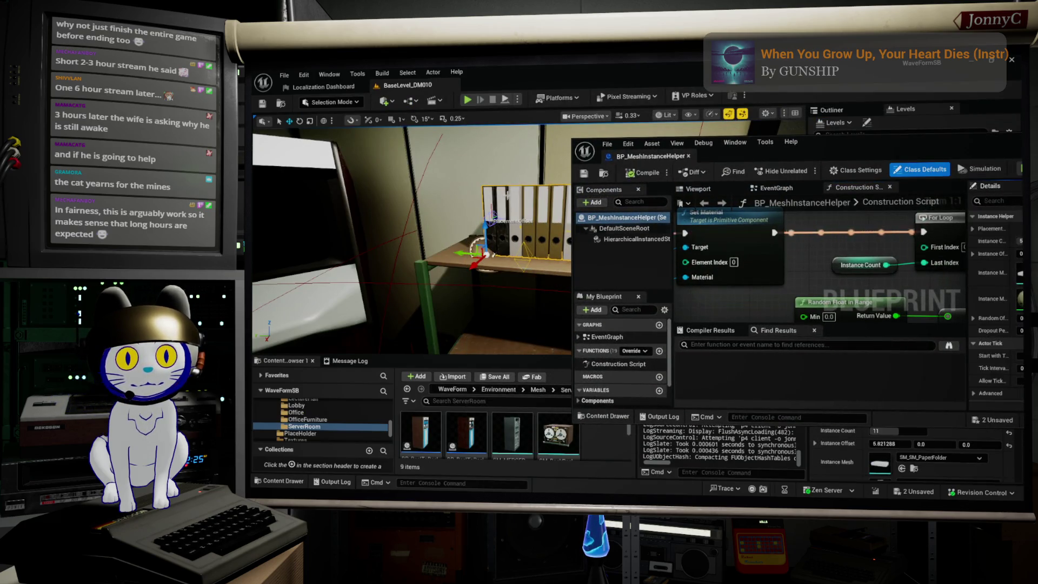
# - Maximize the Blueprint editor and select the InstanceOffset variable under Instance Helper
pyautogui.doubleClick(823, 143)
pyautogui.scroll(-5, 527, 238)
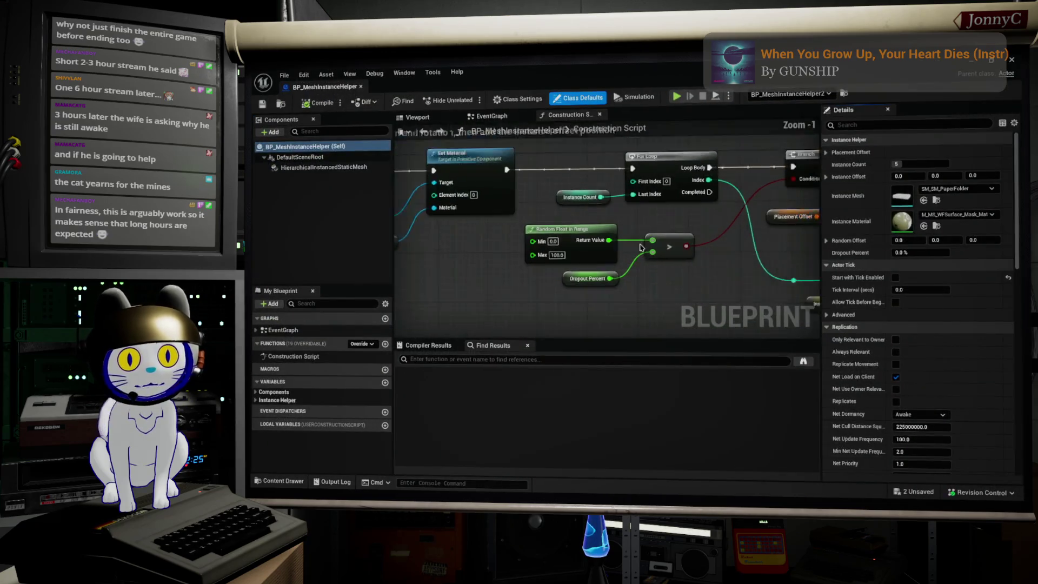
pyautogui.scroll(5, 527, 237)
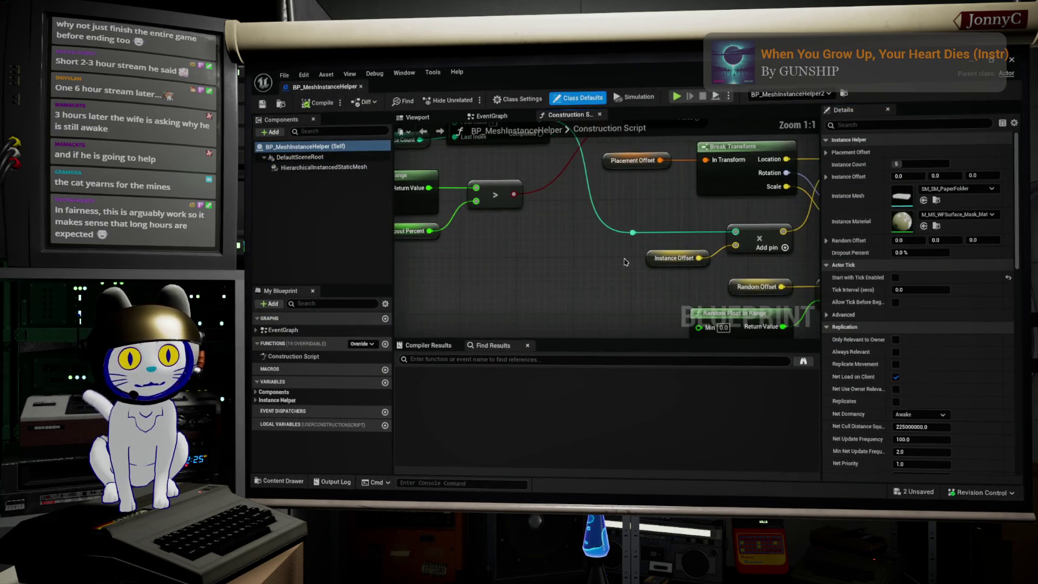
pyautogui.click(673, 258)
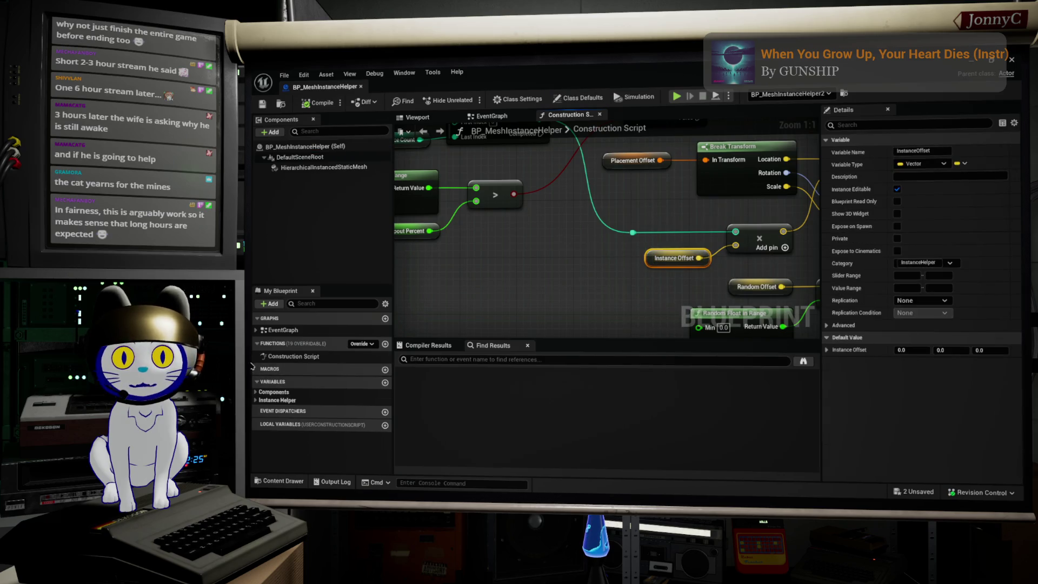
pyautogui.click(256, 329)
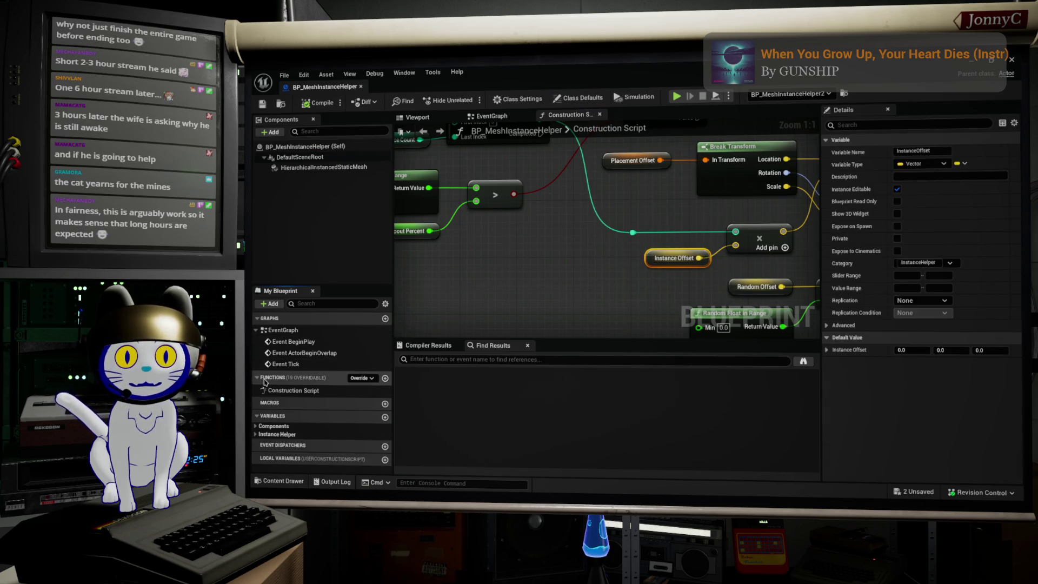
pyautogui.click(255, 434)
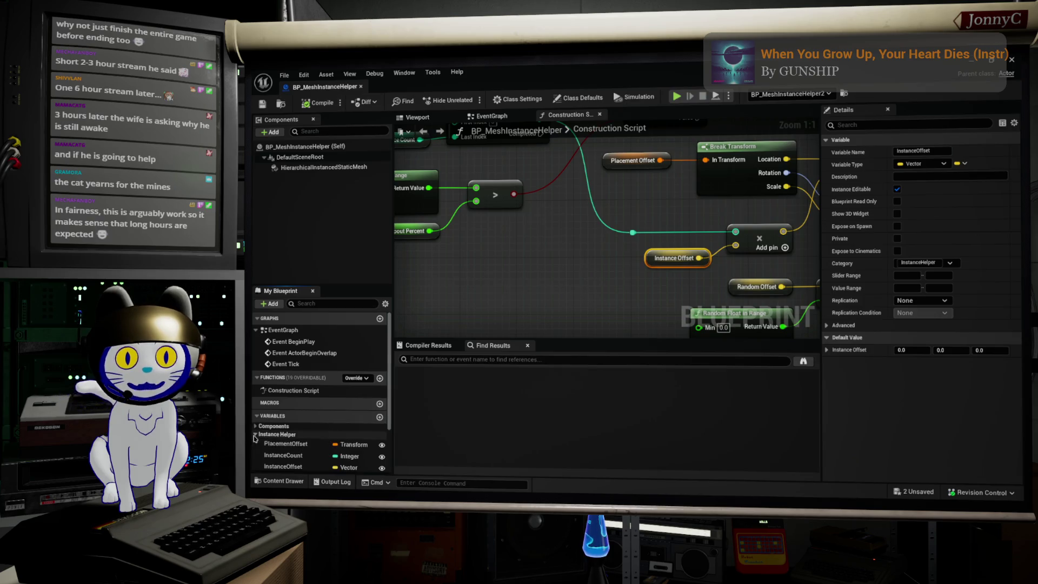
pyautogui.scroll(-2, 292, 416)
pyautogui.click(300, 414)
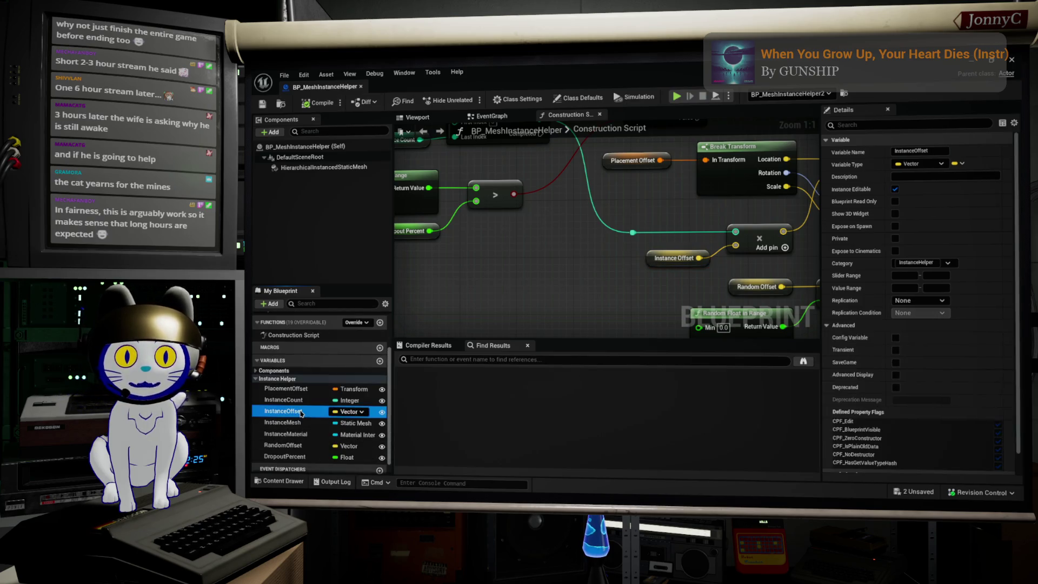
# - Rename the InstanceOffset variable to InstanceOffset-Old and save the blueprint
pyautogui.click(306, 413)
pyautogui.write('-Old')
pyautogui.press('Return')
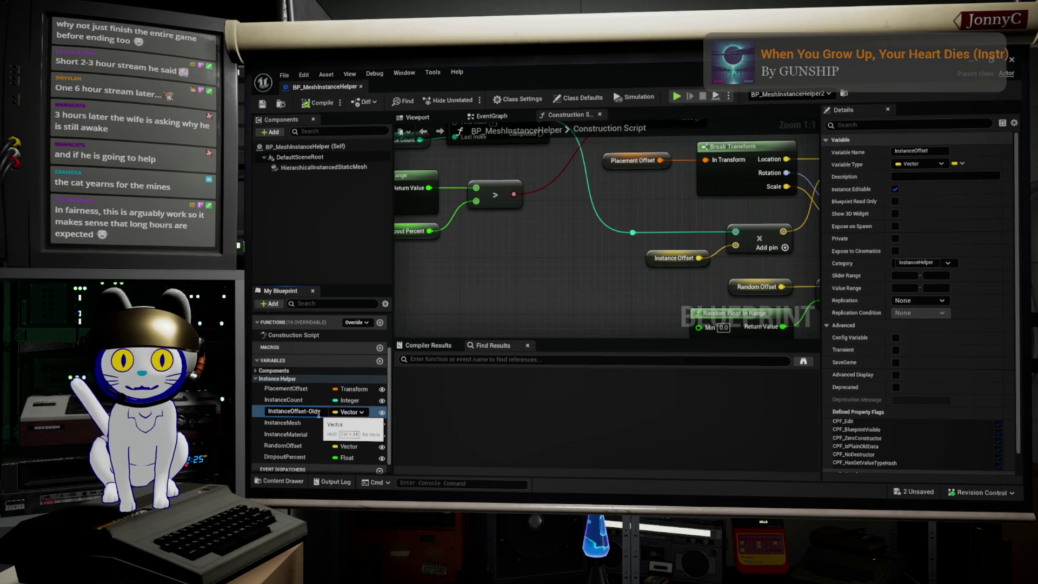
pyautogui.press('Return')
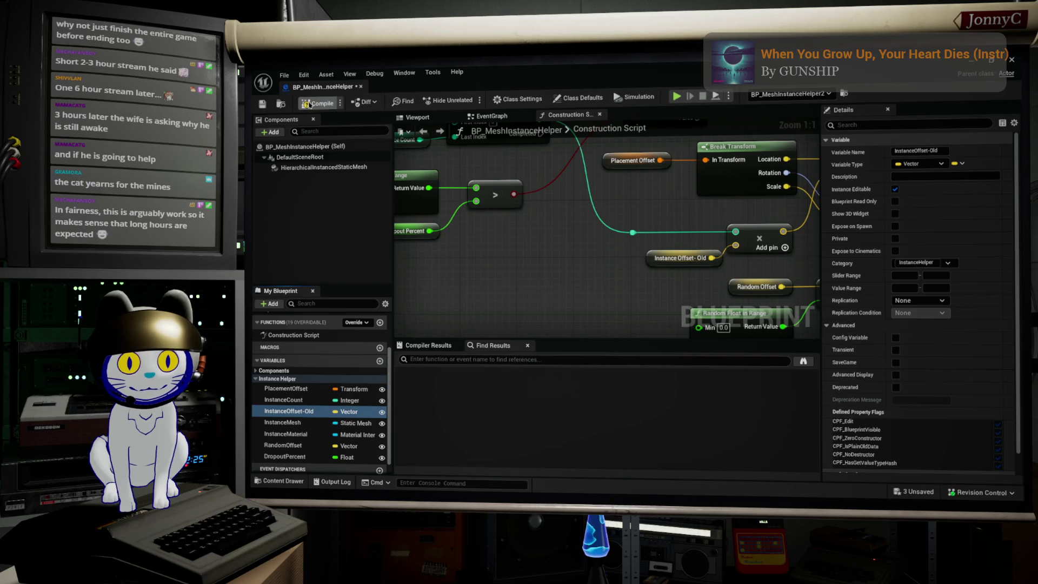
pyautogui.hotkey('ctrl', 's')
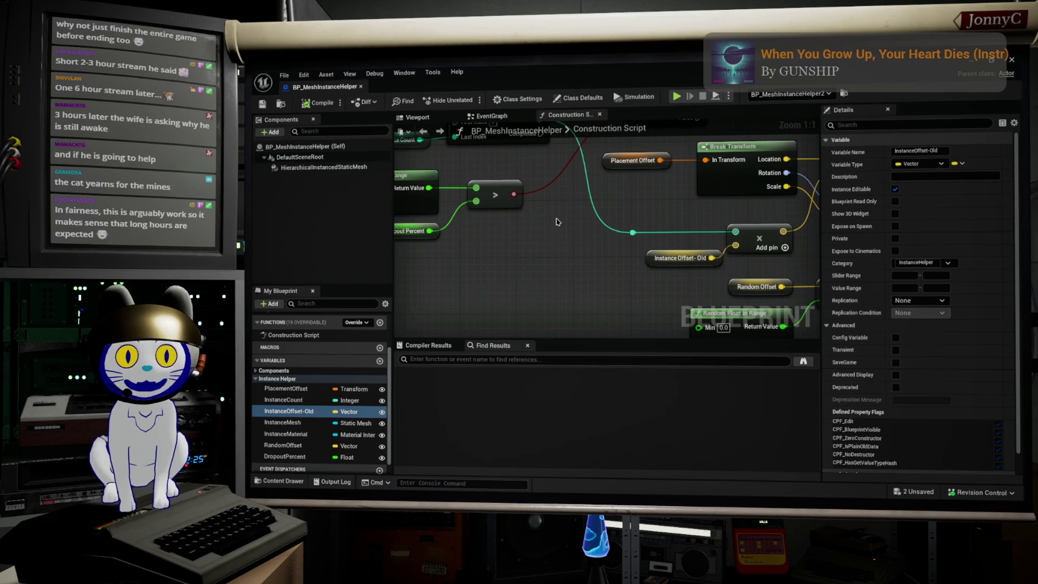
# - Add a new blueprint variable and set its type to Transform
pyautogui.rightClick(562, 253)
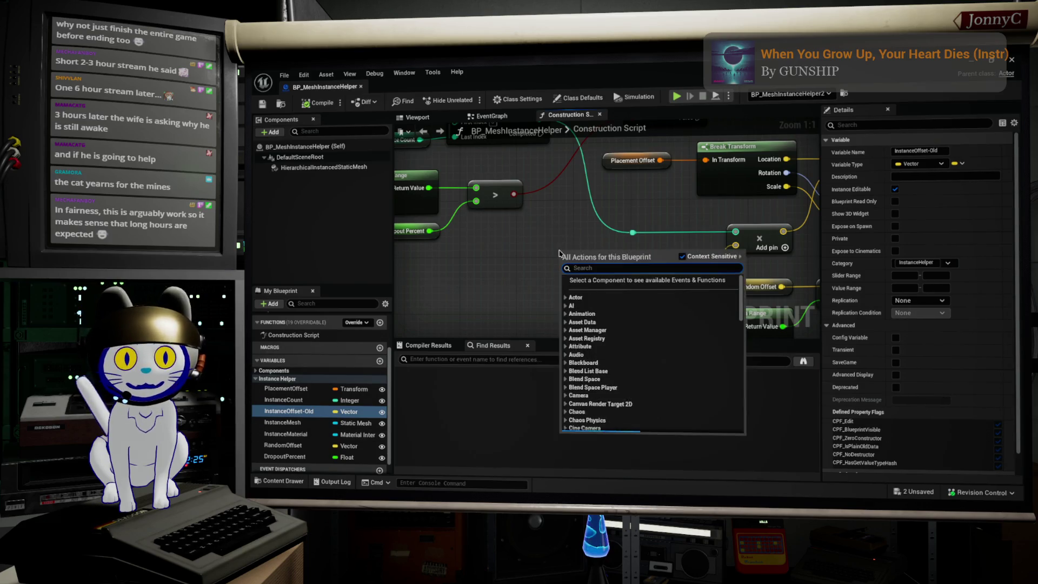
pyautogui.click(379, 360)
pyautogui.click(379, 361)
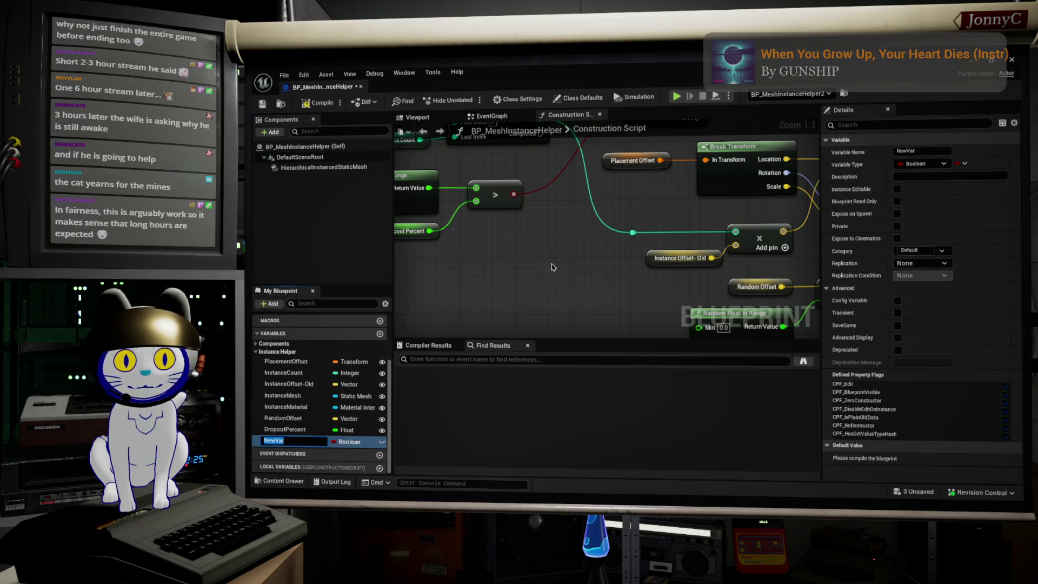
pyautogui.rightClick(530, 261)
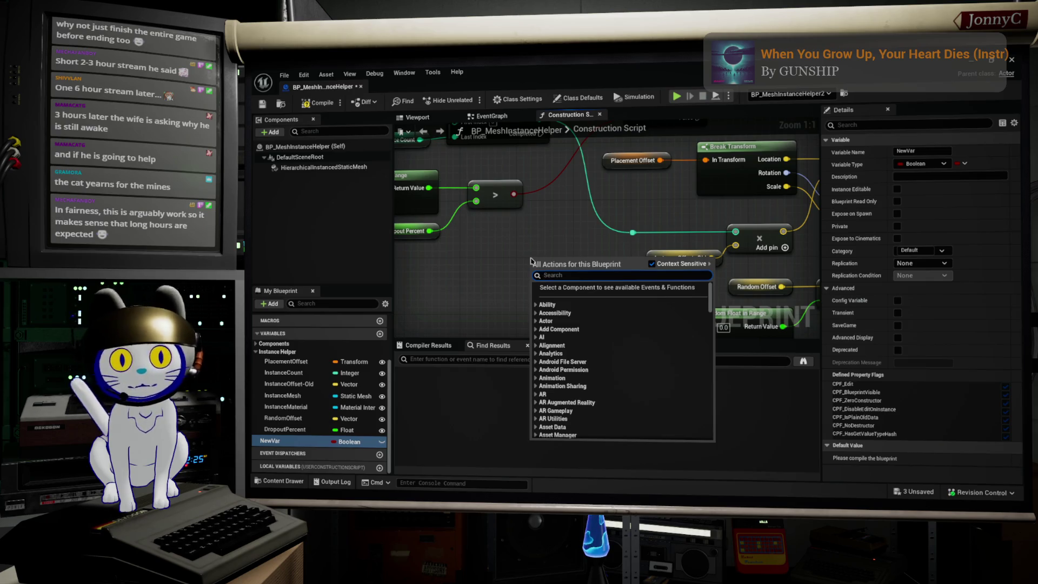
pyautogui.click(351, 441)
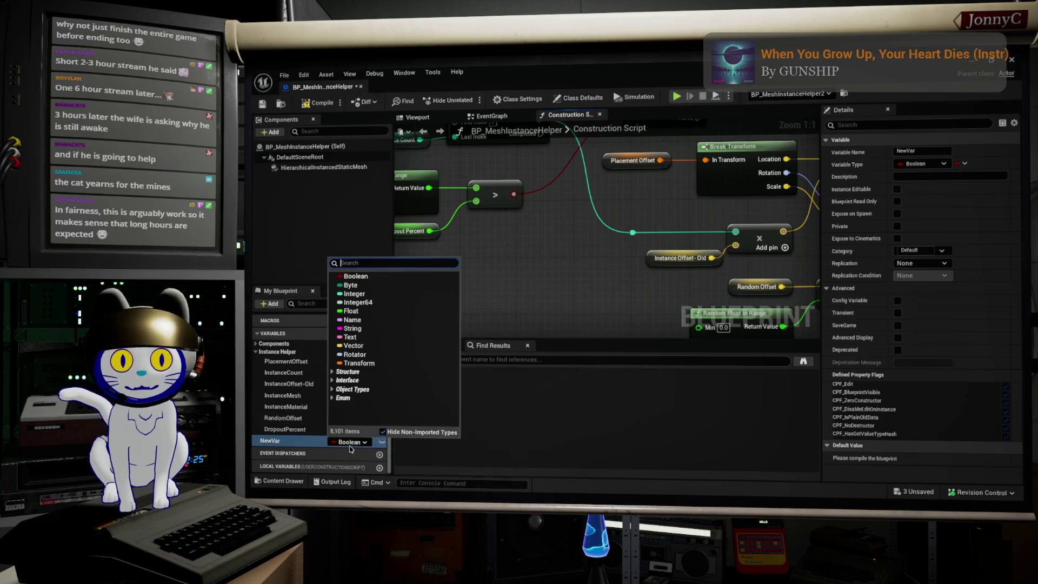
pyautogui.click(357, 363)
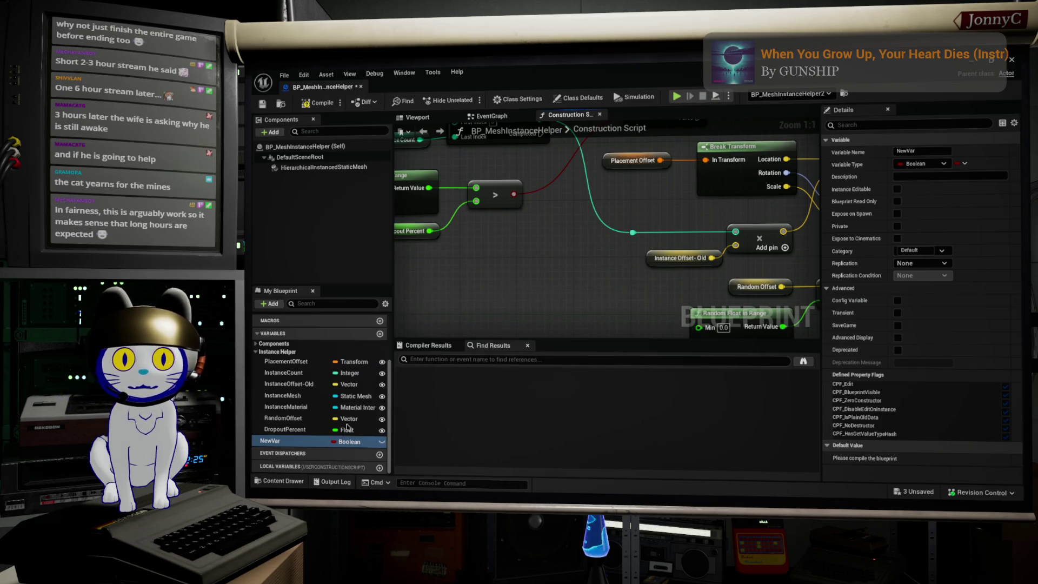
# - Name the new Transform variable InstanceOffset and drag it into the construction graph
pyautogui.click(294, 385)
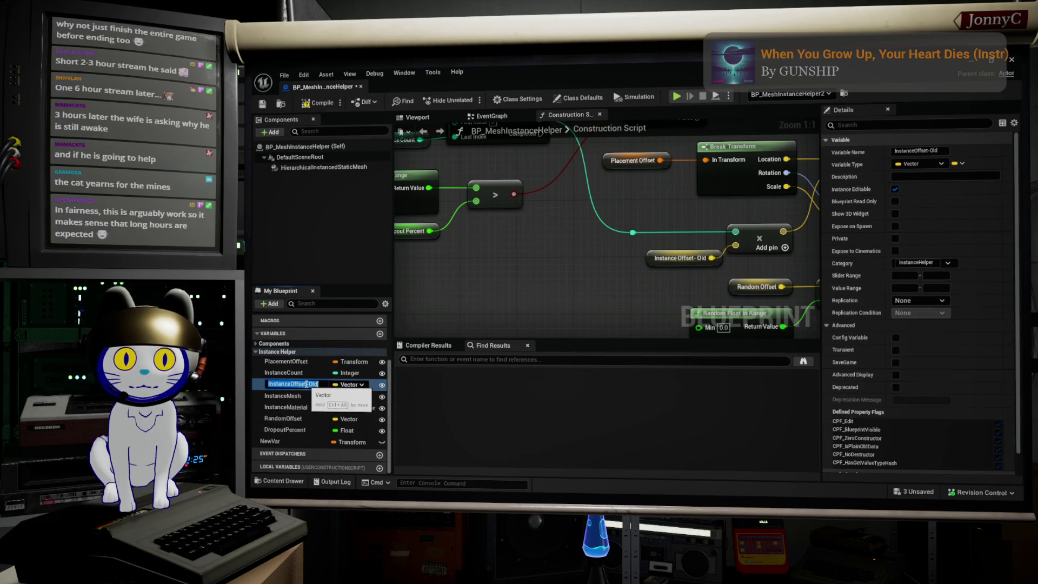
pyautogui.click(307, 384)
pyautogui.press('Return')
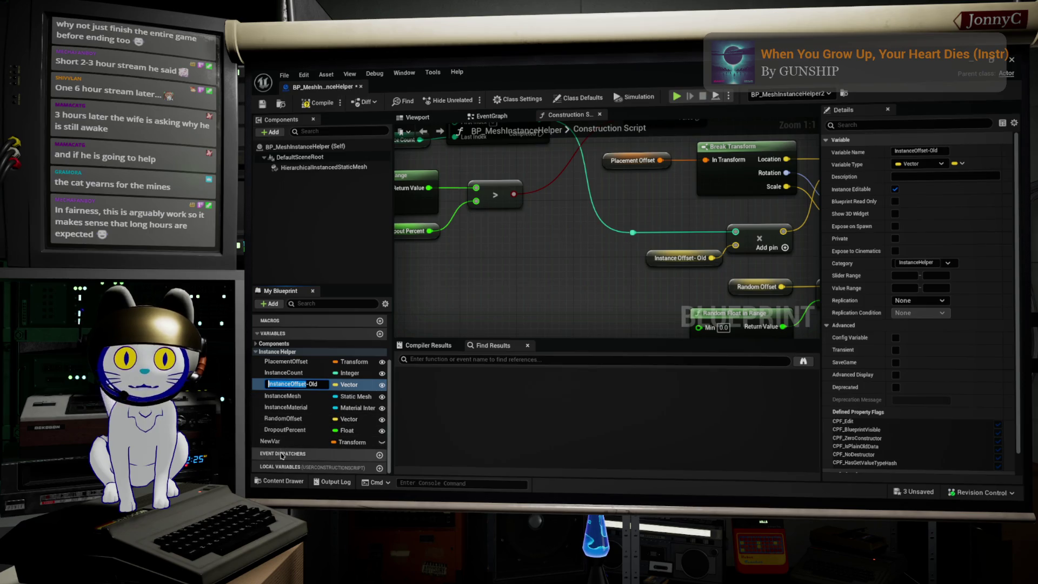
pyautogui.click(276, 441)
pyautogui.click(275, 440)
pyautogui.write('InstanceOffset')
pyautogui.press('Return')
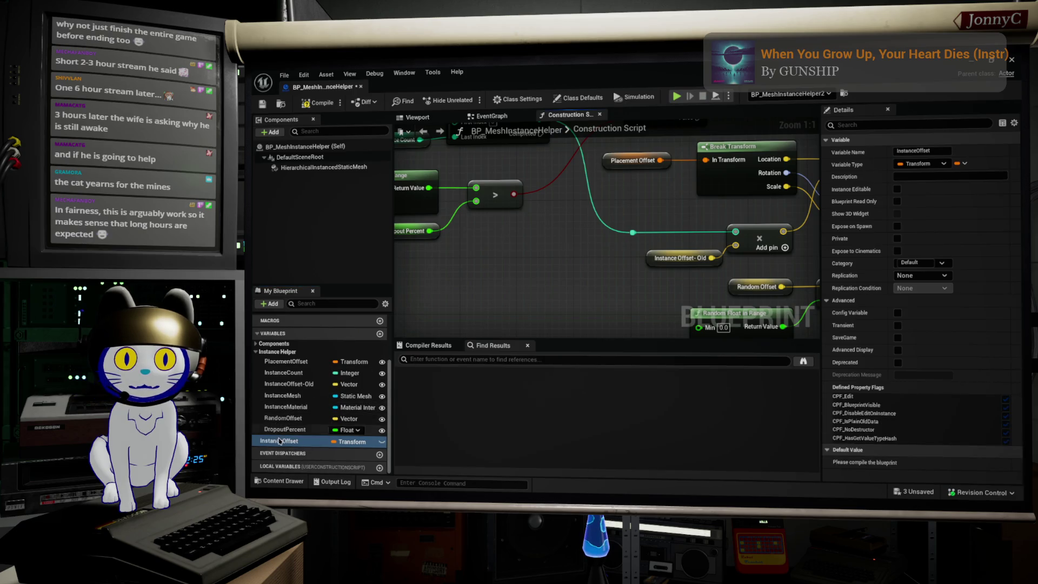
pyautogui.moveTo(279, 442); pyautogui.dragTo(465, 260)
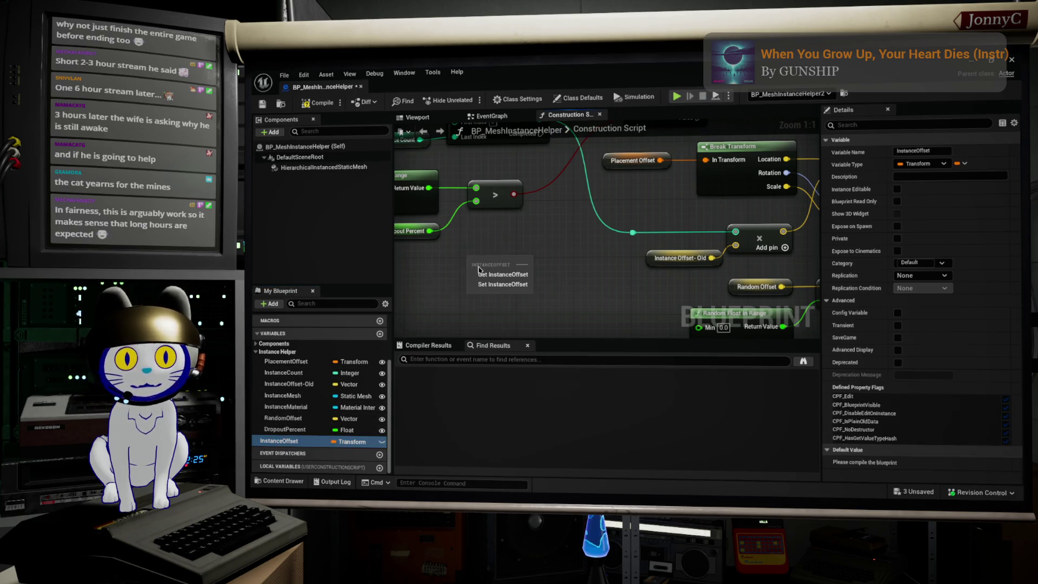
# - Place a Get InstanceOffset node and attach a Break Transform node to its output
pyautogui.click(519, 270)
pyautogui.rightClick(496, 265)
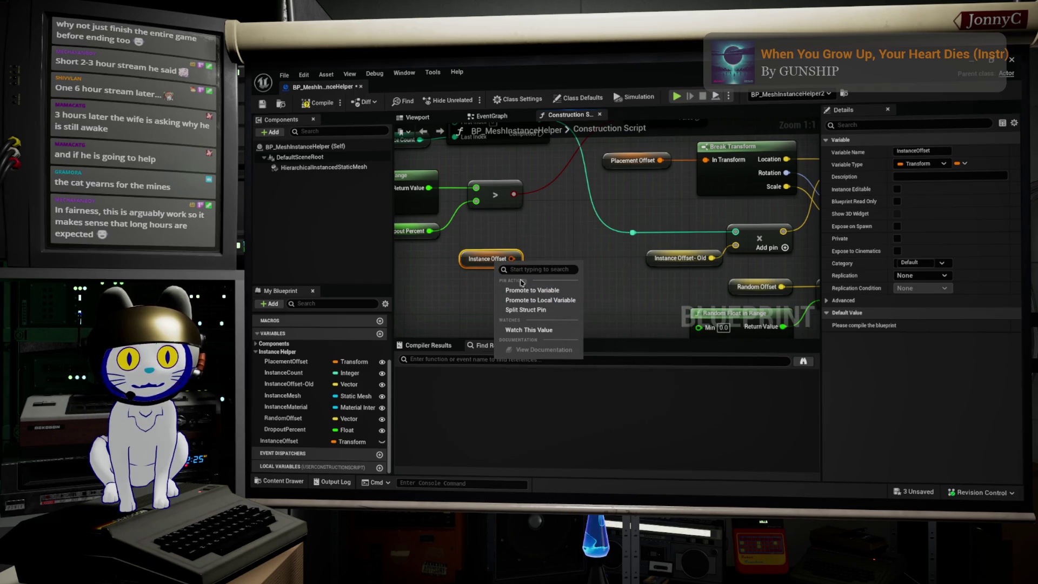
pyautogui.click(532, 248)
pyautogui.rightClick(512, 259)
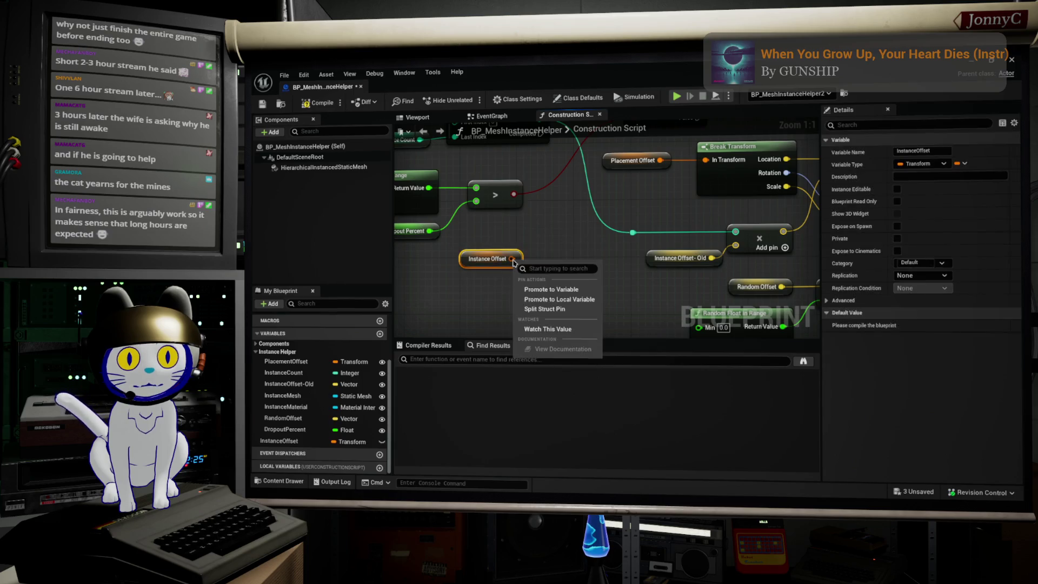
pyautogui.click(512, 261)
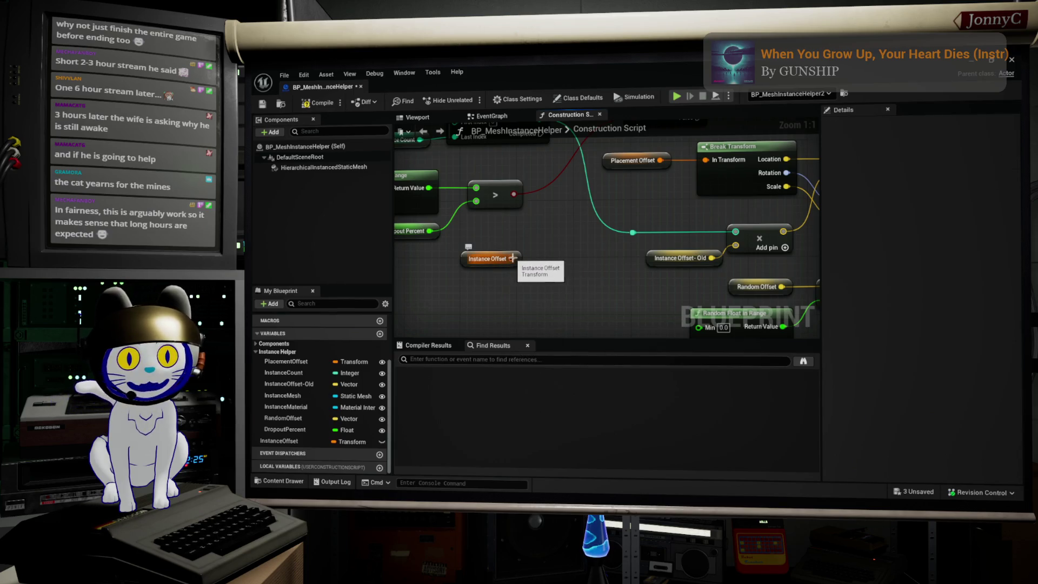
pyautogui.moveTo(512, 261); pyautogui.dragTo(544, 257)
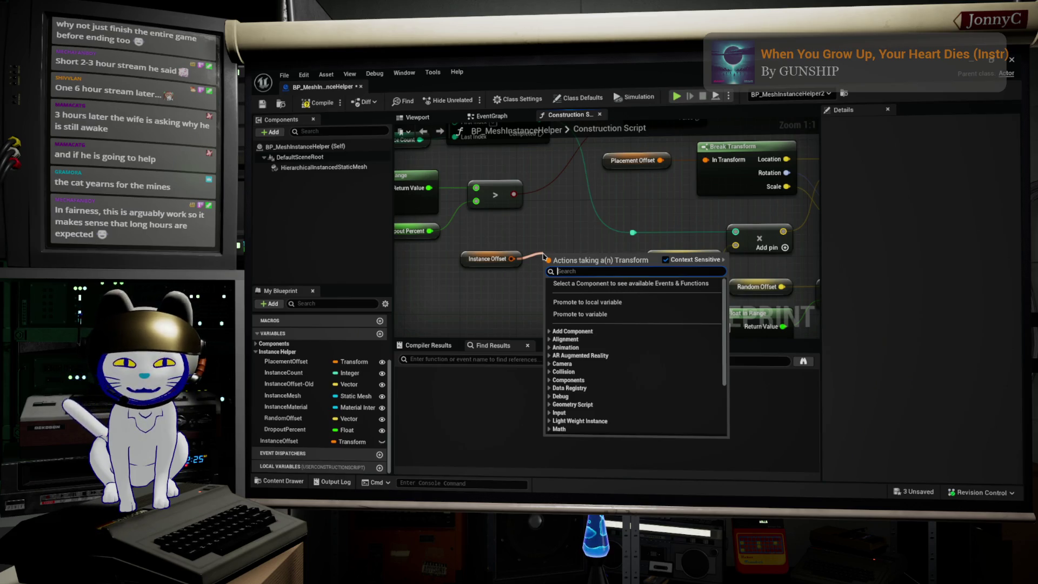
pyautogui.write('break transform')
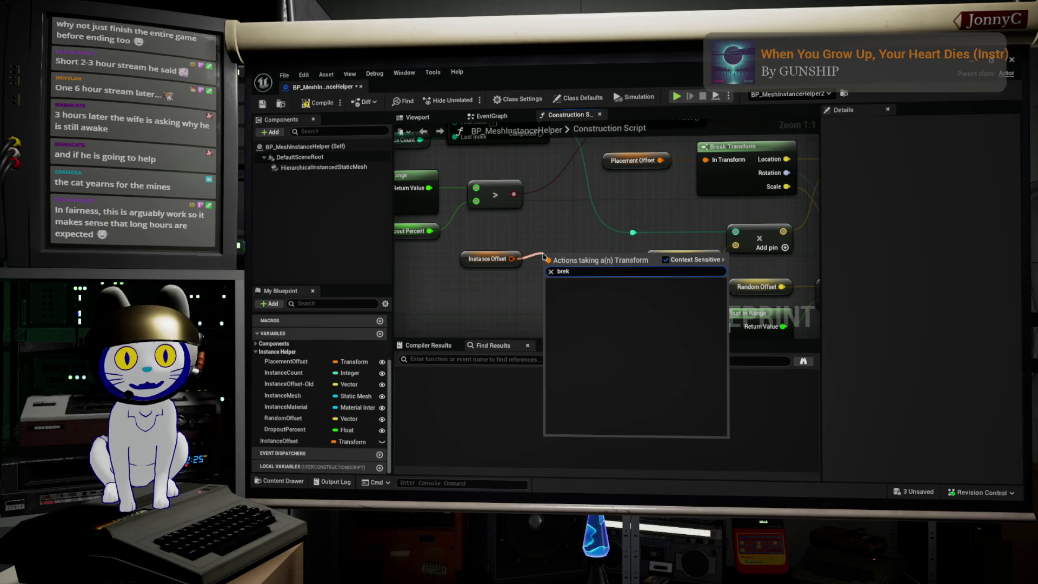
pyautogui.press('Return')
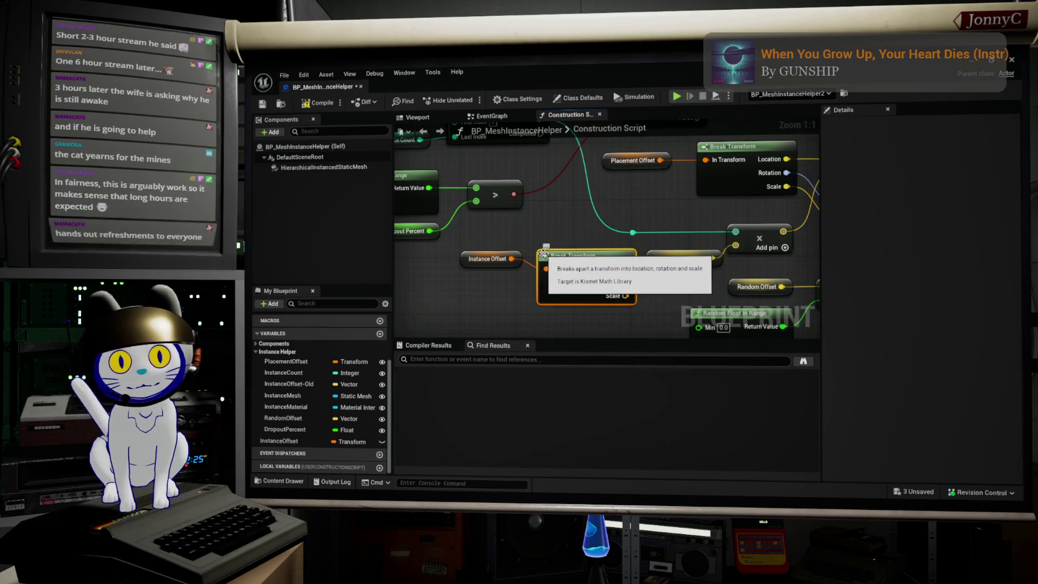
# - Wire Break Transform's Location into the Add node and delete the InstanceOffset-Old node
pyautogui.moveTo(735, 245); pyautogui.dragTo(637, 275)
pyautogui.click(670, 253)
pyautogui.press('Delete')
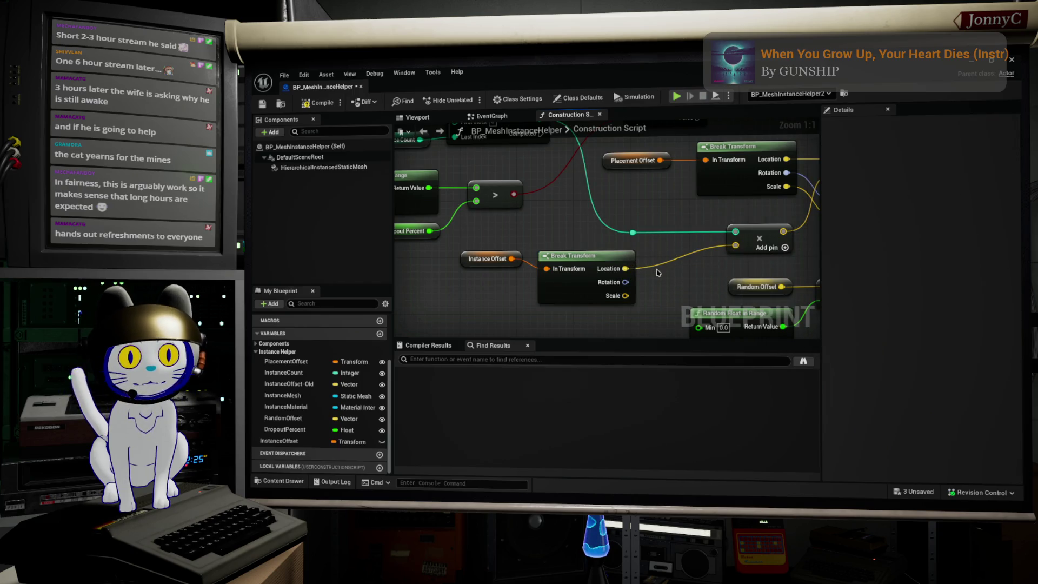
pyautogui.moveTo(640, 304); pyautogui.dragTo(481, 234)
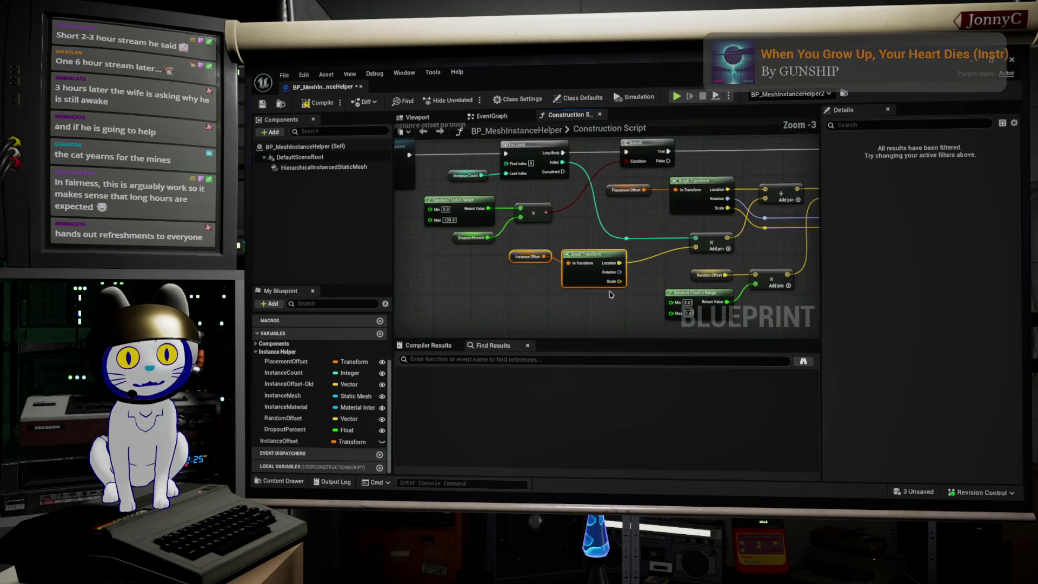
# - Paste a second InstanceOffset getter and Break Transform pair near Make Transform
pyautogui.scroll(-4, 481, 234)
pyautogui.scroll(1, 605, 217)
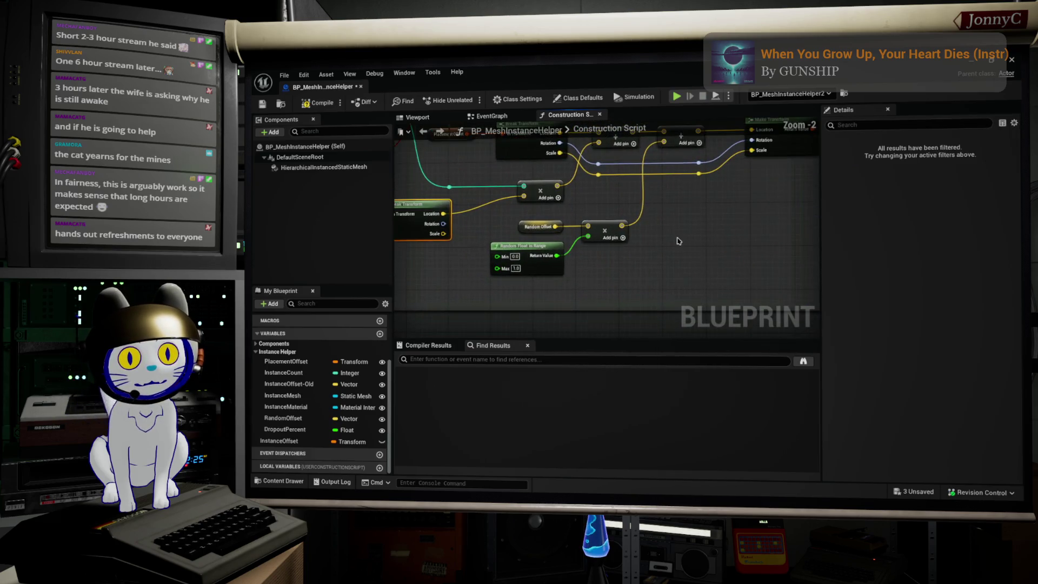
pyautogui.hotkey('ctrl', 'v')
pyautogui.moveTo(735, 231); pyautogui.dragTo(684, 215)
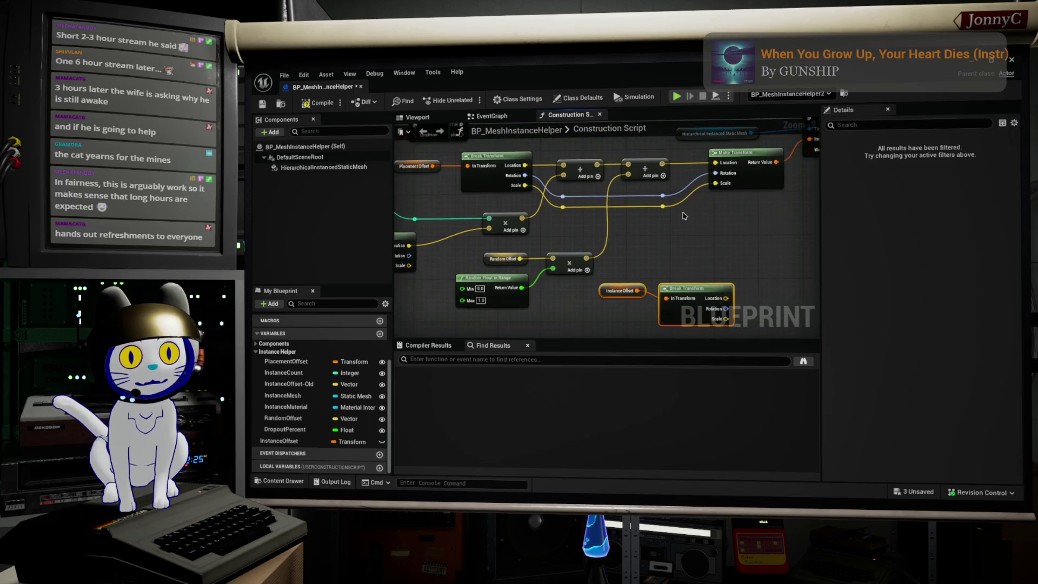
# - Add a reroute on the rotation wire and feed it into a new Combine Rotators node
pyautogui.doubleClick(658, 195)
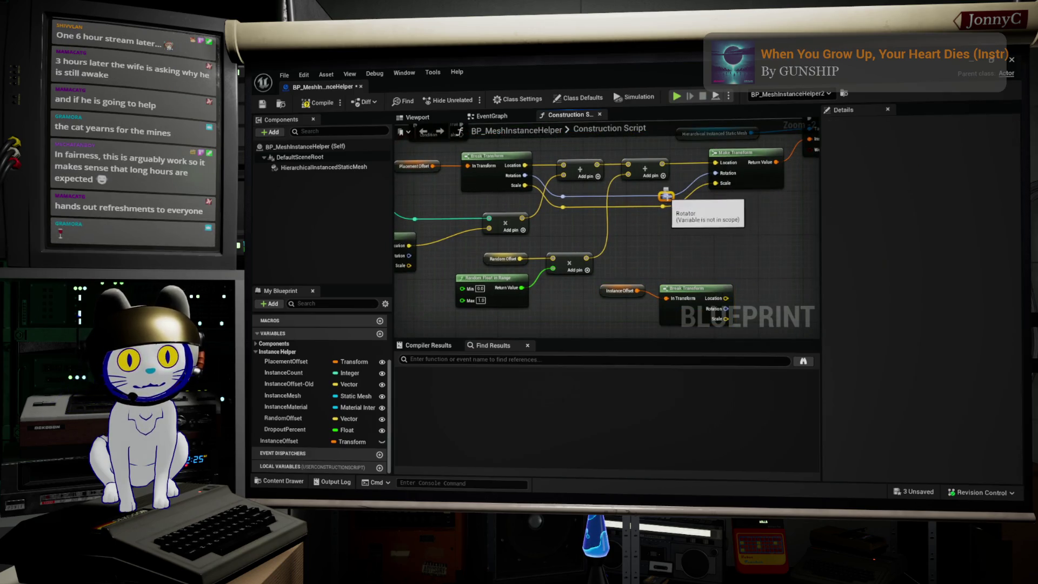
pyautogui.moveTo(666, 195); pyautogui.dragTo(716, 212)
pyautogui.write('combi')
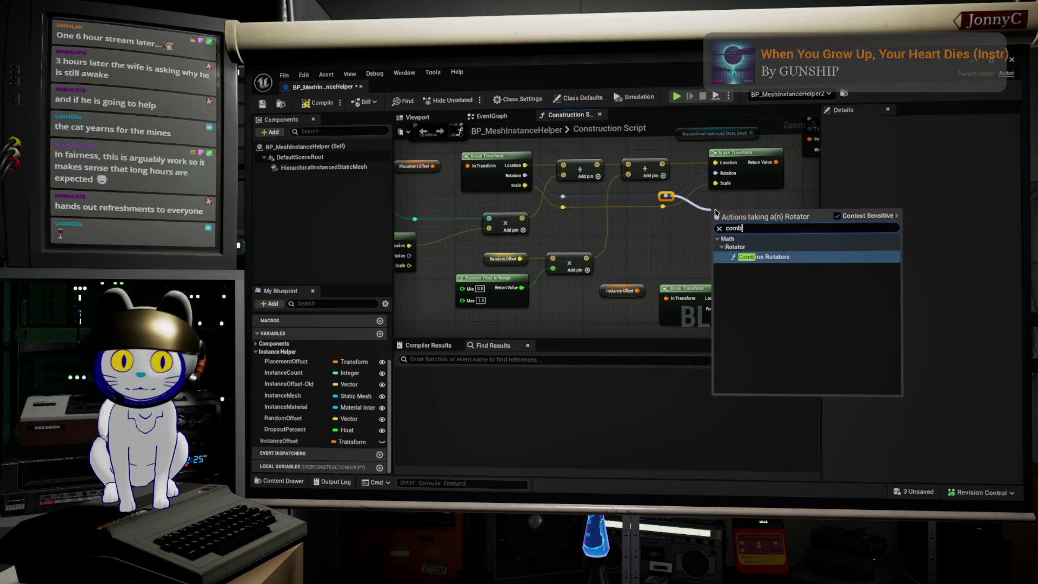
pyautogui.click(764, 258)
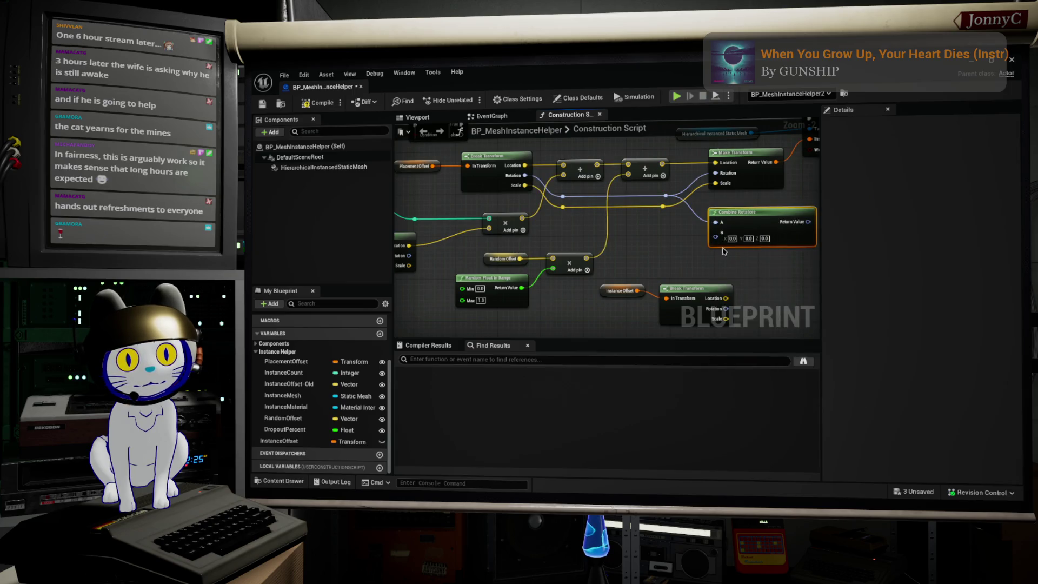
# - Connect the pasted InstanceOffset getter into its Break Transform input
pyautogui.moveTo(604, 253); pyautogui.dragTo(647, 291)
pyautogui.click(669, 295)
pyautogui.moveTo(670, 298); pyautogui.dragTo(671, 299)
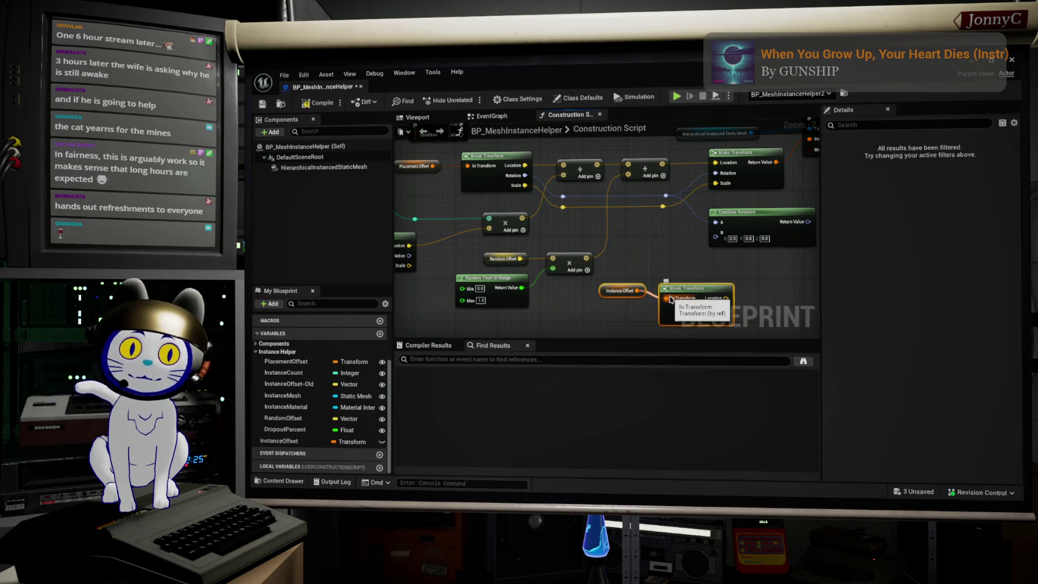
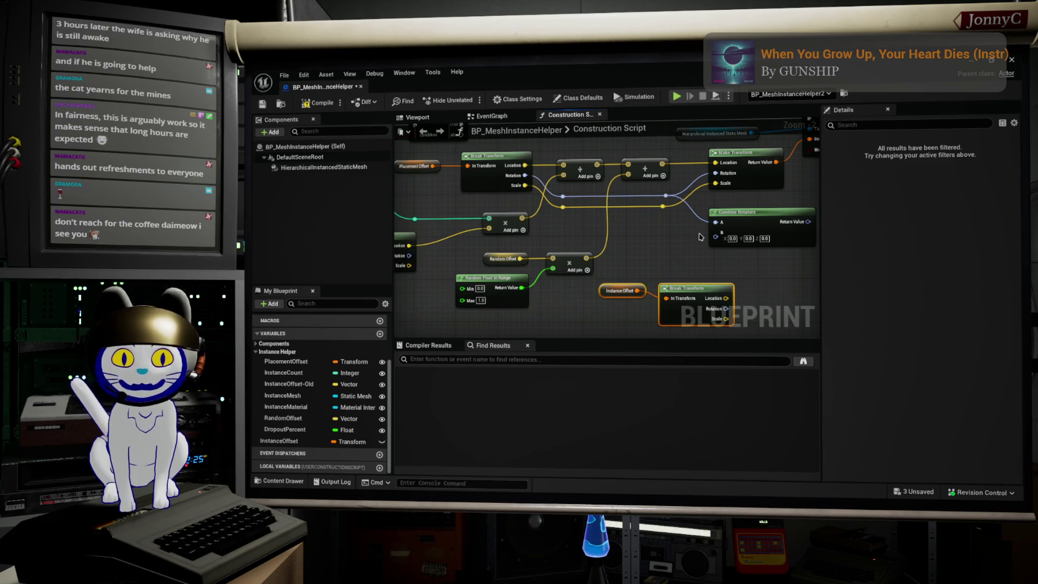
# - Copy the Random Float in Range (0.0–1.0) node and paste it beside Combine Rotators
pyautogui.scroll(1, 700, 239)
pyautogui.scroll(-1, 669, 260)
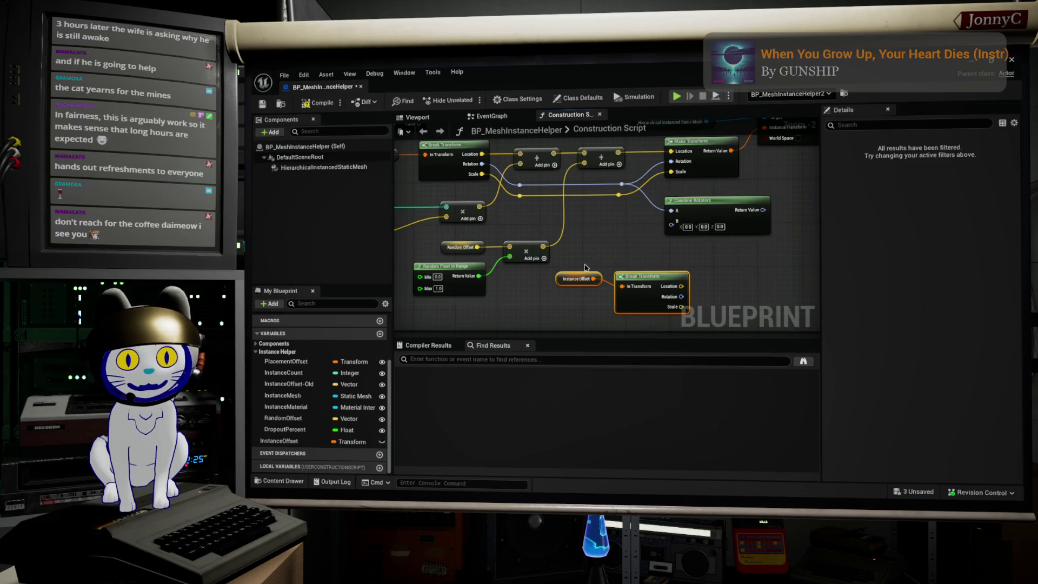
pyautogui.click(460, 279)
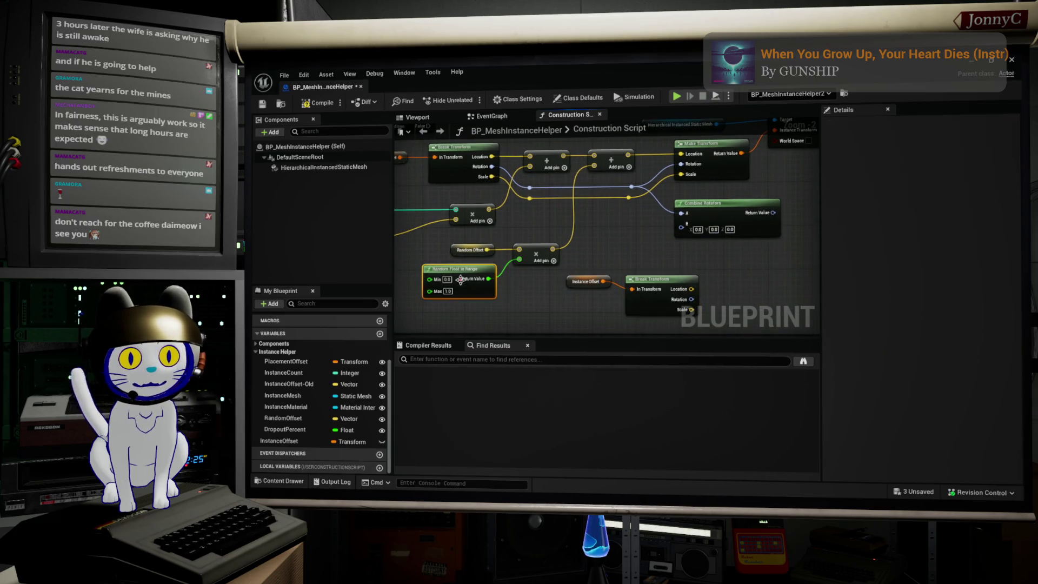
pyautogui.moveTo(549, 309); pyautogui.dragTo(489, 278)
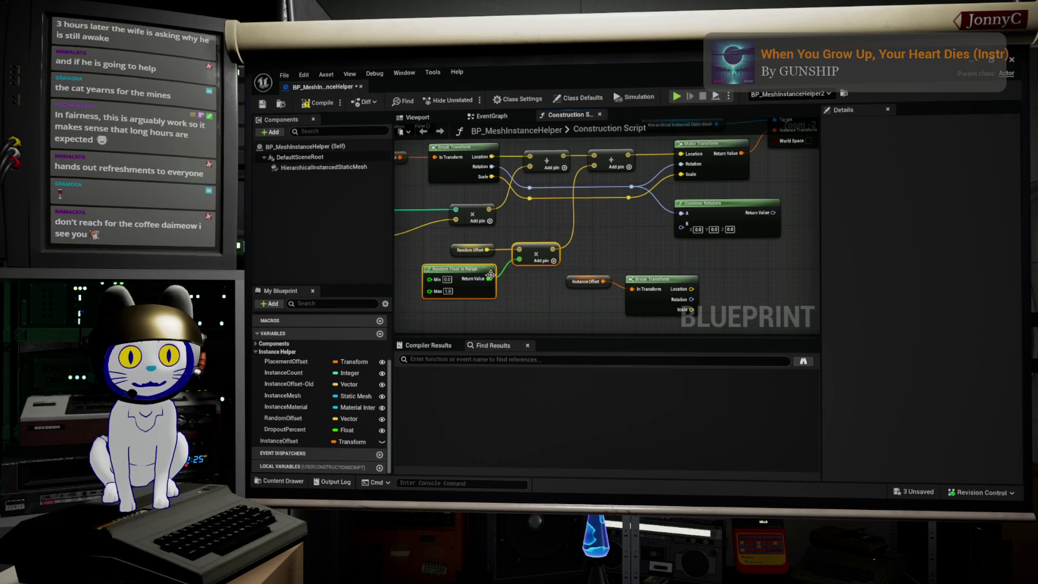
pyautogui.moveTo(785, 281); pyautogui.dragTo(676, 244)
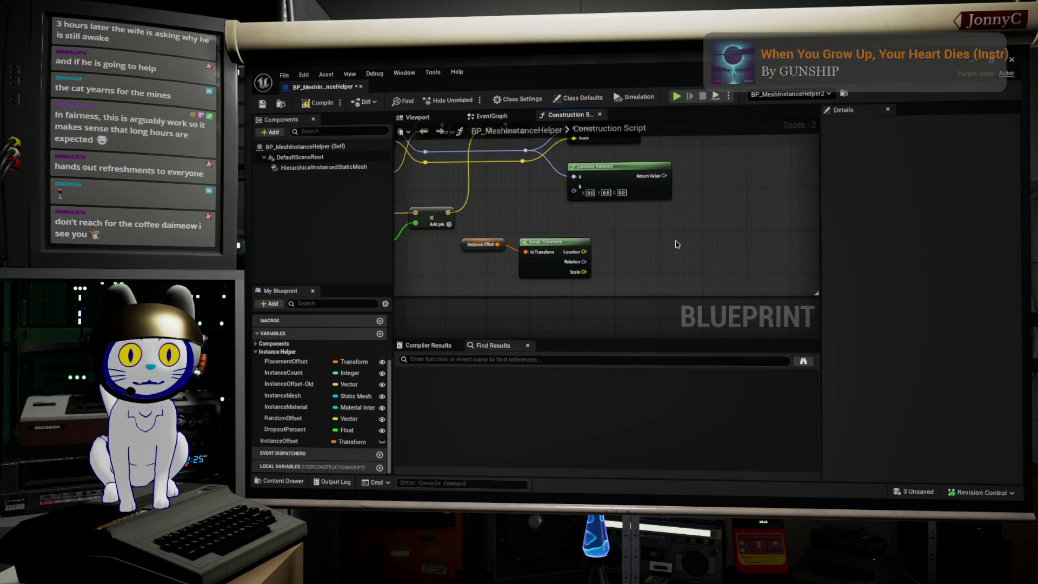
pyautogui.hotkey('ctrl', 'v')
# - Delete the extra pasted vector node and pull a wire from Combine Rotators' result
pyautogui.scroll(2, 681, 249)
pyautogui.click(695, 268)
pyautogui.press('Delete')
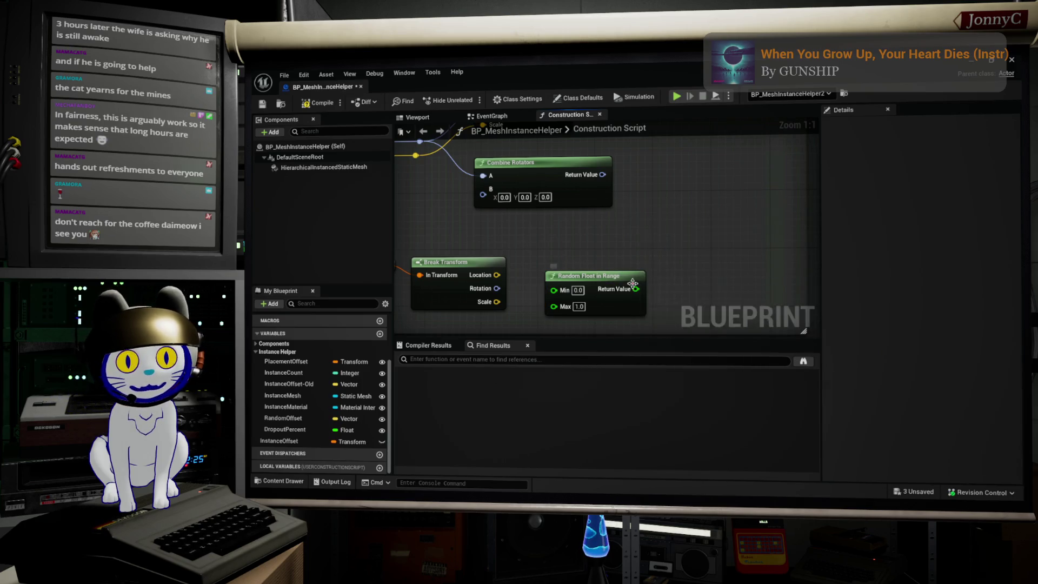
pyautogui.moveTo(602, 175); pyautogui.dragTo(656, 189)
# - Add a Multiply node on the rotation wire with the random float as its B input
pyautogui.write('multi')
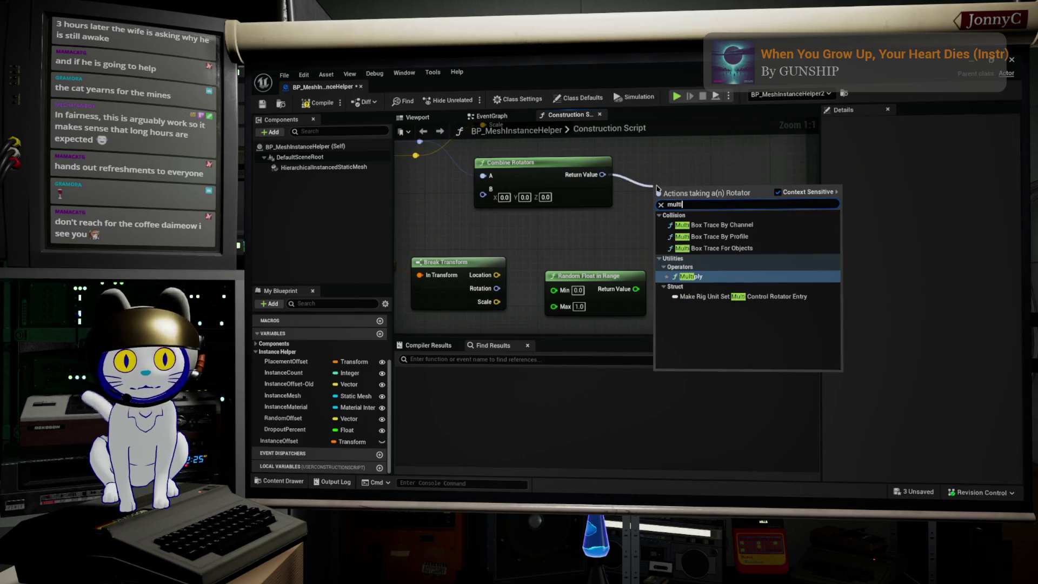
pyautogui.press('Return')
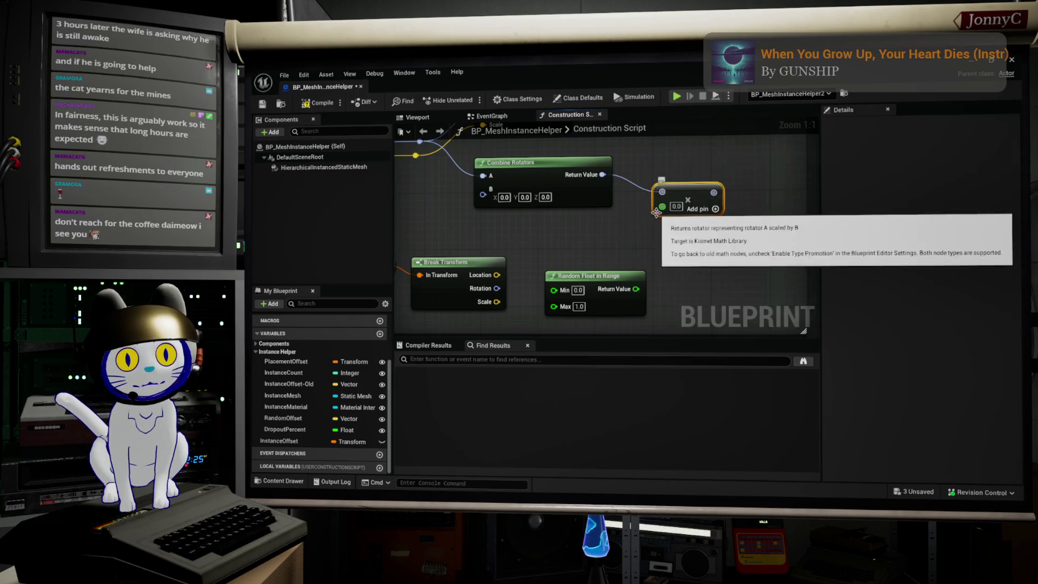
pyautogui.moveTo(662, 207); pyautogui.dragTo(637, 292)
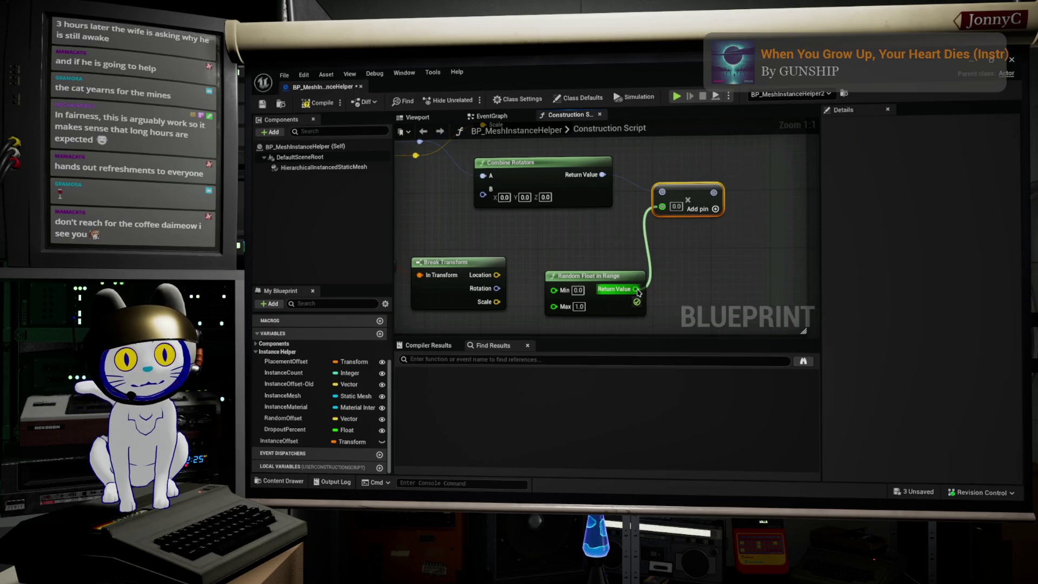
# - Wire Break Transform's Rotation into Combine Rotators B and the multiplied rotation into Make Transform's Rotation
pyautogui.scroll(-2, 638, 292)
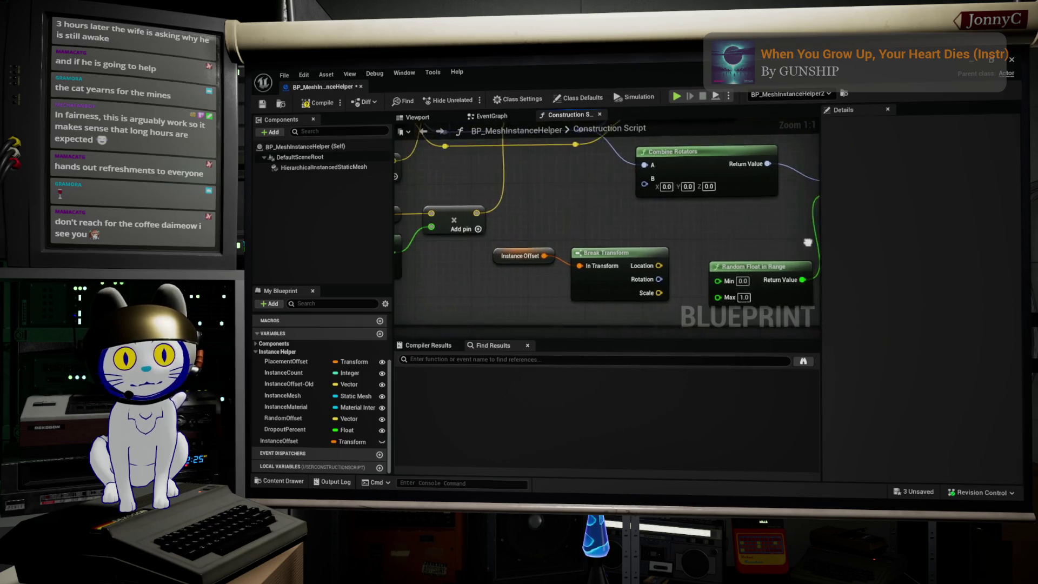
pyautogui.moveTo(792, 247); pyautogui.dragTo(654, 272)
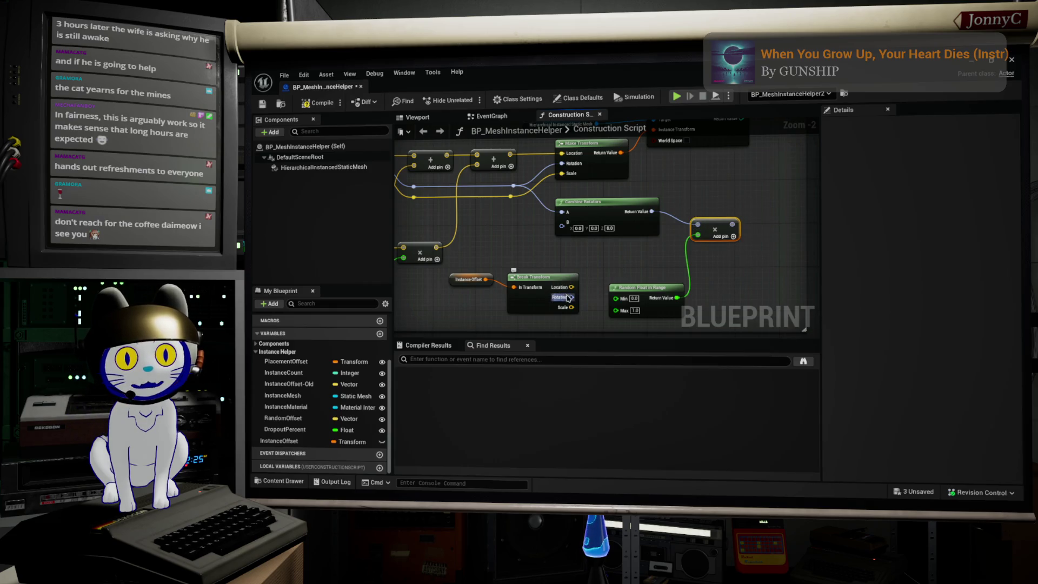
pyautogui.moveTo(571, 297); pyautogui.dragTo(562, 222)
pyautogui.moveTo(733, 224); pyautogui.dragTo(567, 166)
pyautogui.moveTo(708, 304)
pyautogui.mouseDown()
pyautogui.moveTo(739, 293)
pyautogui.moveTo(475, 254)
pyautogui.mouseUp()
pyautogui.moveTo(576, 267); pyautogui.dragTo(582, 234)
pyautogui.scroll(-2, 582, 233)
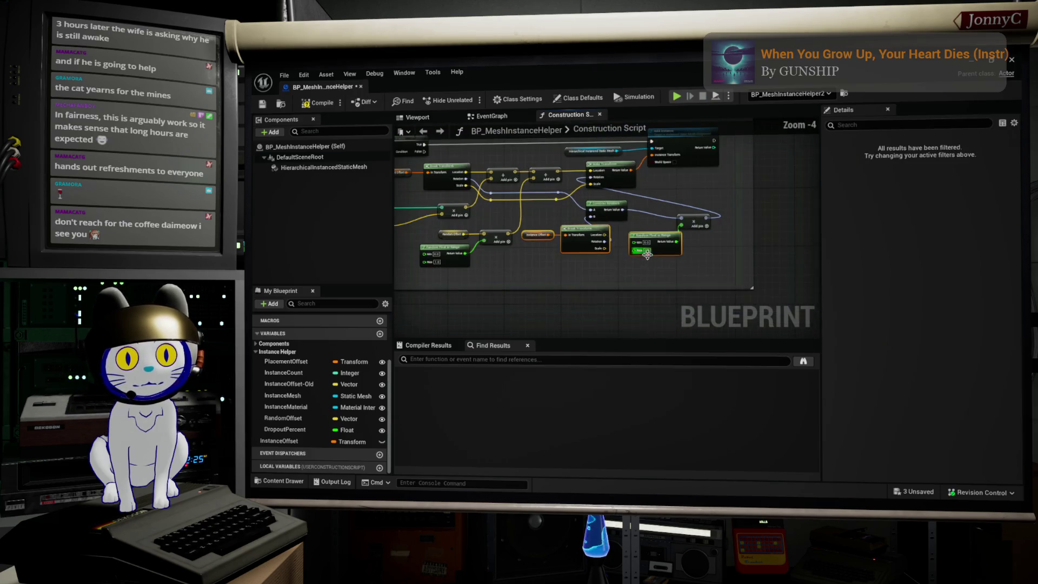
# - Move Instance Offset and Break Transform beside the random multiply nodes, then drop InstanceOffset-Old into the graph
pyautogui.click(658, 271)
pyautogui.moveTo(618, 266); pyautogui.dragTo(540, 236)
pyautogui.scroll(2, 541, 236)
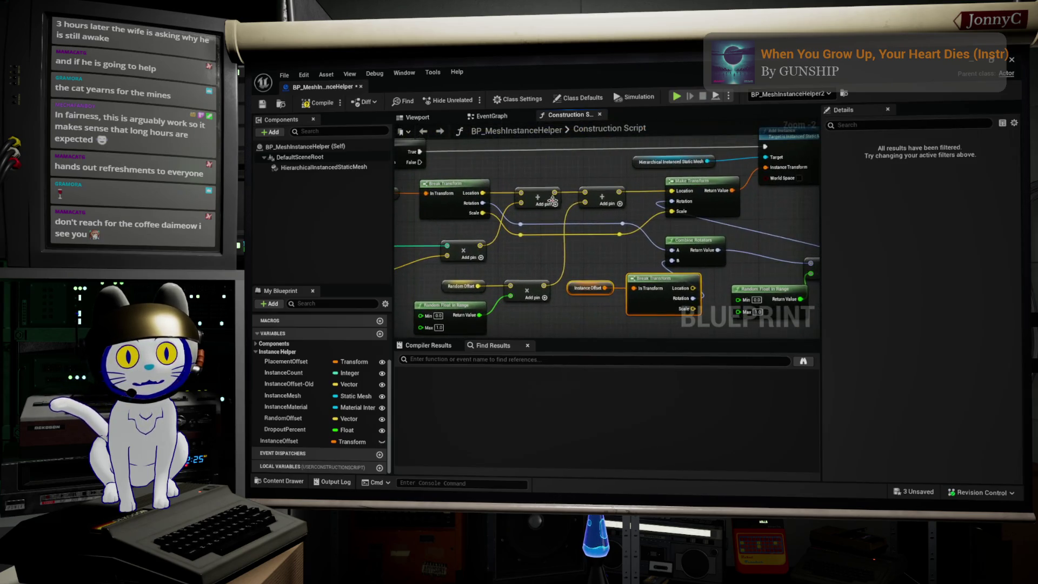
pyautogui.click(552, 201)
pyautogui.moveTo(525, 243); pyautogui.dragTo(529, 215)
pyautogui.moveTo(491, 282); pyautogui.dragTo(475, 268)
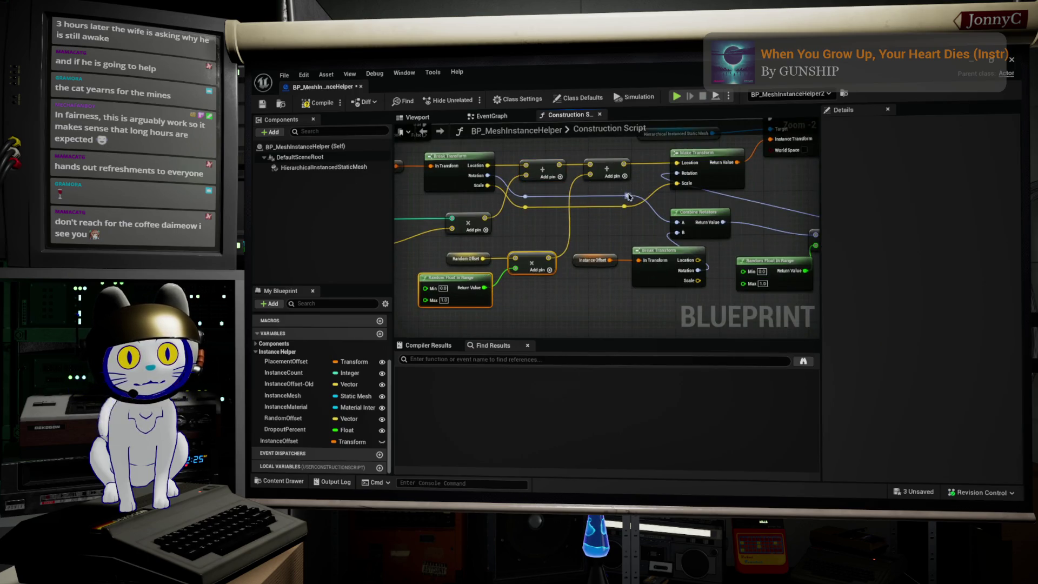
pyautogui.moveTo(535, 239)
pyautogui.mouseDown()
pyautogui.moveTo(535, 251)
pyautogui.moveTo(614, 229)
pyautogui.mouseUp()
pyautogui.moveTo(519, 284)
pyautogui.mouseDown()
pyautogui.moveTo(598, 264)
pyautogui.moveTo(585, 272)
pyautogui.moveTo(413, 230)
pyautogui.mouseUp()
pyautogui.moveTo(512, 240); pyautogui.dragTo(528, 255)
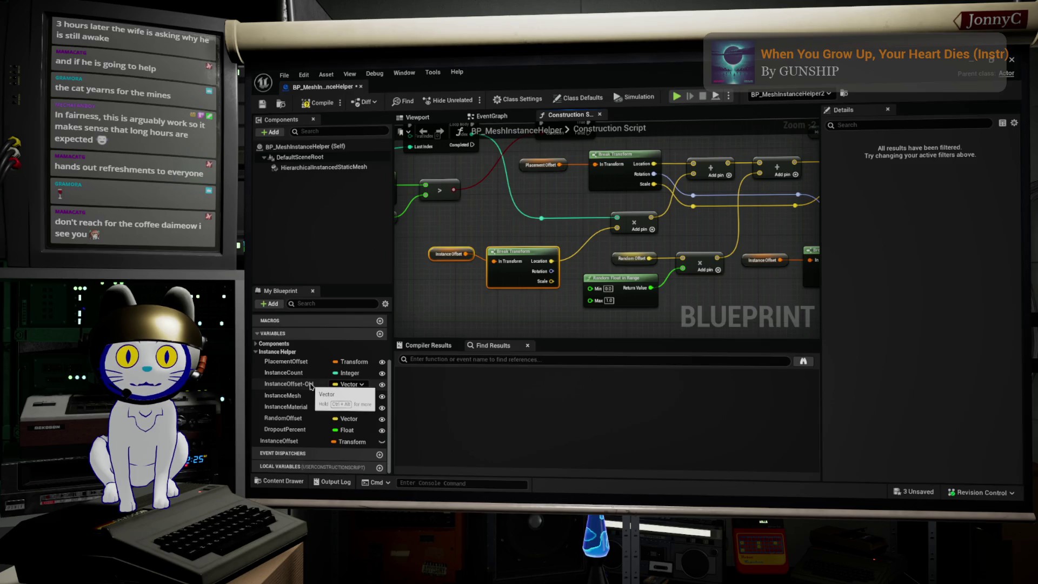
pyautogui.moveTo(310, 385); pyautogui.dragTo(522, 239)
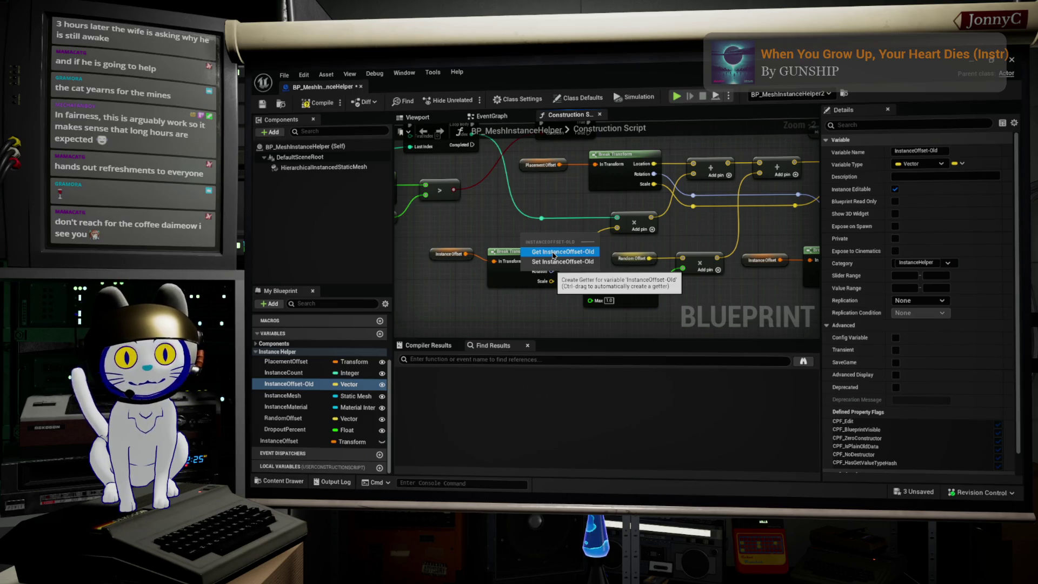
# - Wire an InstanceOffset-Old getter into the Add node and rename InstanceOffset to InstanceOffset2
pyautogui.click(553, 251)
pyautogui.moveTo(565, 237); pyautogui.dragTo(617, 228)
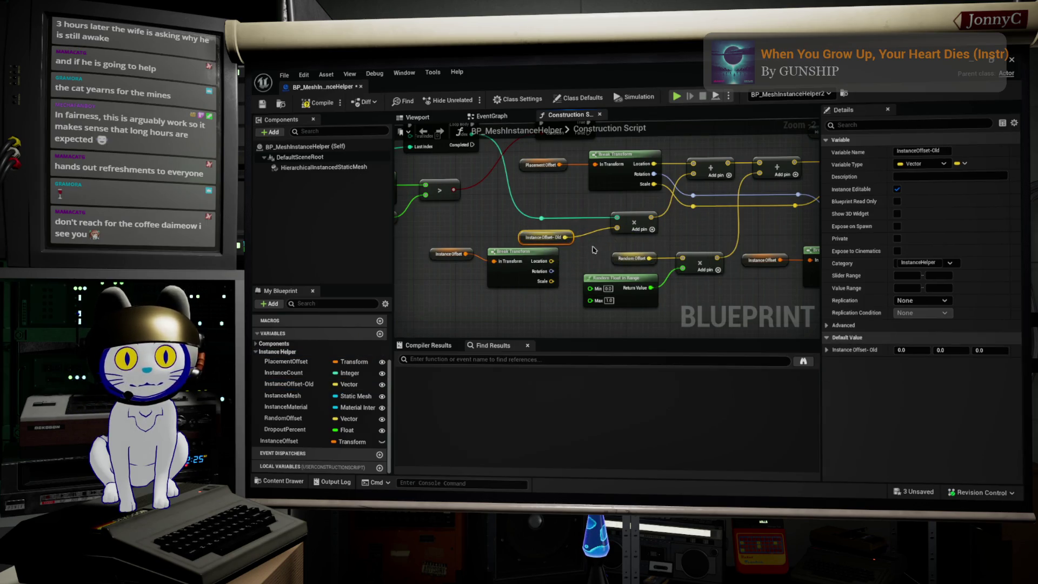
pyautogui.click(292, 441)
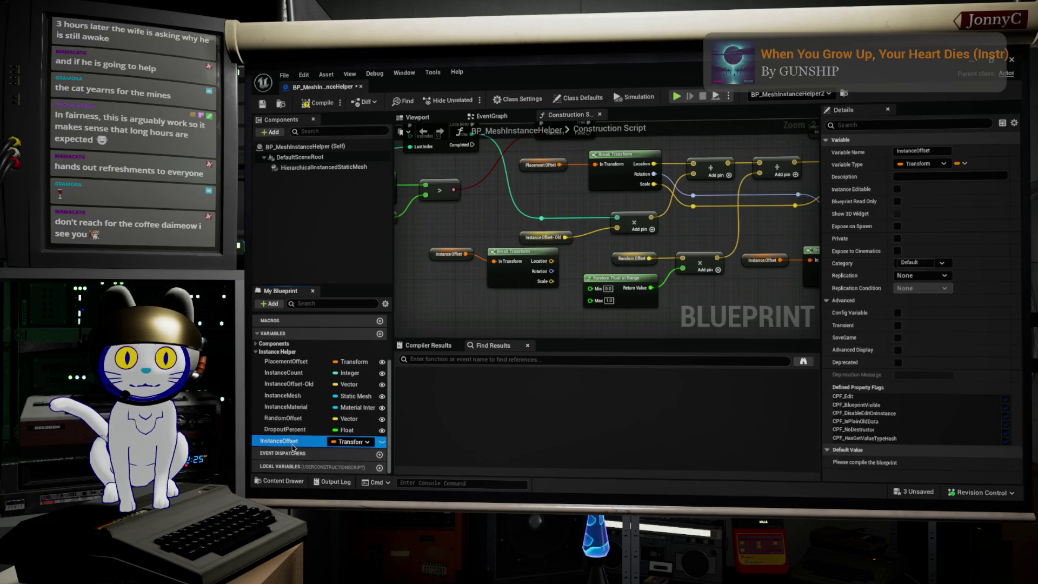
pyautogui.click(292, 447)
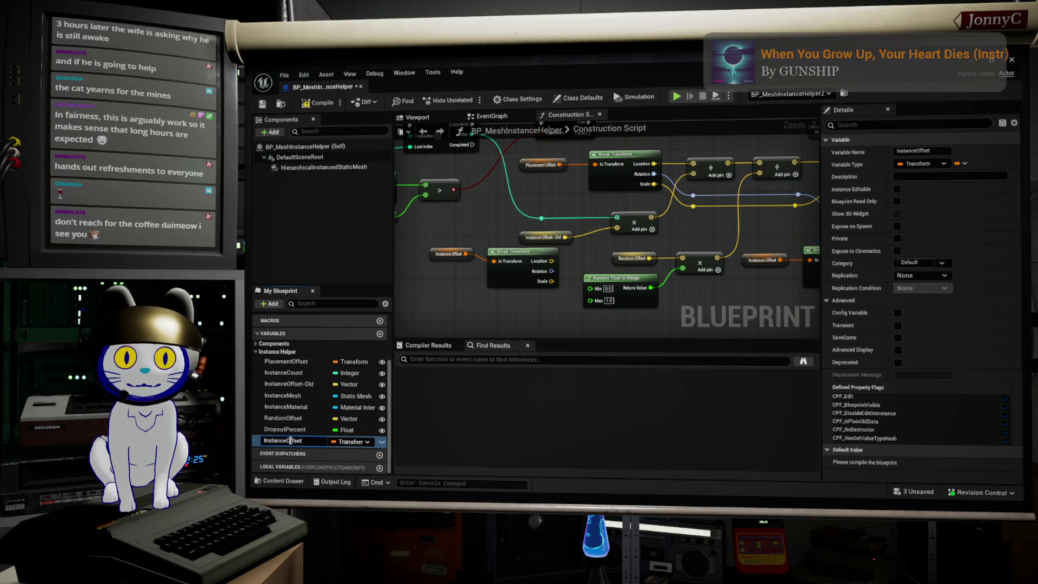
pyautogui.click(304, 439)
pyautogui.write('2')
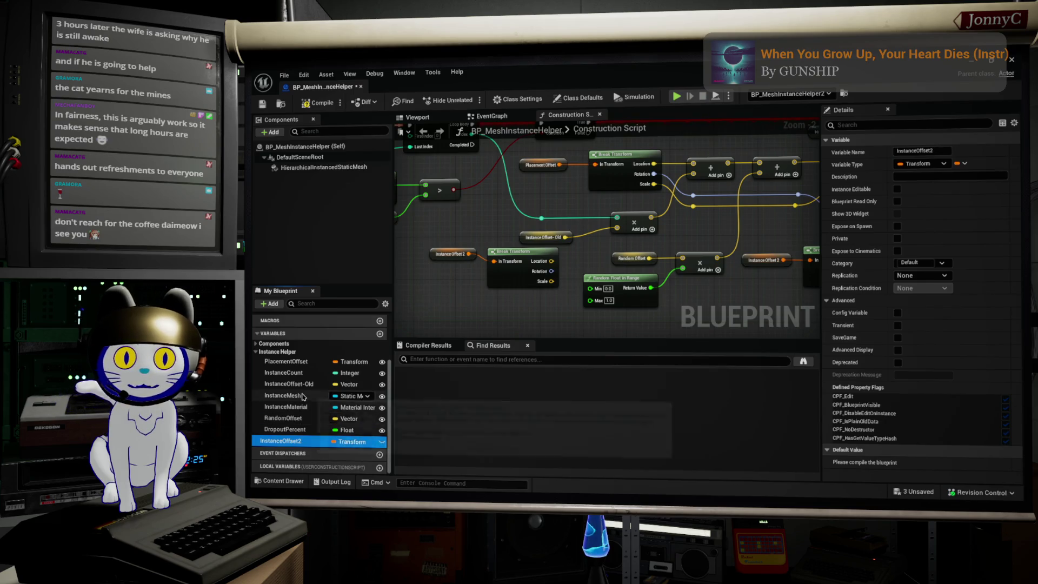
pyautogui.click(294, 420)
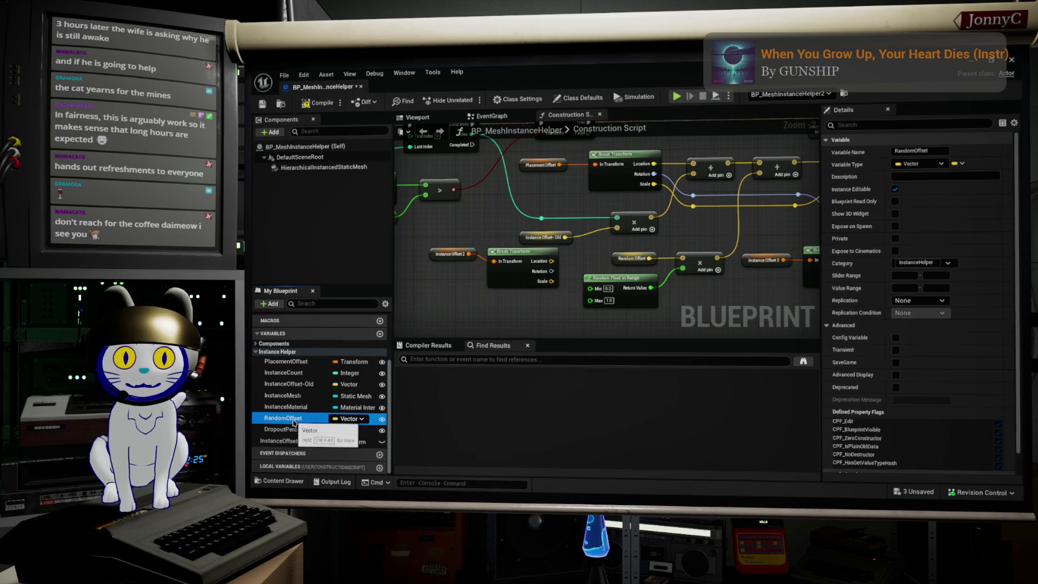
# - Rename RandomOffset to RandomOffset_old and InstanceOffset2 to RandomOffset
pyautogui.click(306, 418)
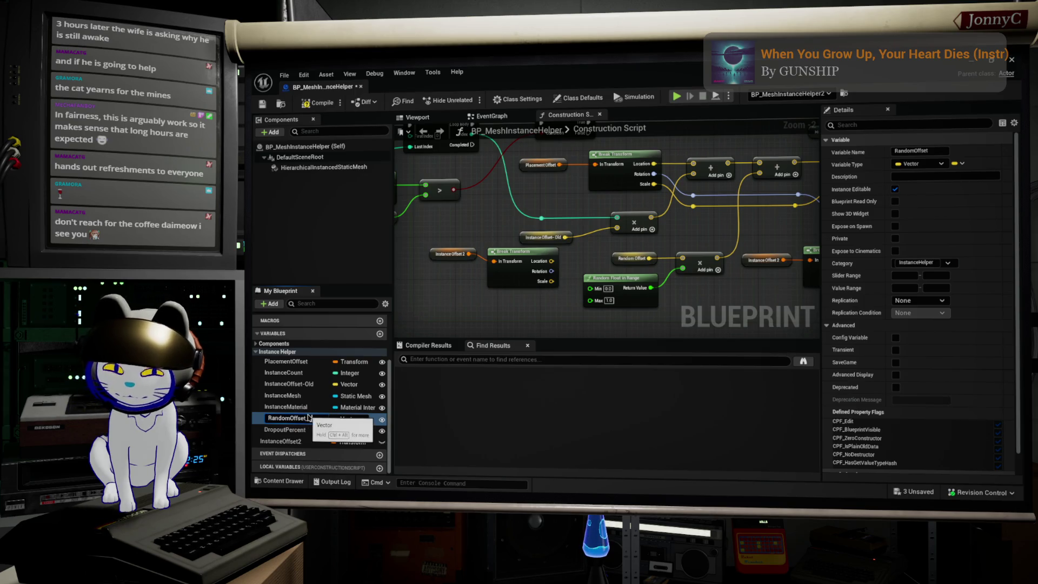
pyautogui.write('_old')
pyautogui.press('Return')
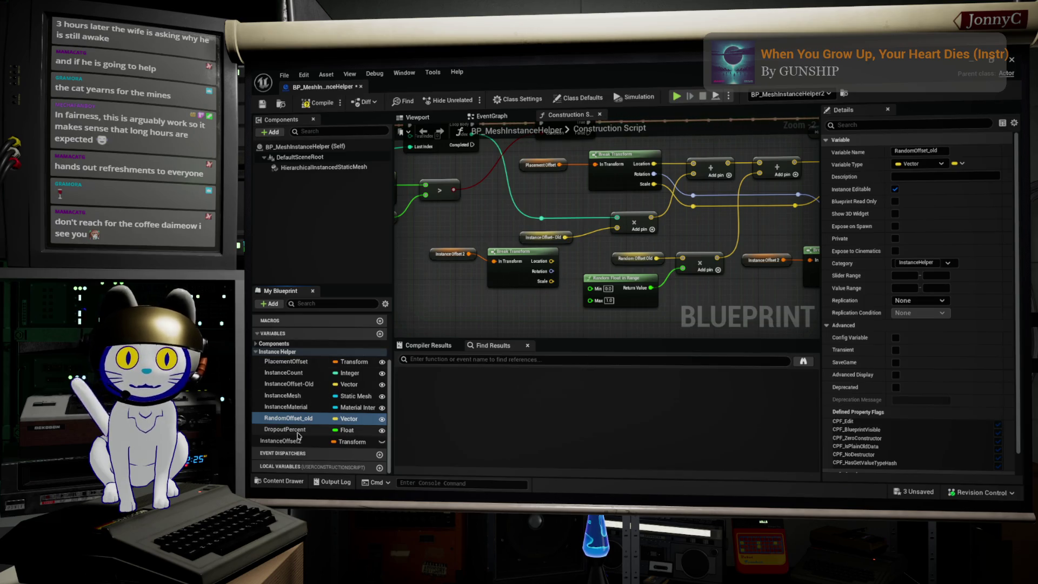
pyautogui.click(284, 440)
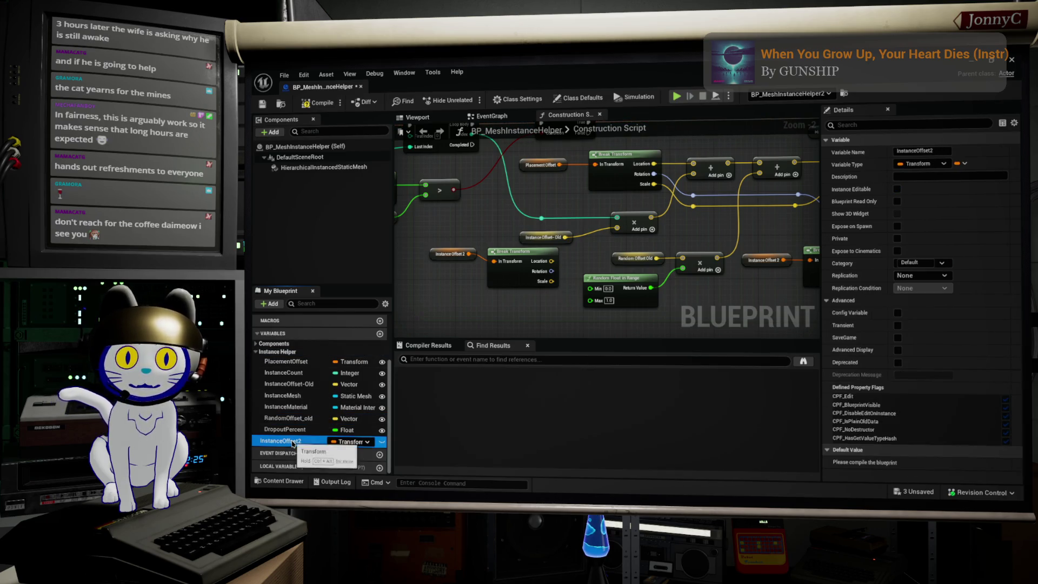
pyautogui.click(303, 440)
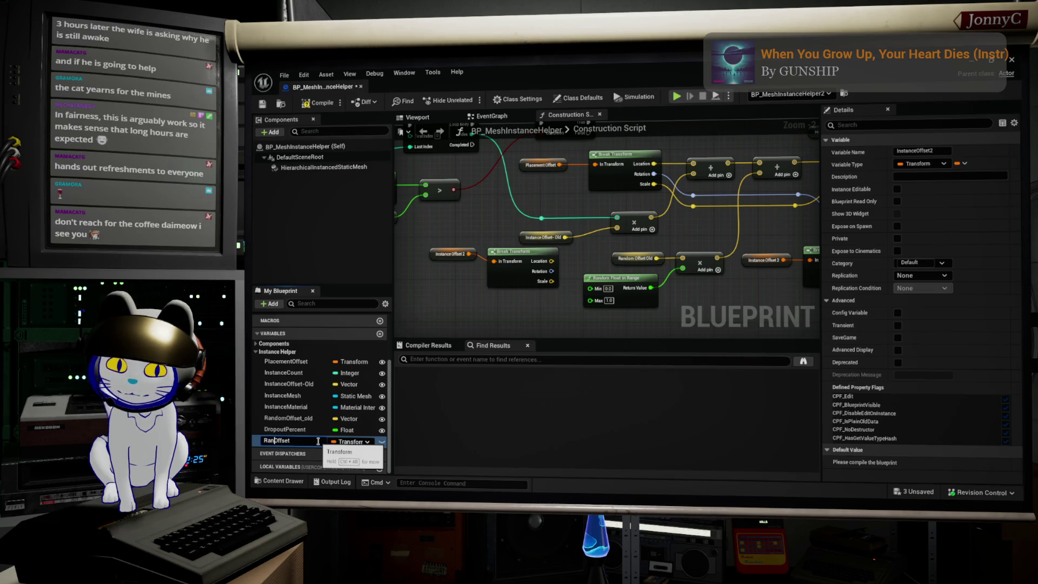
pyautogui.write('dom')
pyautogui.press('Return')
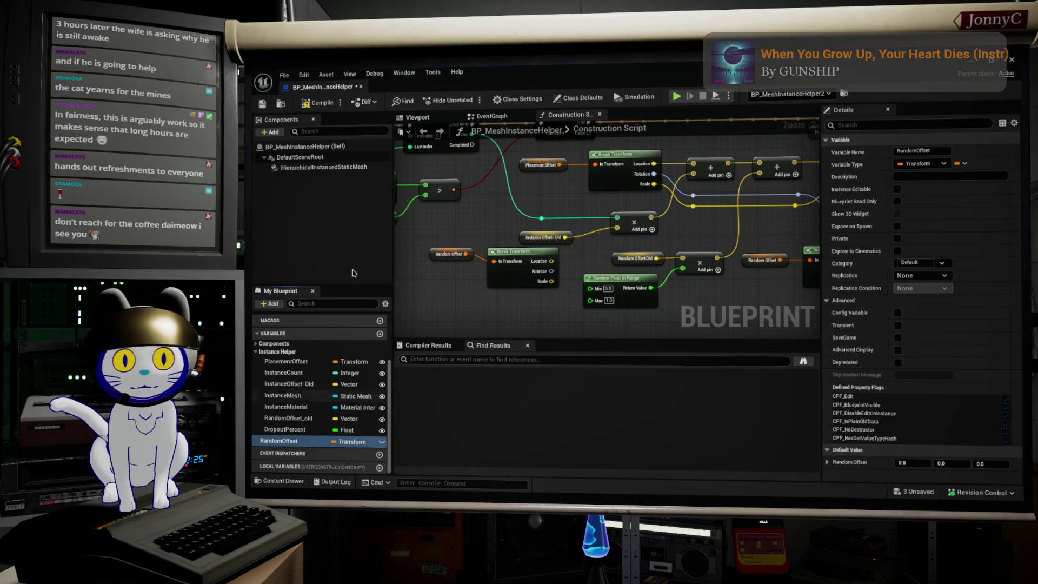
# - Connect Break Transform's Location to the multiply node and delete the Random Offset Old getter
pyautogui.scroll(2, 569, 257)
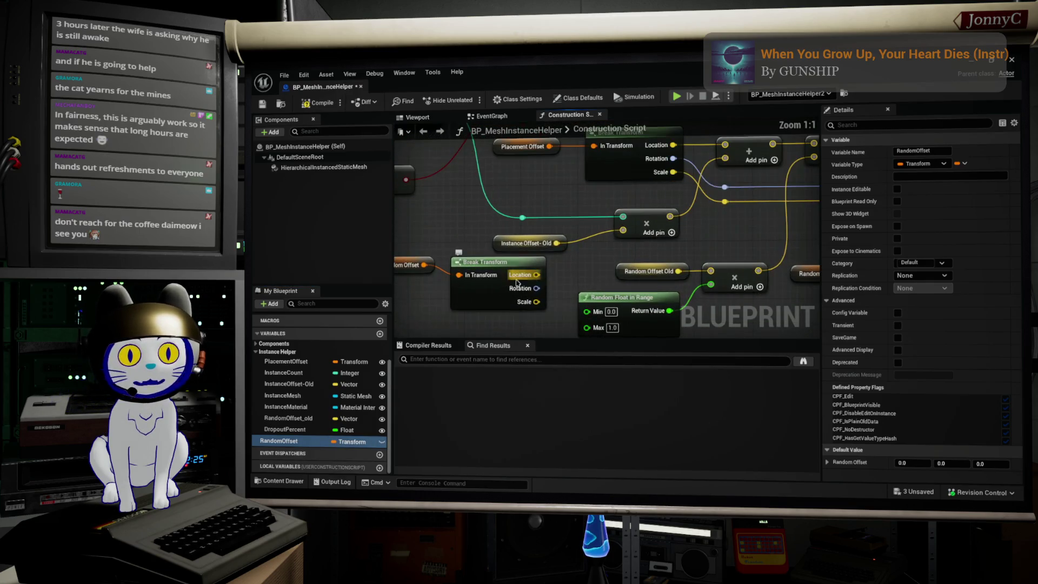
pyautogui.rightClick(717, 268)
pyautogui.moveTo(716, 252); pyautogui.dragTo(542, 256)
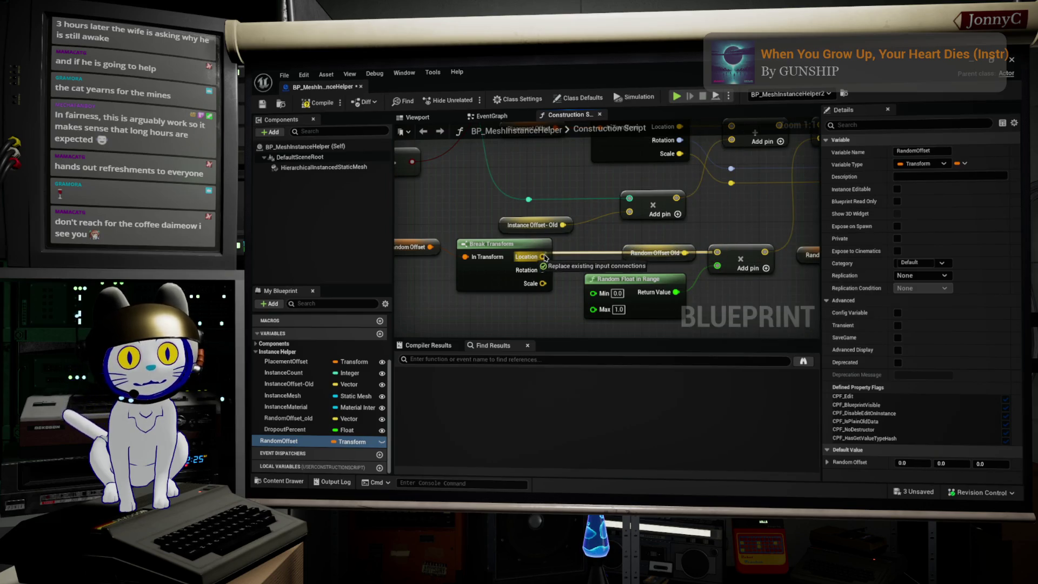
pyautogui.click(652, 252)
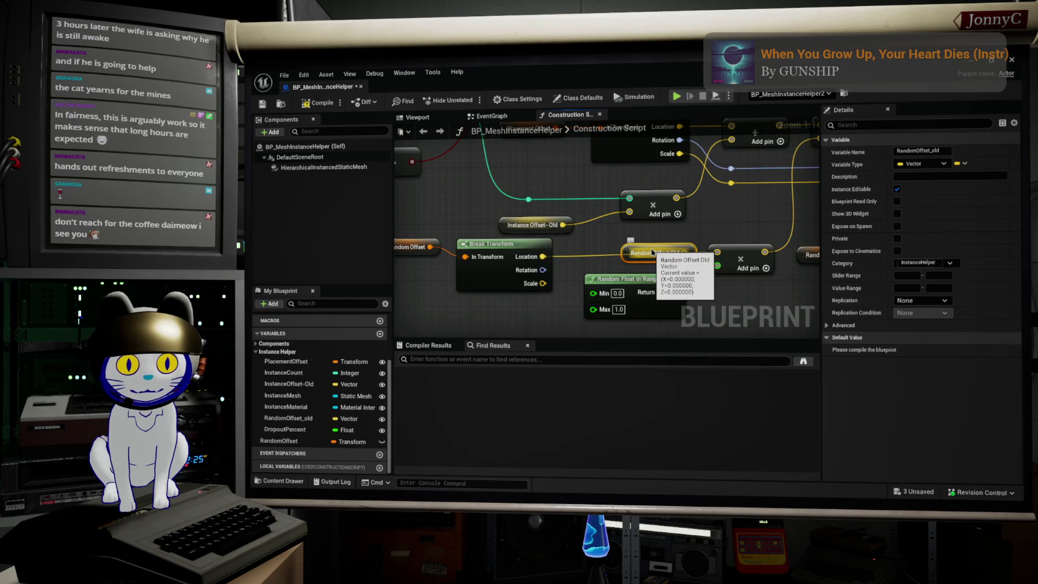
pyautogui.press('Delete')
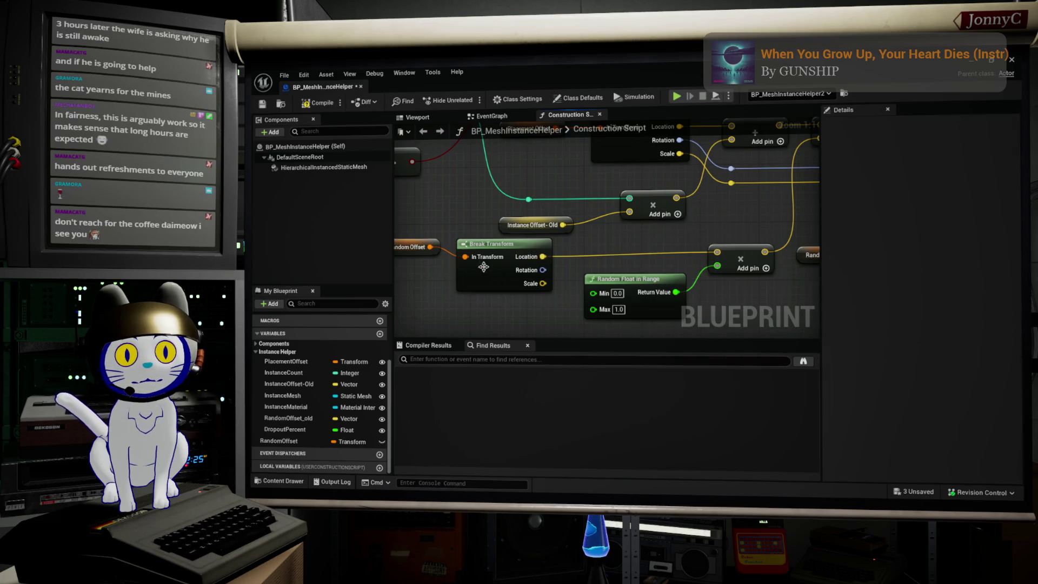
# - Select RandomOffset_old in My Blueprint and drag the Blueprint editor down to reveal the level
pyautogui.click(276, 420)
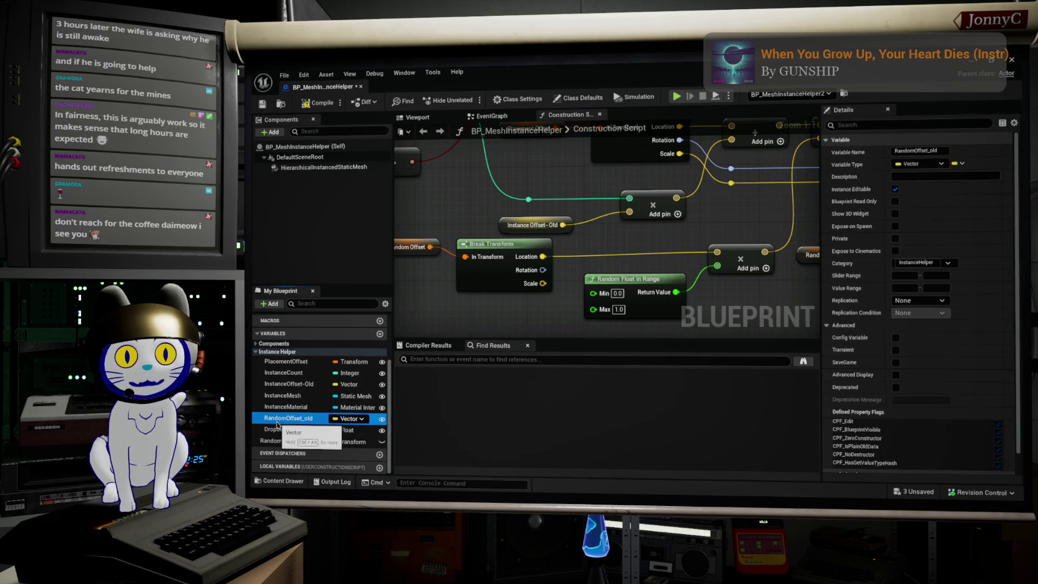
pyautogui.scroll(-2, 981, 360)
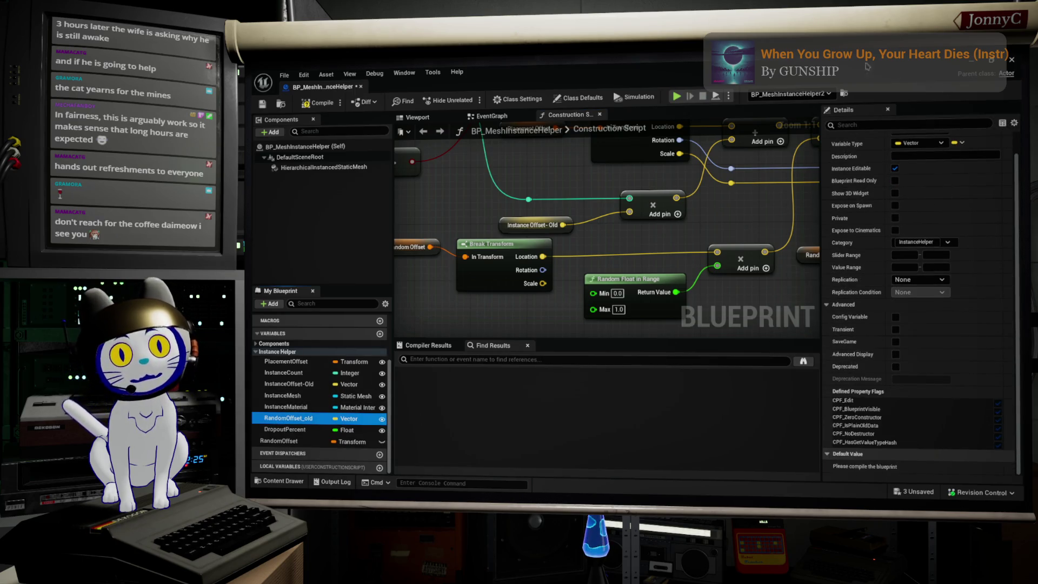
pyautogui.moveTo(671, 76); pyautogui.dragTo(670, 443)
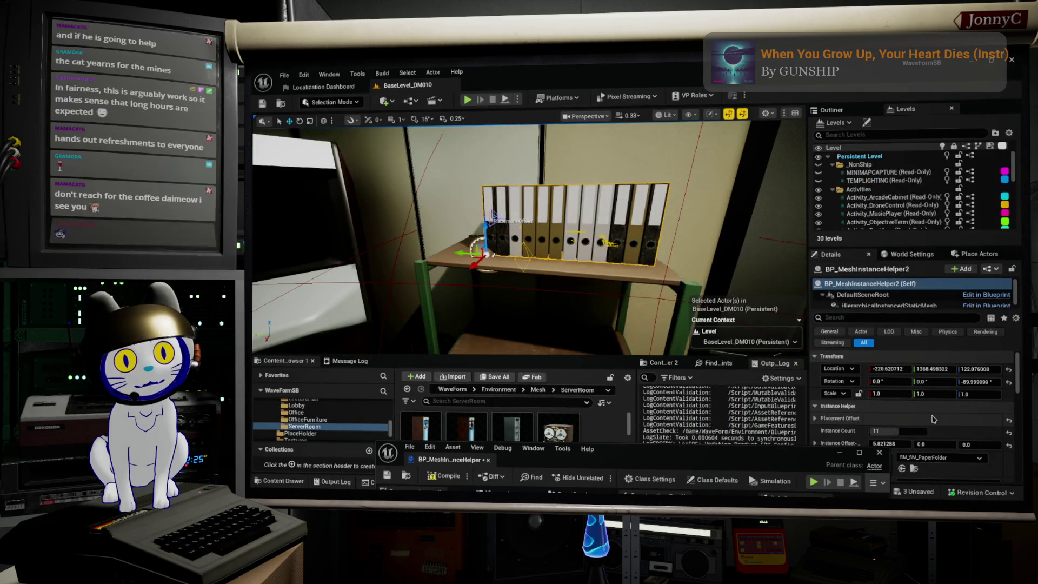
# - Scroll the Details panel, then raise and maximize the BP_MeshInstanceHelper editor window
pyautogui.scroll(-4, 958, 406)
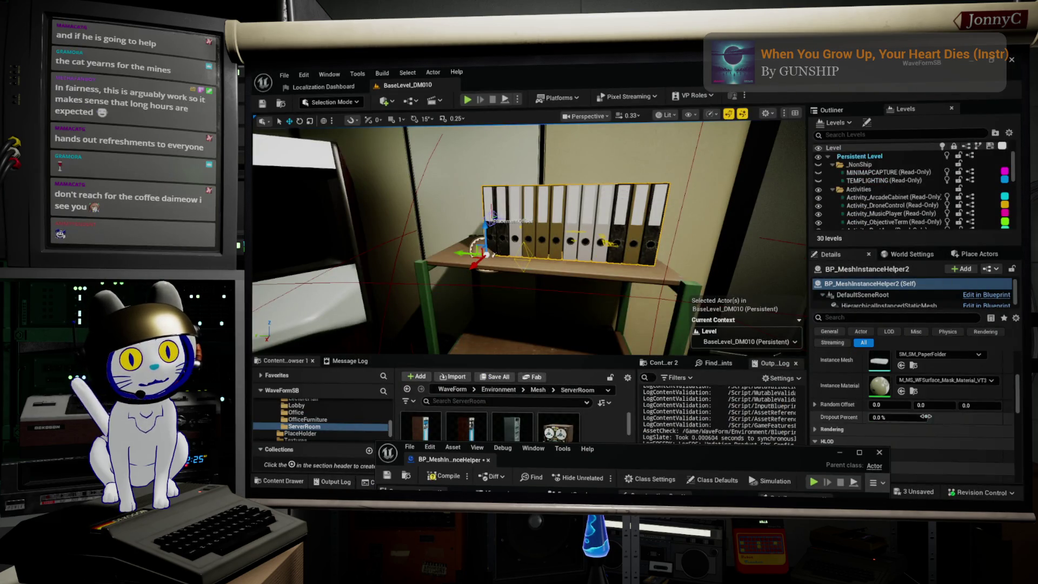
pyautogui.scroll(2, 940, 413)
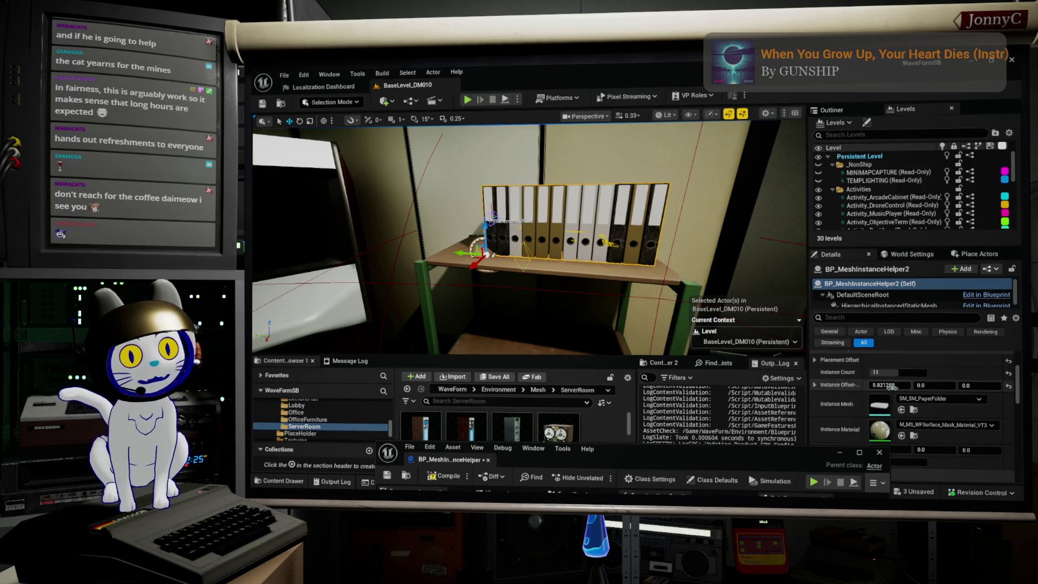
pyautogui.scroll(-2, 832, 383)
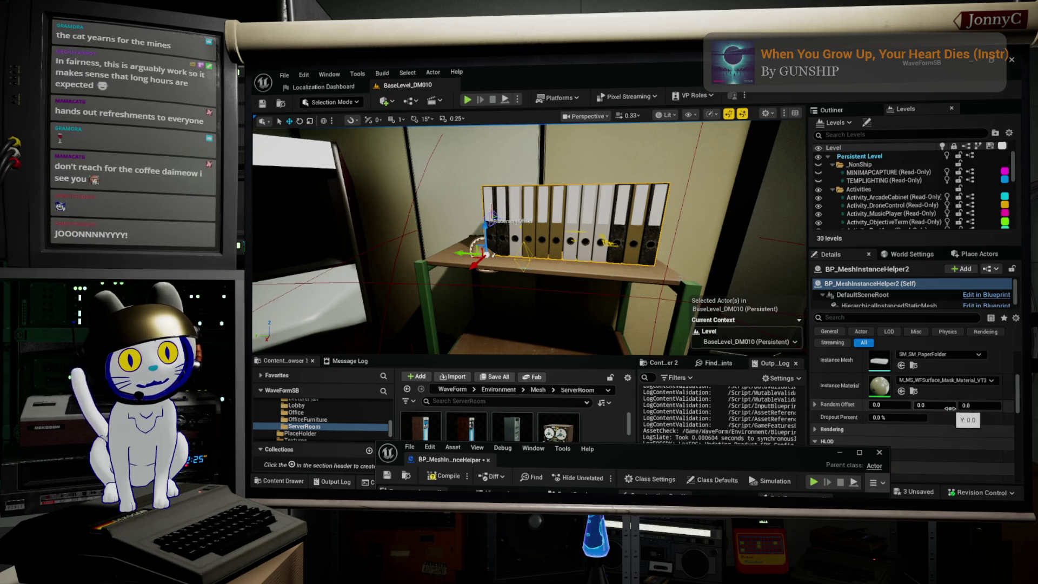
pyautogui.moveTo(677, 457); pyautogui.dragTo(676, 342)
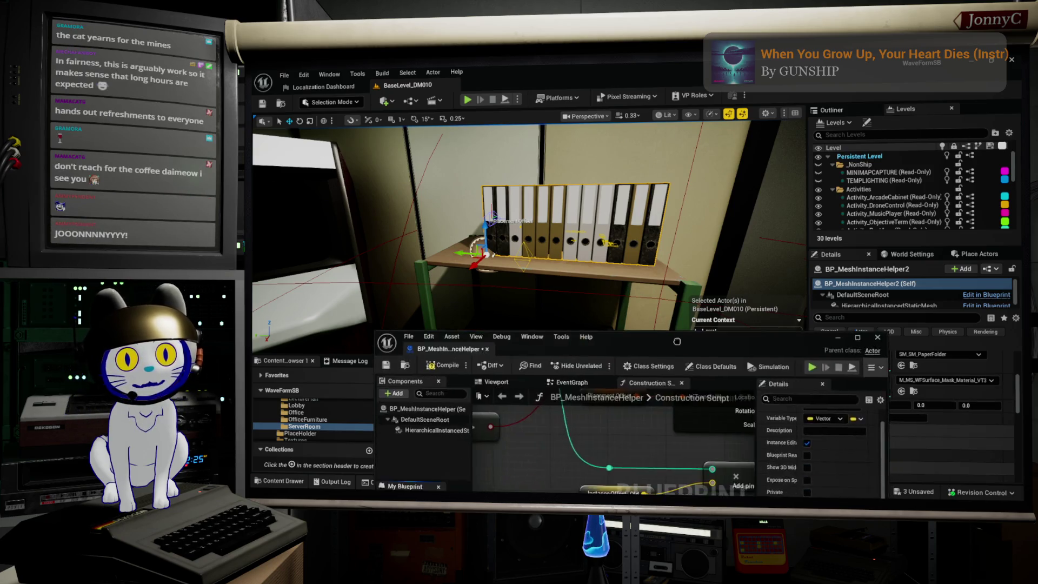
pyautogui.doubleClick(676, 341)
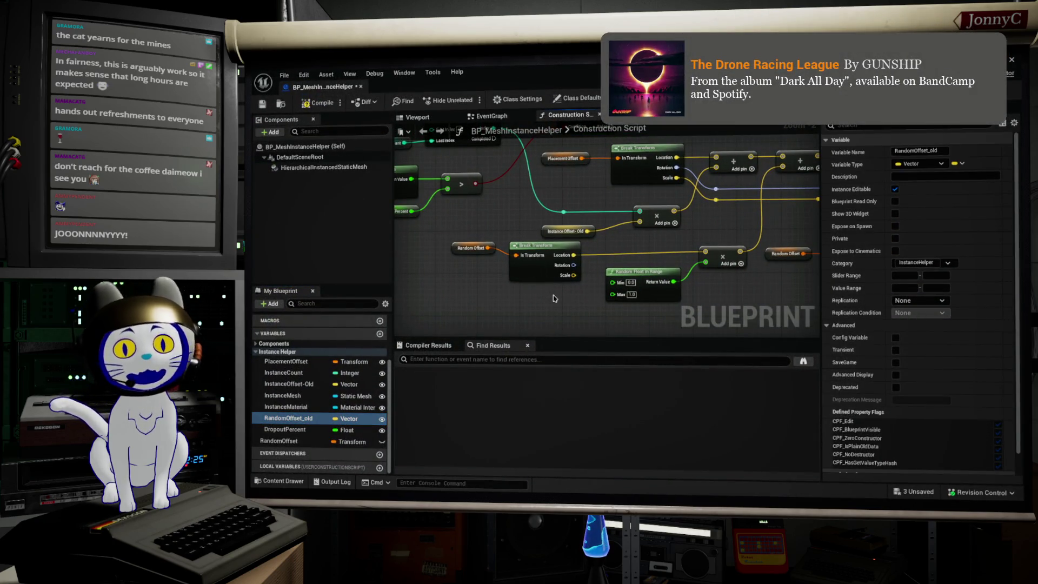
# - Align Random Offset with Break Transform and wire its rotation into Make Transform's Rotation
pyautogui.moveTo(513, 274); pyautogui.dragTo(451, 240)
pyautogui.press('q')
pyautogui.moveTo(567, 280); pyautogui.dragTo(448, 276)
pyautogui.moveTo(675, 292)
pyautogui.mouseDown()
pyautogui.moveTo(660, 301)
pyautogui.moveTo(711, 286)
pyautogui.mouseUp()
pyautogui.moveTo(486, 296); pyautogui.dragTo(511, 292)
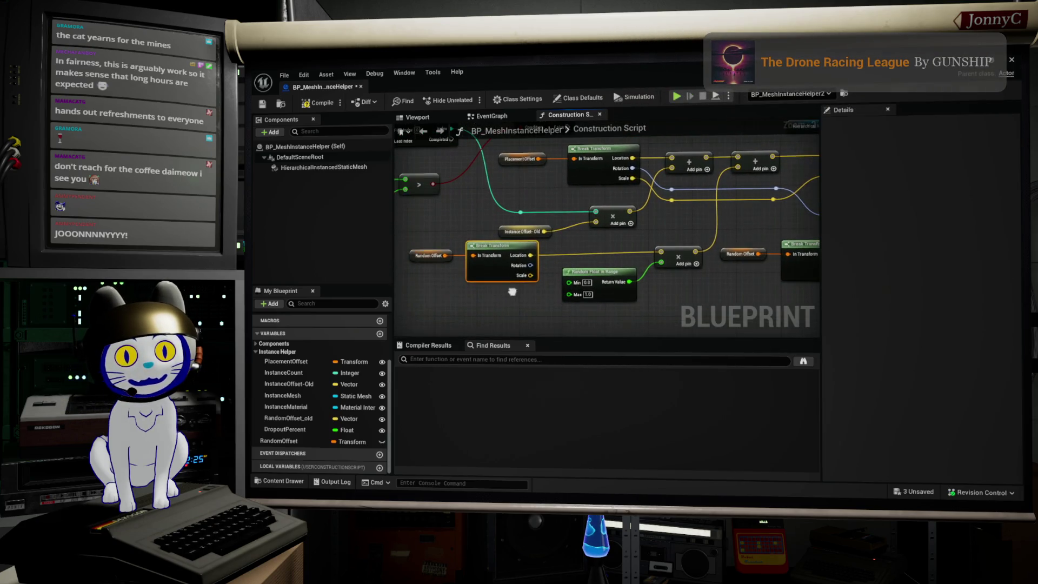
pyautogui.scroll(3, 680, 301)
pyautogui.moveTo(636, 237); pyautogui.dragTo(640, 251)
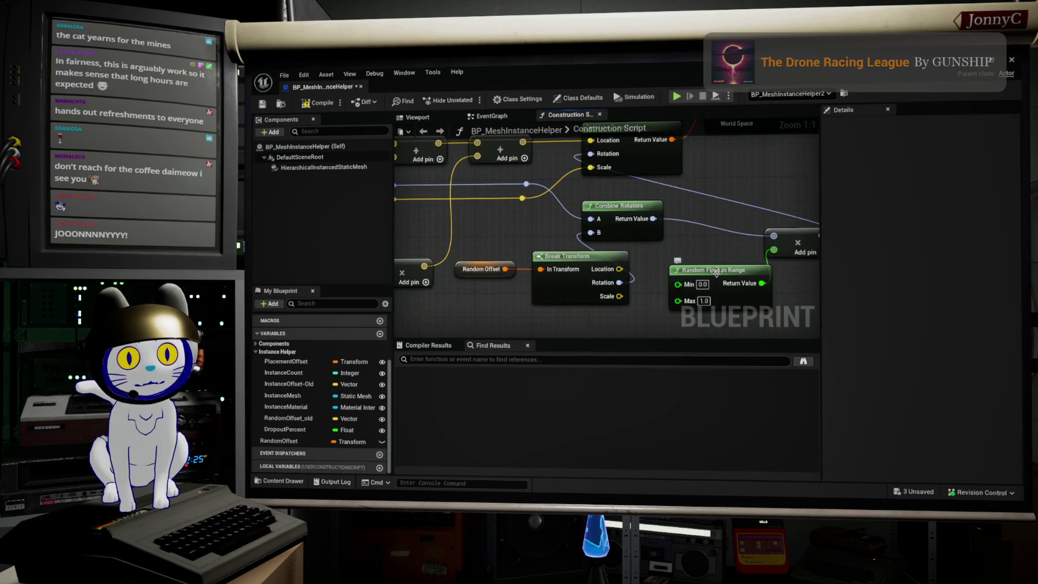
pyautogui.moveTo(526, 188); pyautogui.dragTo(531, 192)
pyautogui.moveTo(612, 292)
pyautogui.mouseDown()
pyautogui.moveTo(657, 285)
pyautogui.moveTo(721, 240)
pyautogui.moveTo(785, 242)
pyautogui.moveTo(573, 226)
pyautogui.moveTo(570, 238)
pyautogui.moveTo(597, 224)
pyautogui.moveTo(533, 168)
pyautogui.mouseUp()
# - Widen the comment box and shift Add Instance, Make Transform, Combine Rotators and Random Offset nodes right
pyautogui.scroll(-4, 748, 176)
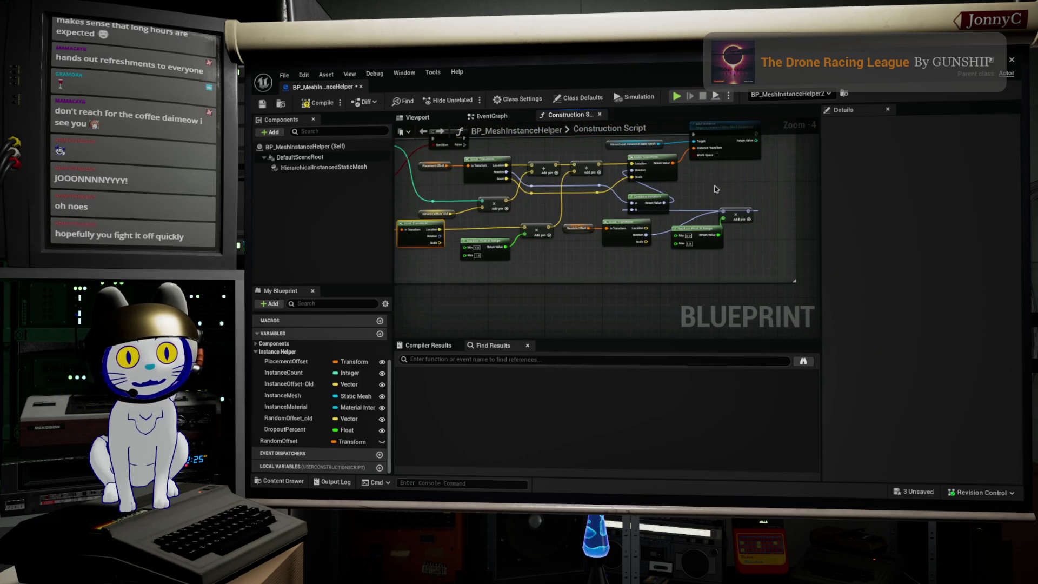
pyautogui.moveTo(724, 260); pyautogui.dragTo(660, 306)
pyautogui.moveTo(725, 235); pyautogui.dragTo(837, 248)
pyautogui.scroll(-2, 730, 248)
pyautogui.scroll(-1, 690, 261)
pyautogui.scroll(3, 691, 260)
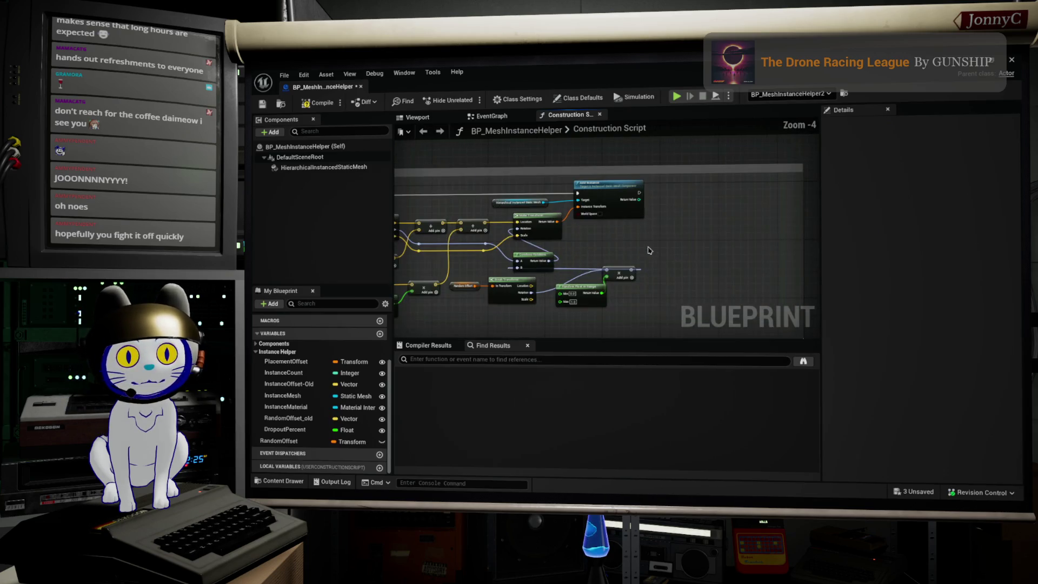
pyautogui.moveTo(703, 260); pyautogui.dragTo(540, 193)
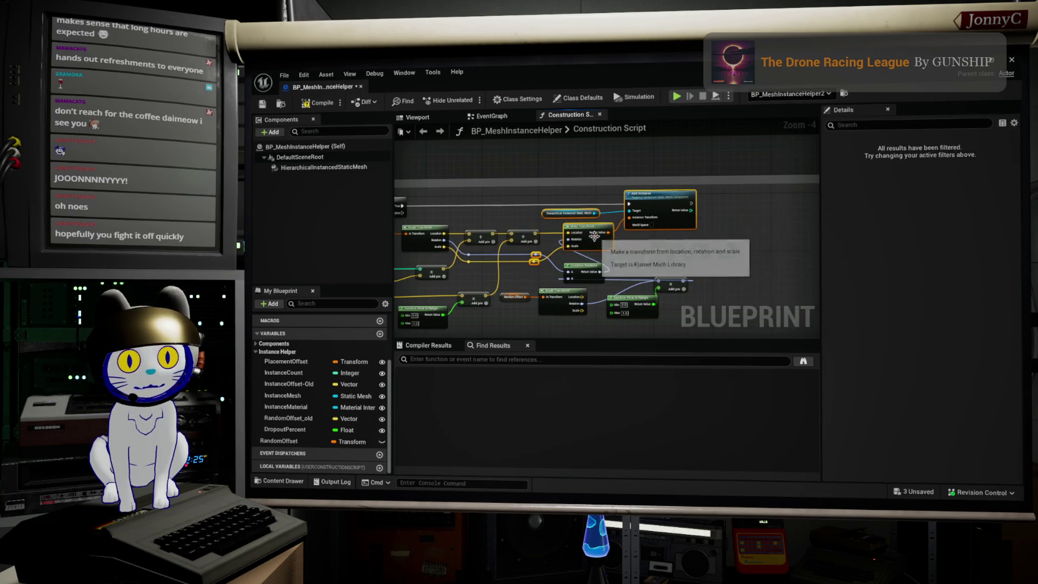
pyautogui.moveTo(595, 231); pyautogui.dragTo(683, 228)
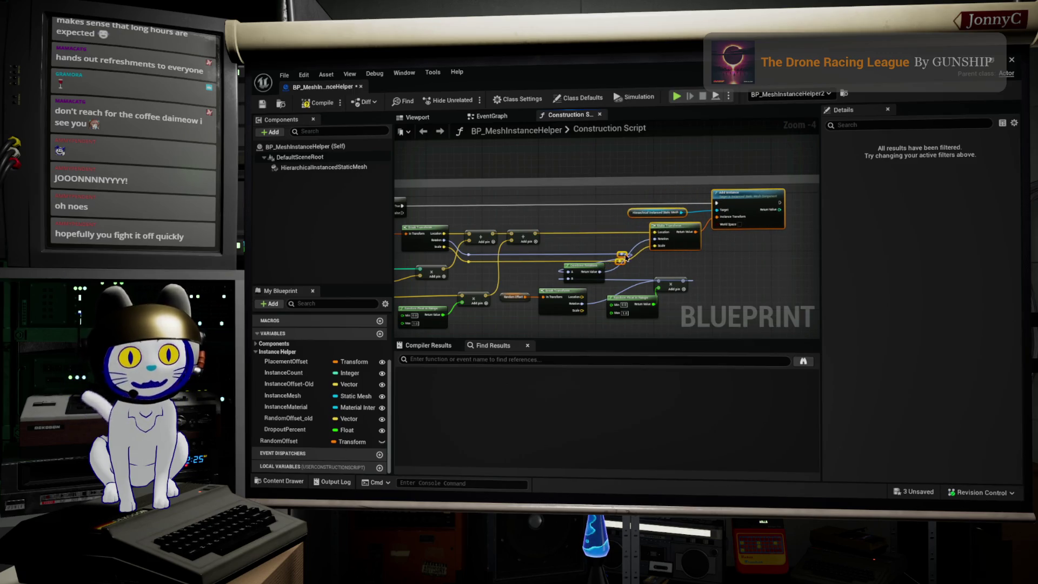
pyautogui.moveTo(589, 266)
pyautogui.mouseDown()
pyautogui.moveTo(696, 260)
pyautogui.moveTo(671, 282)
pyautogui.moveTo(654, 279)
pyautogui.mouseUp()
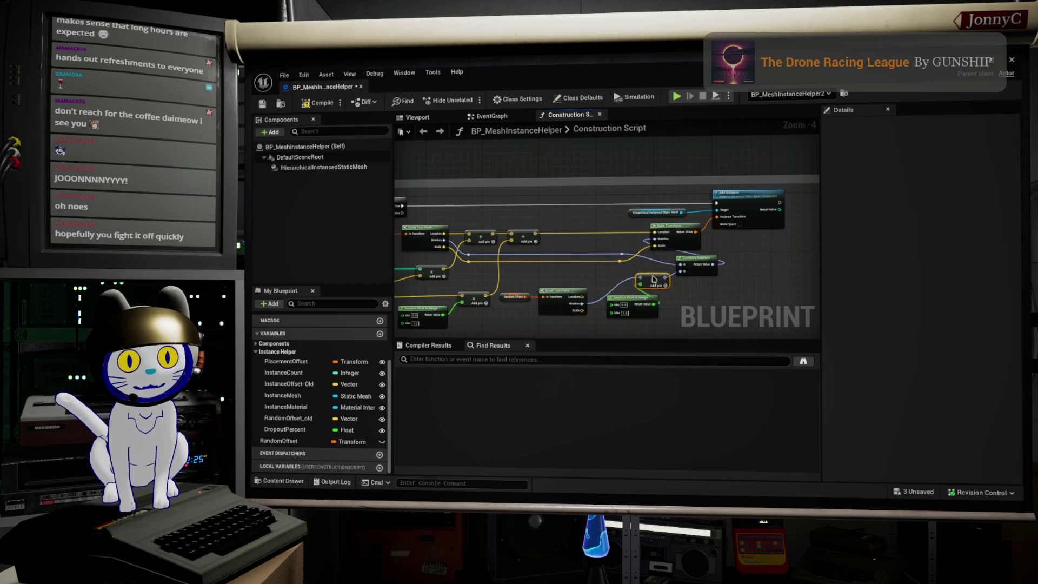
pyautogui.keyDown('shift'); pyautogui.click(556, 310); pyautogui.keyUp('shift')
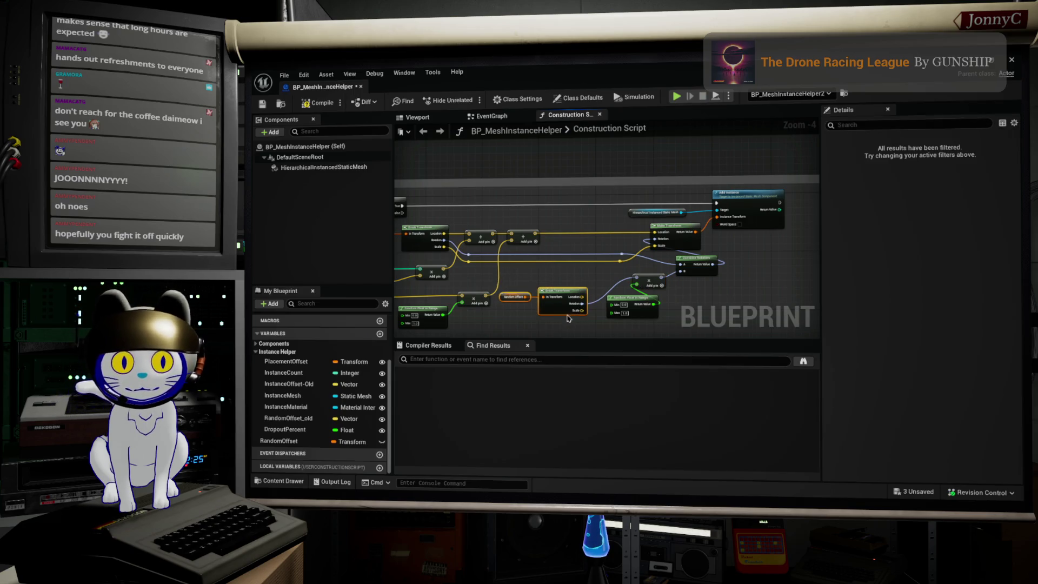
pyautogui.moveTo(556, 311); pyautogui.dragTo(580, 293)
pyautogui.scroll(2, 654, 307)
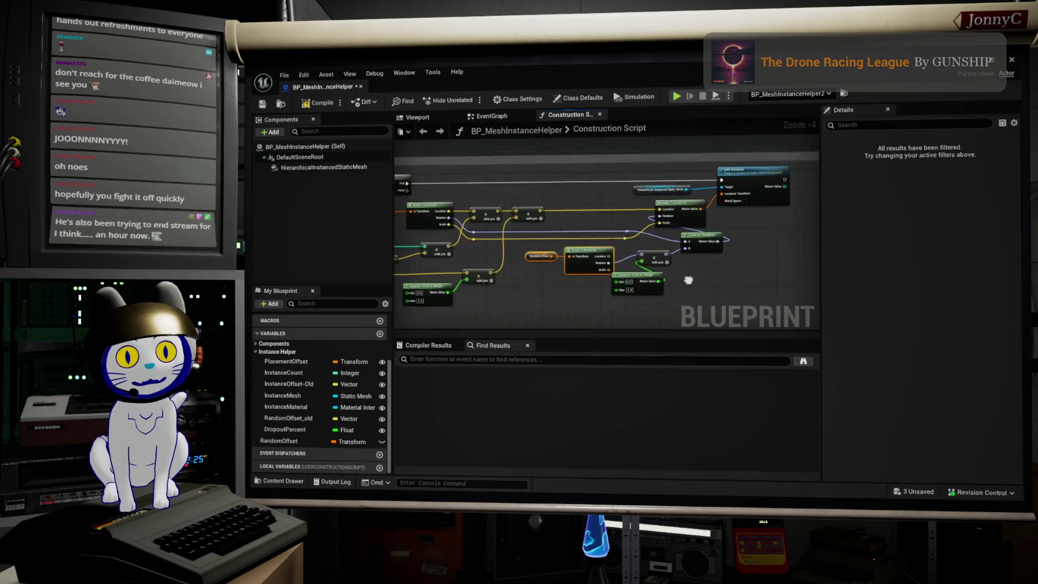
# - Duplicate the Random Float in Range and Multiply pair into empty graph space
pyautogui.moveTo(599, 249); pyautogui.dragTo(636, 263)
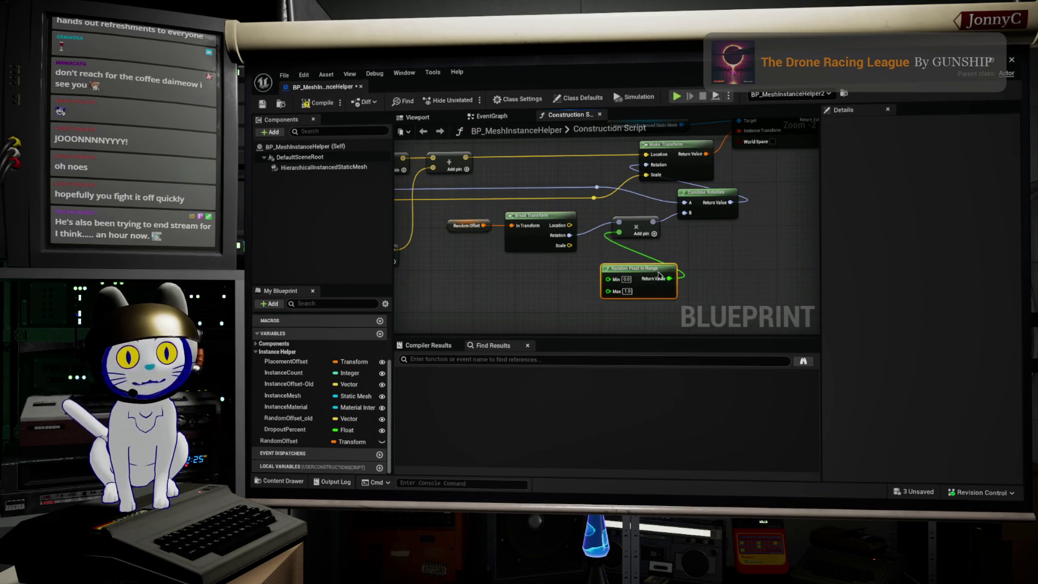
pyautogui.moveTo(706, 232); pyautogui.dragTo(617, 275)
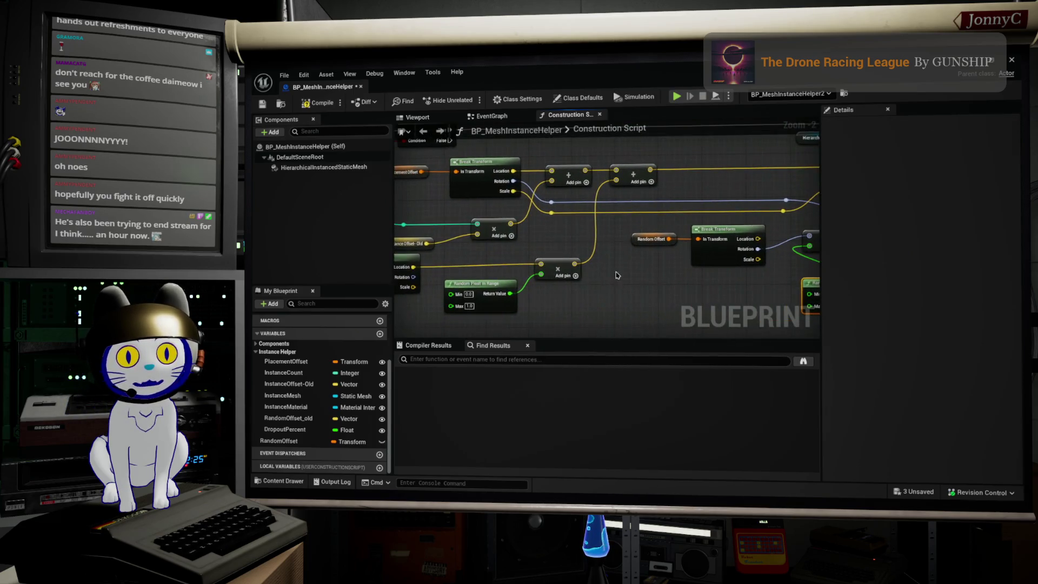
pyautogui.moveTo(573, 323); pyautogui.dragTo(440, 257)
pyautogui.hotkey('ctrl', 'c')
pyautogui.moveTo(784, 354)
pyautogui.mouseDown()
pyautogui.moveTo(633, 271)
pyautogui.moveTo(581, 259)
pyautogui.moveTo(563, 316)
pyautogui.mouseUp()
pyautogui.hotkey('ctrl', 'v')
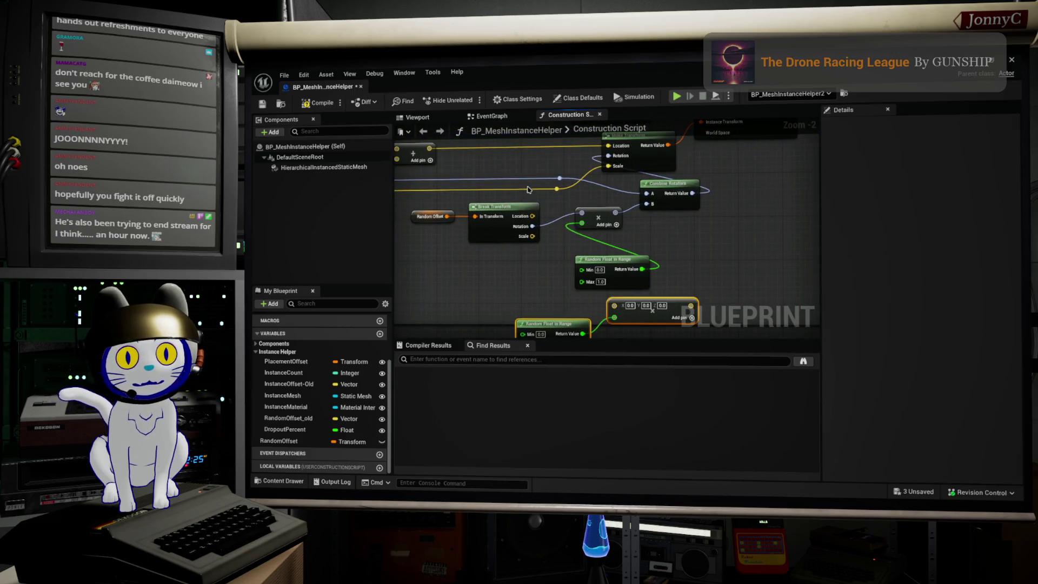
# - Add a vector Multiply node and connect it to the Add node's B input
pyautogui.moveTo(557, 188)
pyautogui.mouseDown()
pyautogui.moveTo(626, 229)
pyautogui.moveTo(619, 208)
pyautogui.mouseUp()
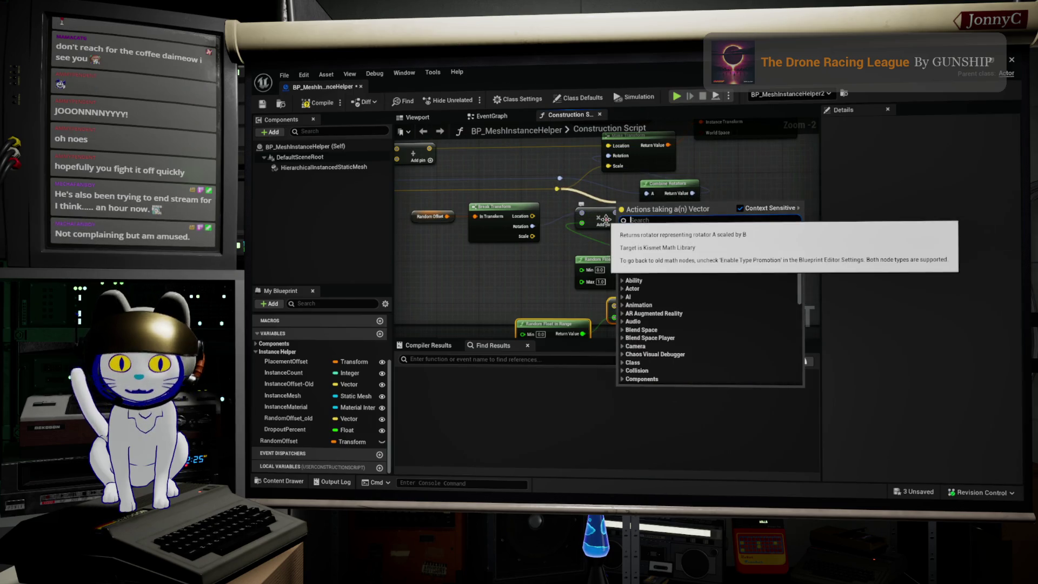
pyautogui.write('multiply')
pyautogui.press('Return')
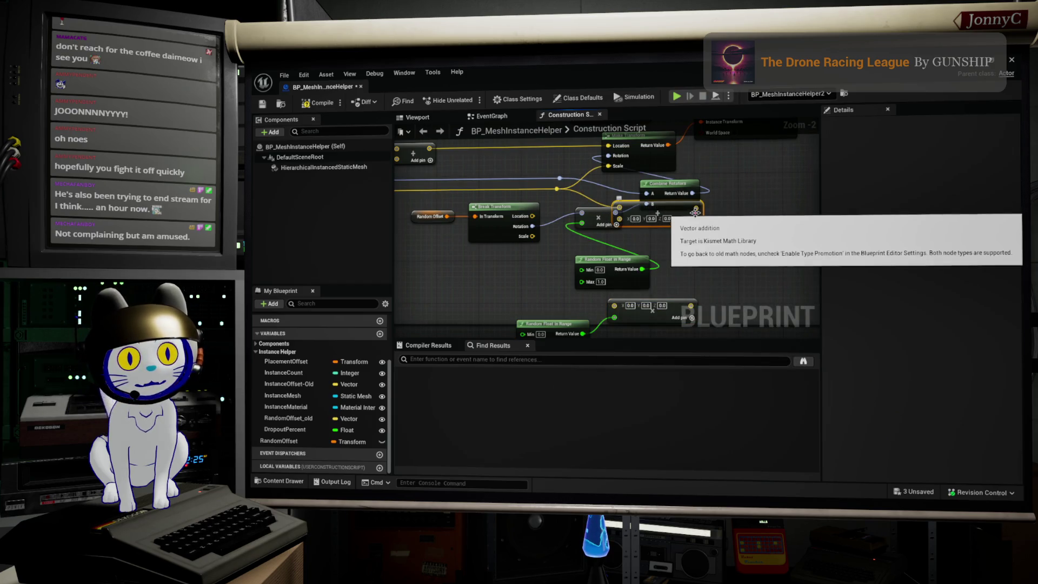
pyautogui.moveTo(696, 208)
pyautogui.mouseDown()
pyautogui.moveTo(648, 176)
pyautogui.moveTo(609, 166)
pyautogui.mouseUp()
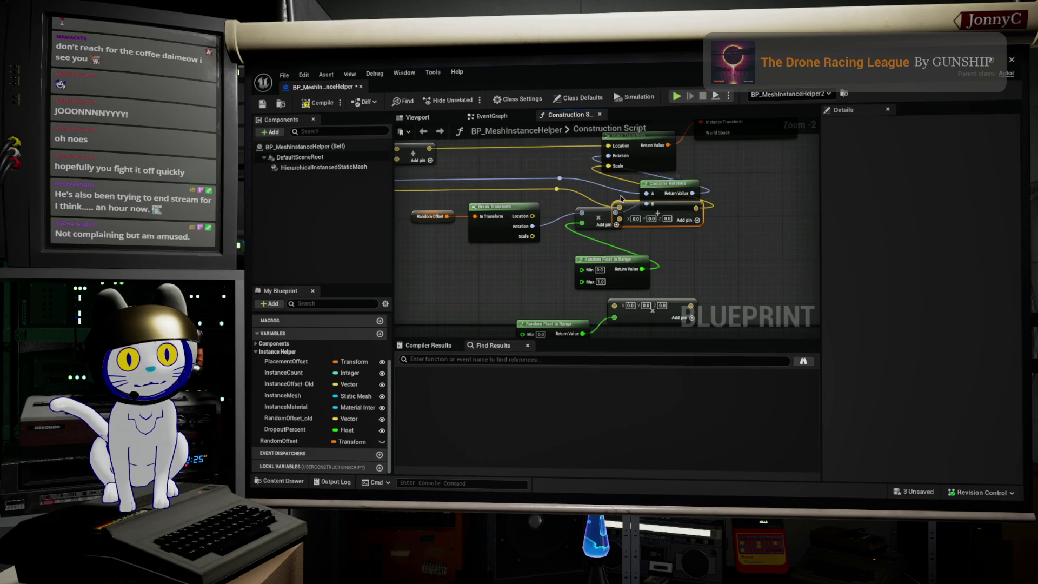
pyautogui.moveTo(619, 219)
pyautogui.mouseDown()
pyautogui.moveTo(700, 302)
pyautogui.moveTo(689, 307)
pyautogui.mouseUp()
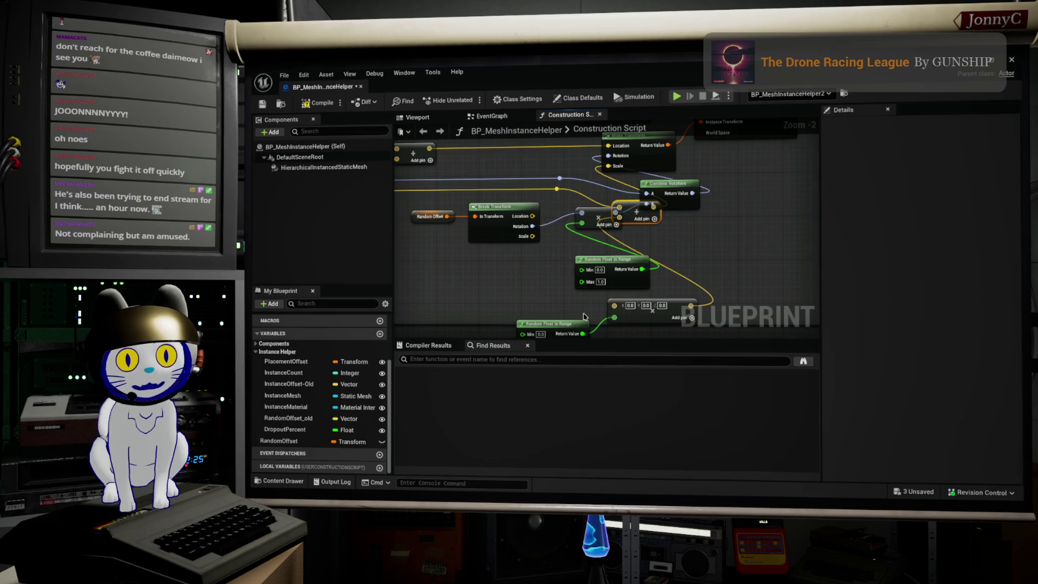
pyautogui.moveTo(613, 306)
pyautogui.mouseDown()
pyautogui.moveTo(559, 292)
pyautogui.moveTo(518, 237)
pyautogui.mouseUp()
pyautogui.click(546, 224)
pyautogui.keyDown('ctrl'); pyautogui.click(481, 234); pyautogui.keyUp('ctrl')
# - Rearrange the random float, Add Instance, Make Transform, Combine Rotators and multiply nodes, then compile
pyautogui.moveTo(663, 283)
pyautogui.mouseDown()
pyautogui.moveTo(571, 272)
pyautogui.moveTo(584, 278)
pyautogui.mouseUp()
pyautogui.click(589, 284)
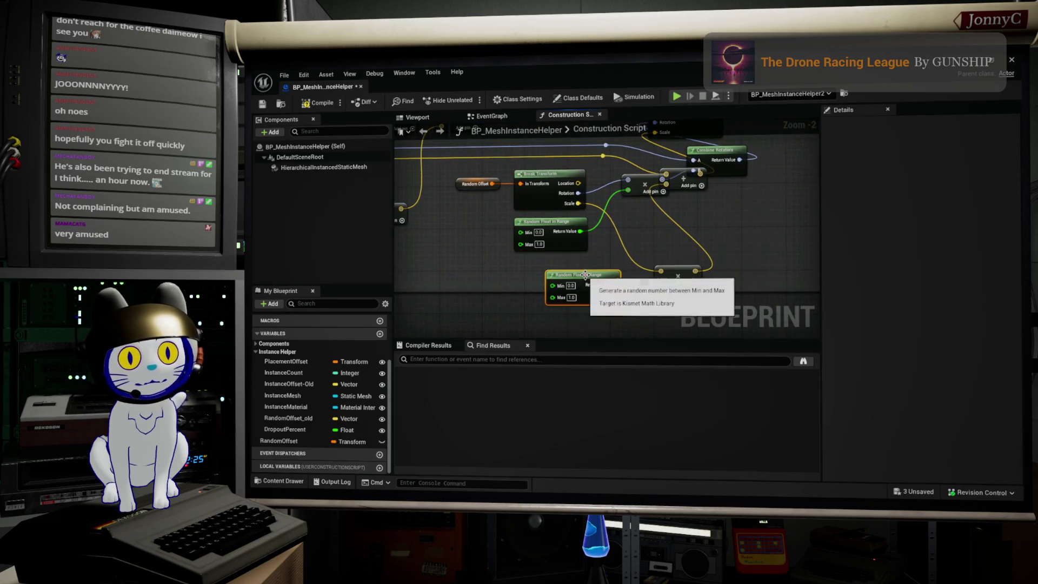
pyautogui.moveTo(737, 213)
pyautogui.mouseDown()
pyautogui.moveTo(688, 174)
pyautogui.moveTo(675, 130)
pyautogui.moveTo(651, 387)
pyautogui.moveTo(665, 216)
pyautogui.moveTo(657, 176)
pyautogui.moveTo(627, 144)
pyautogui.mouseUp()
pyautogui.moveTo(670, 188); pyautogui.dragTo(741, 189)
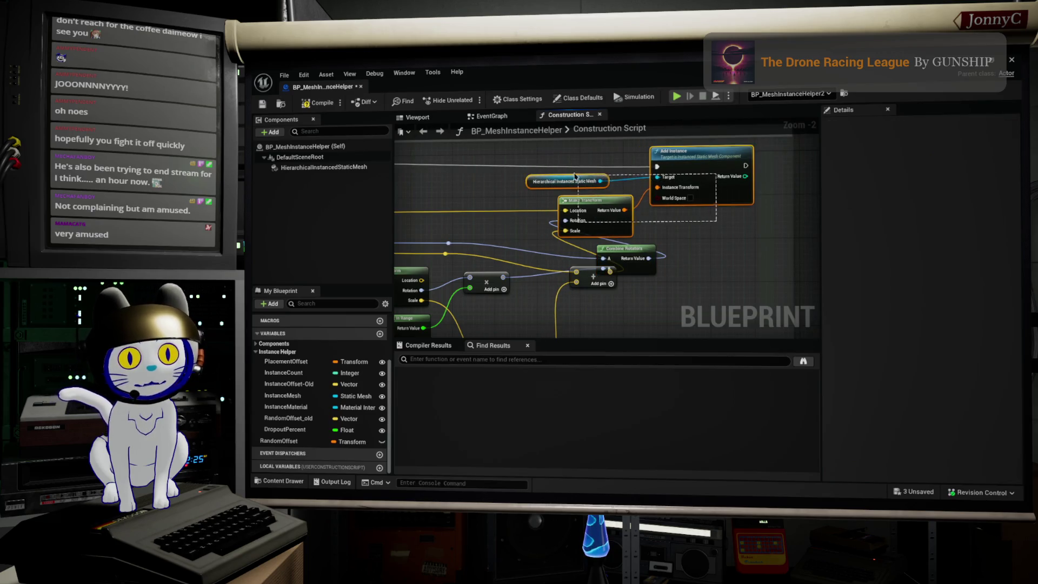
pyautogui.moveTo(695, 164); pyautogui.dragTo(785, 163)
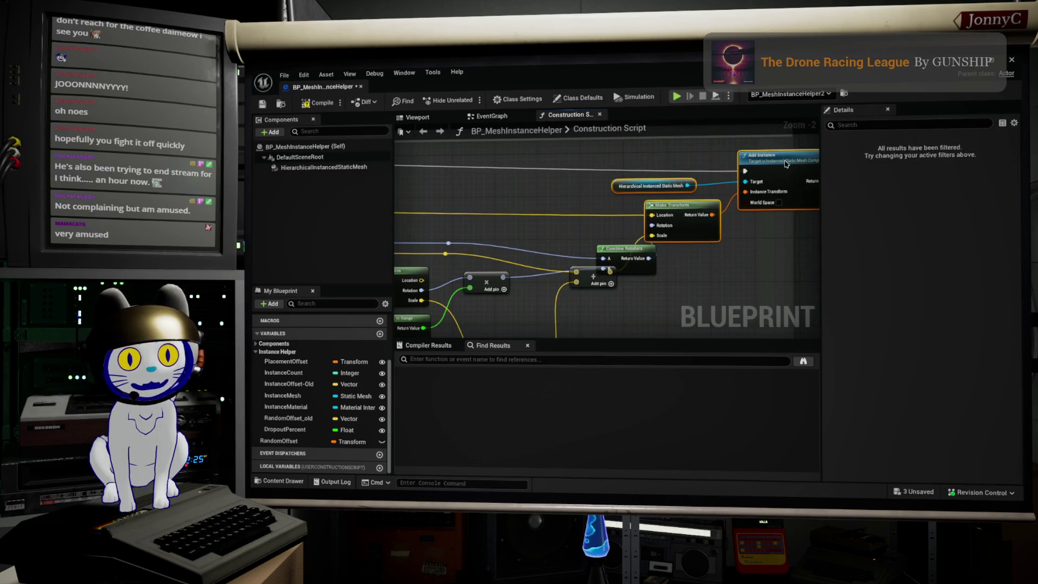
pyautogui.moveTo(610, 254); pyautogui.dragTo(535, 228)
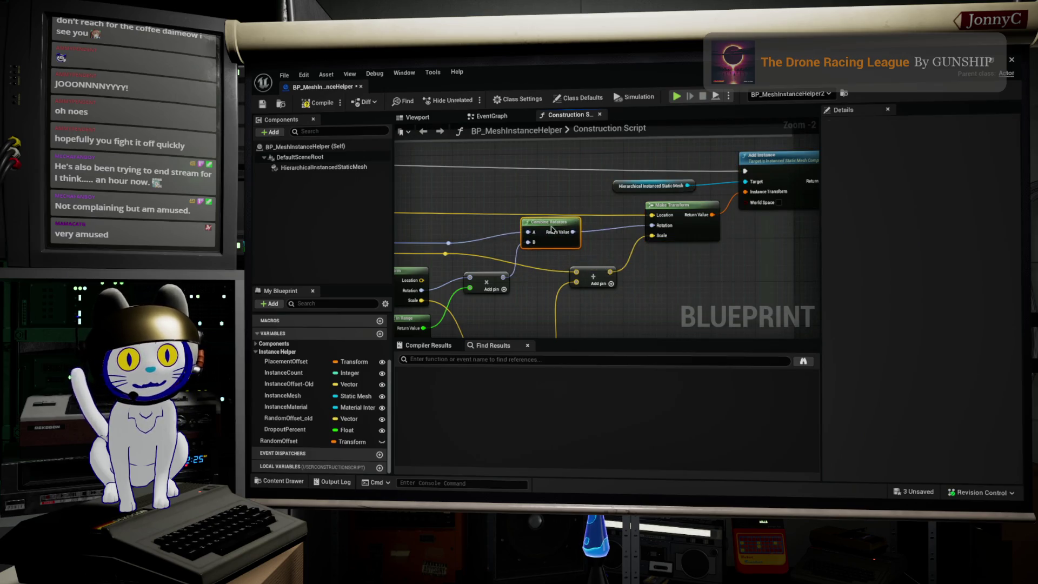
pyautogui.moveTo(598, 268)
pyautogui.mouseDown()
pyautogui.moveTo(571, 260)
pyautogui.moveTo(634, 238)
pyautogui.mouseUp()
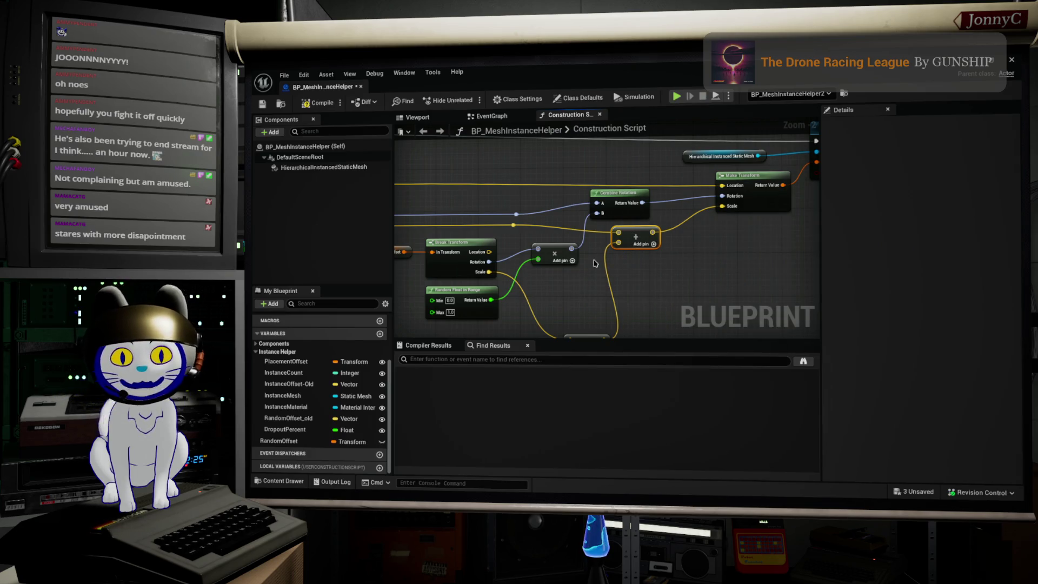
pyautogui.scroll(-1, 599, 252)
pyautogui.moveTo(600, 252)
pyautogui.mouseDown()
pyautogui.moveTo(621, 265)
pyautogui.moveTo(658, 248)
pyautogui.moveTo(627, 227)
pyautogui.moveTo(635, 217)
pyautogui.mouseUp()
pyautogui.scroll(1, 652, 287)
pyautogui.moveTo(652, 287); pyautogui.dragTo(630, 239)
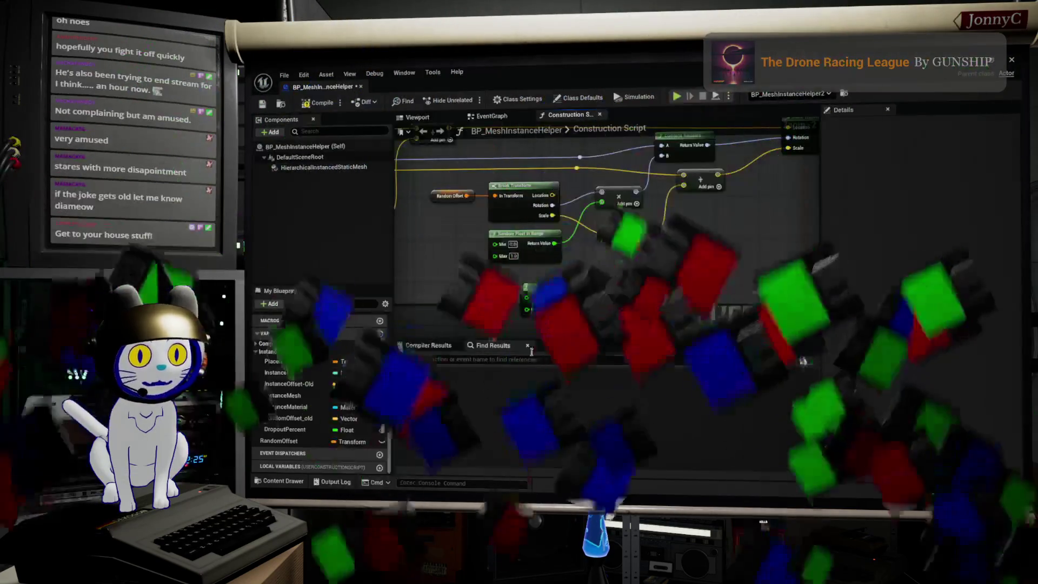
pyautogui.click(305, 103)
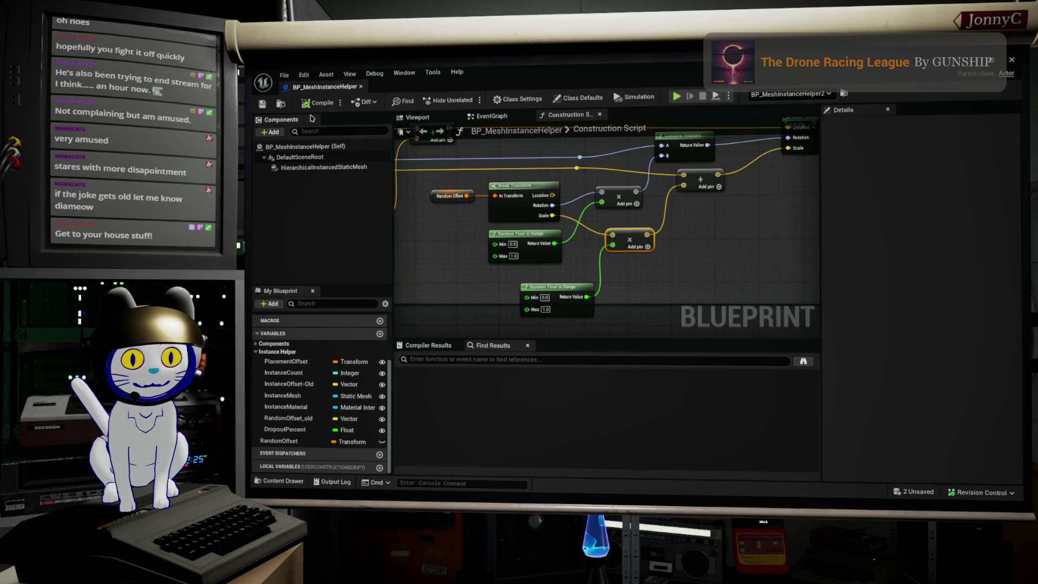
# - Nudge the second Random Float in Range node and frame the transform nodes
pyautogui.moveTo(547, 217); pyautogui.dragTo(583, 232)
pyautogui.scroll(-1, 583, 232)
pyautogui.moveTo(588, 296); pyautogui.dragTo(582, 283)
pyautogui.moveTo(694, 254); pyautogui.dragTo(700, 276)
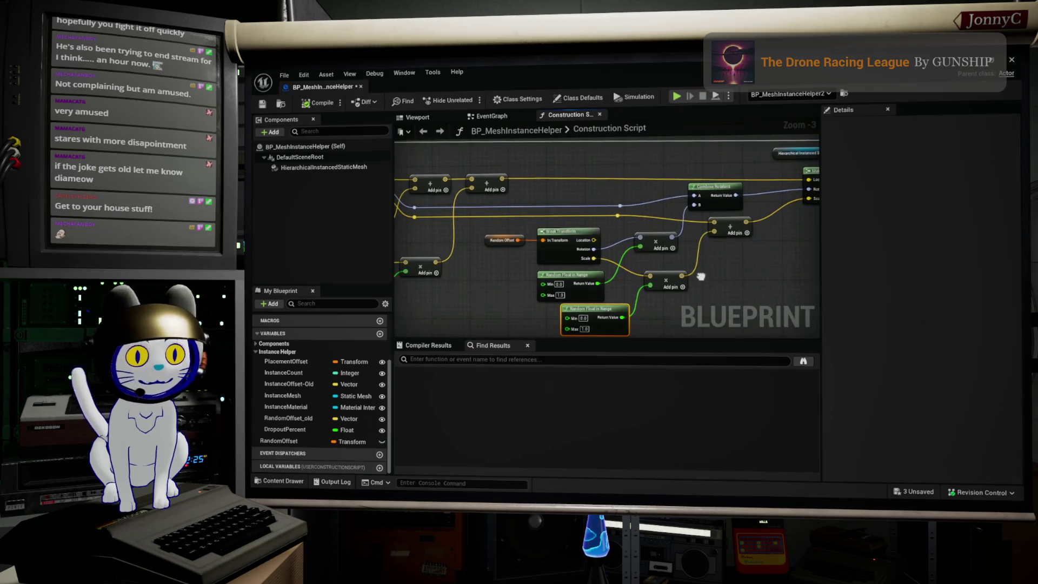
pyautogui.scroll(1, 705, 248)
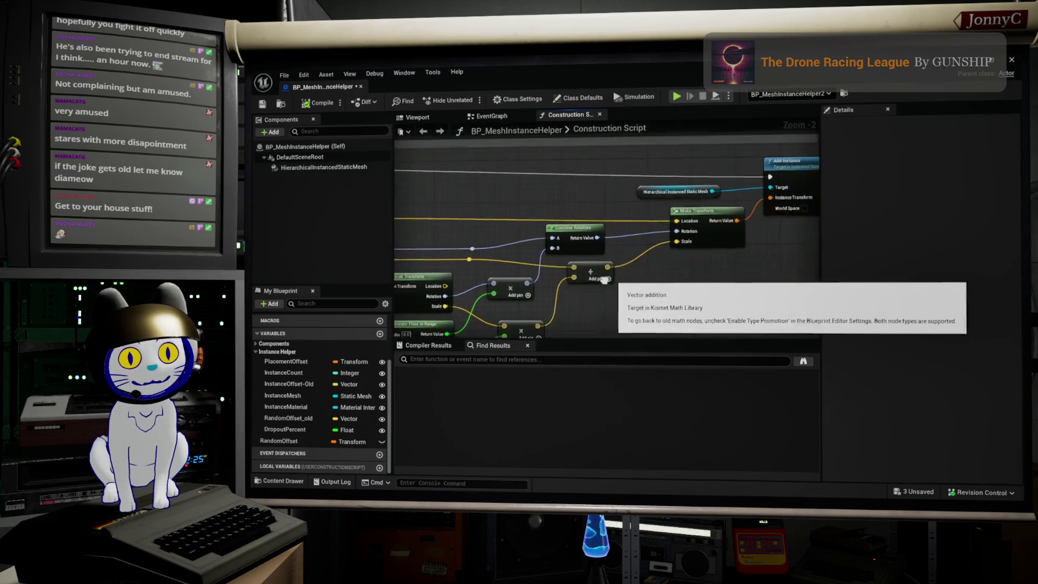
pyautogui.scroll(-3, 725, 270)
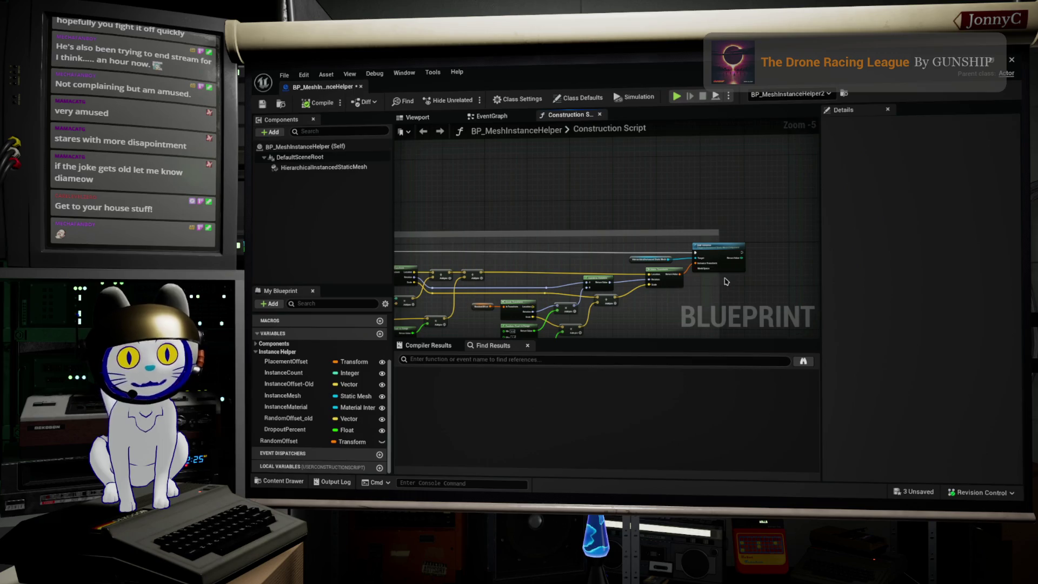
pyautogui.moveTo(672, 262); pyautogui.dragTo(673, 261)
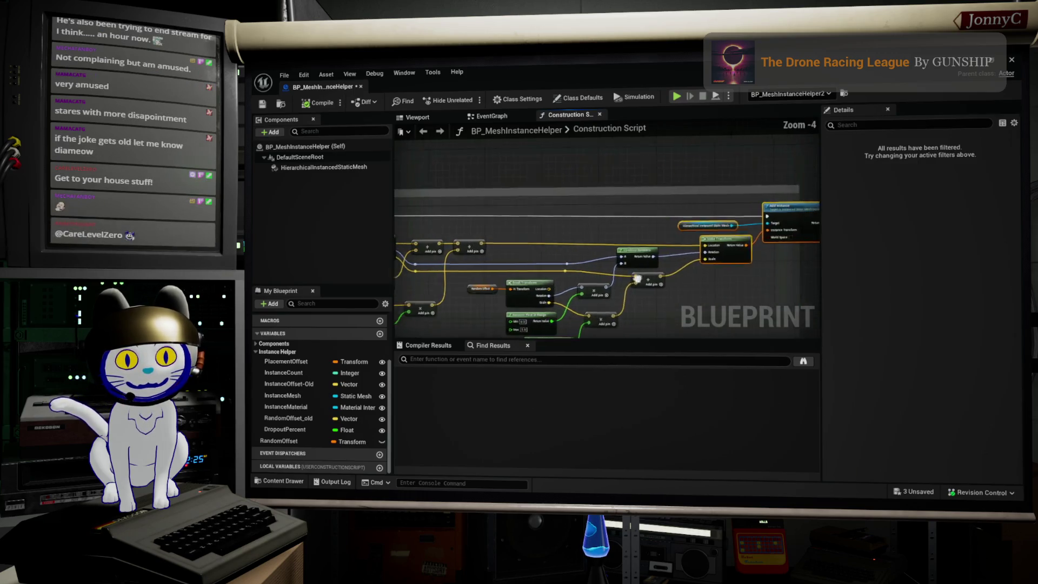
pyautogui.scroll(1, 756, 235)
pyautogui.scroll(2, 757, 235)
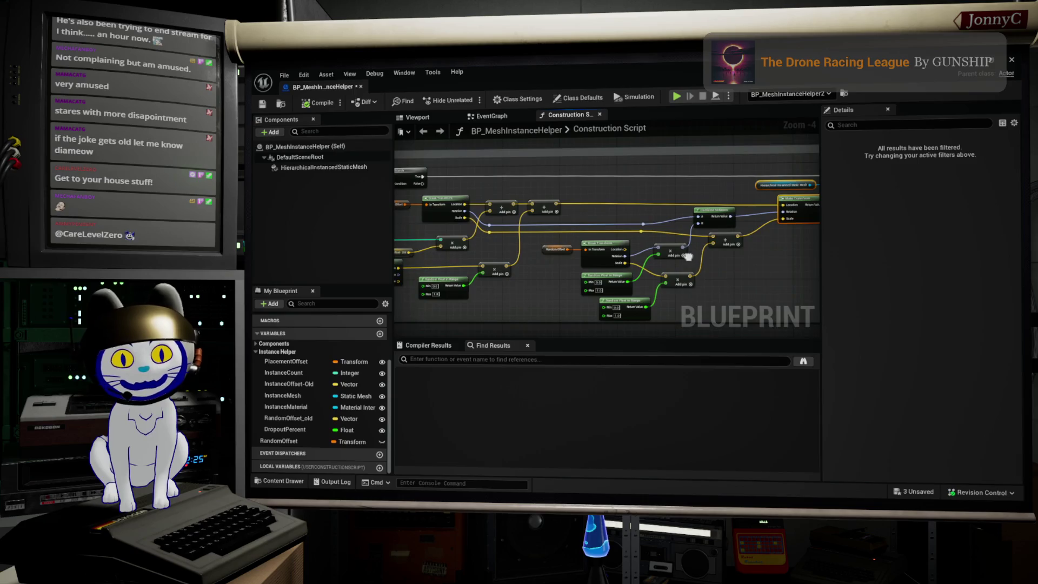
pyautogui.moveTo(675, 265); pyautogui.dragTo(697, 253)
# - Un-maximize the Blueprint editor so the level with the instance helper shows behind it
pyautogui.moveTo(547, 68)
pyautogui.mouseDown()
pyautogui.moveTo(612, 356)
pyautogui.moveTo(598, 371)
pyautogui.moveTo(672, 236)
pyautogui.moveTo(697, 115)
pyautogui.mouseUp()
pyautogui.scroll(-2, 657, 262)
pyautogui.scroll(2, 657, 261)
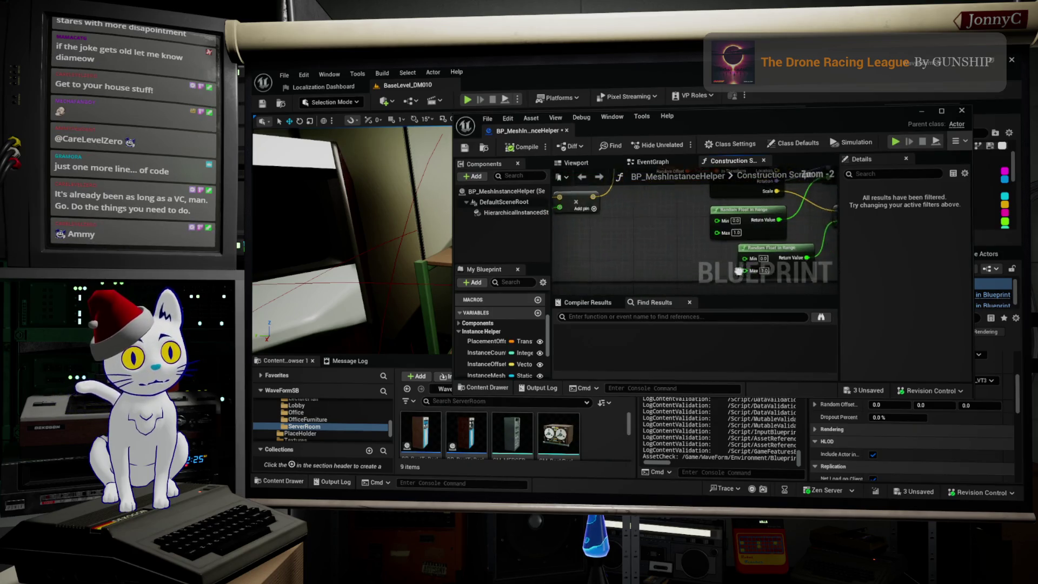
# - Select the Random Offset variable node in the construction script
pyautogui.scroll(1, 646, 284)
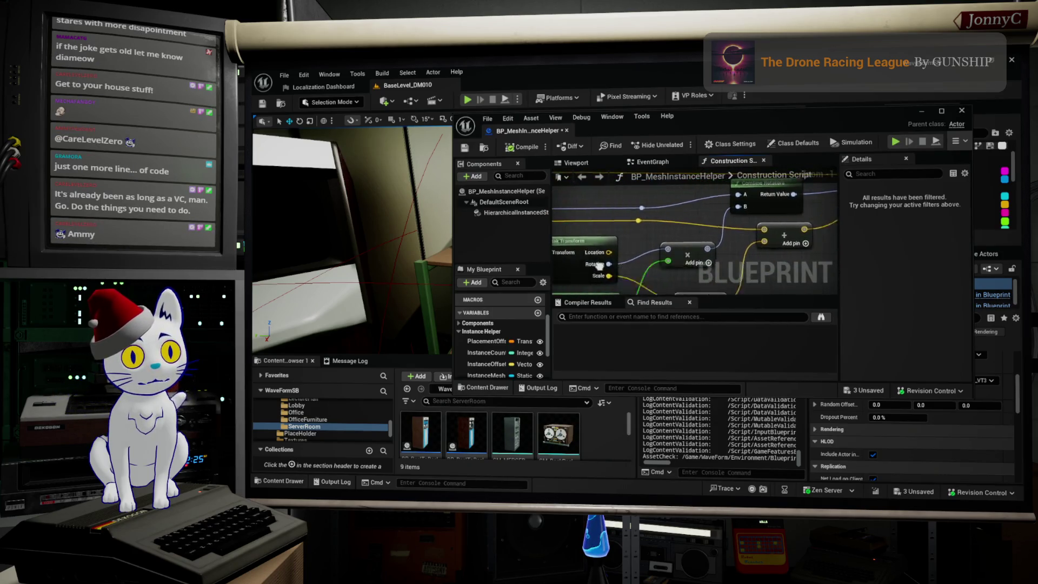
pyautogui.moveTo(662, 171); pyautogui.dragTo(653, 193)
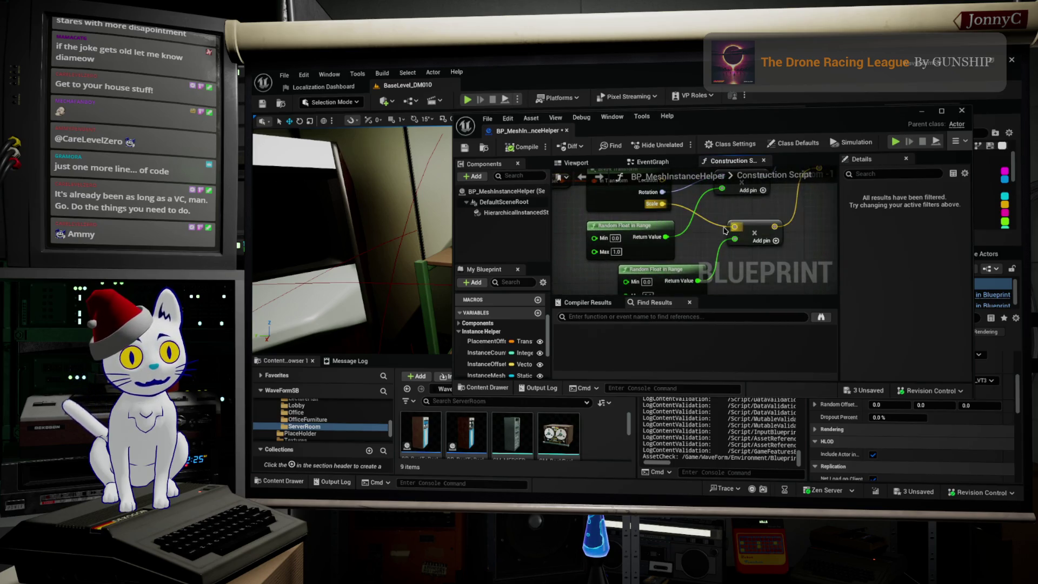
pyautogui.moveTo(726, 230)
pyautogui.mouseDown()
pyautogui.moveTo(751, 237)
pyautogui.moveTo(627, 208)
pyautogui.mouseUp()
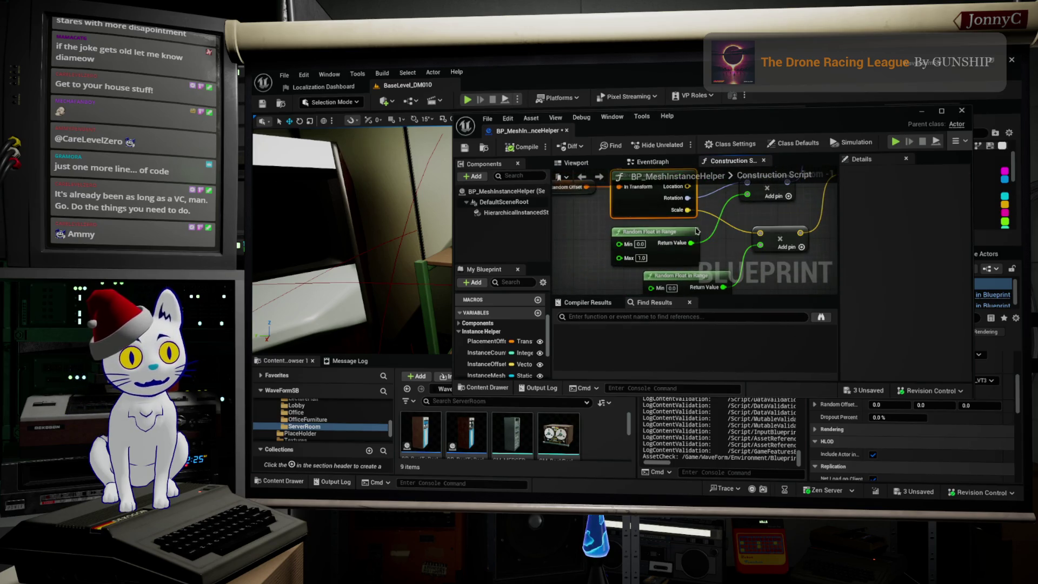
pyautogui.moveTo(696, 231)
pyautogui.mouseDown()
pyautogui.moveTo(657, 231)
pyautogui.moveTo(638, 211)
pyautogui.moveTo(714, 257)
pyautogui.mouseUp()
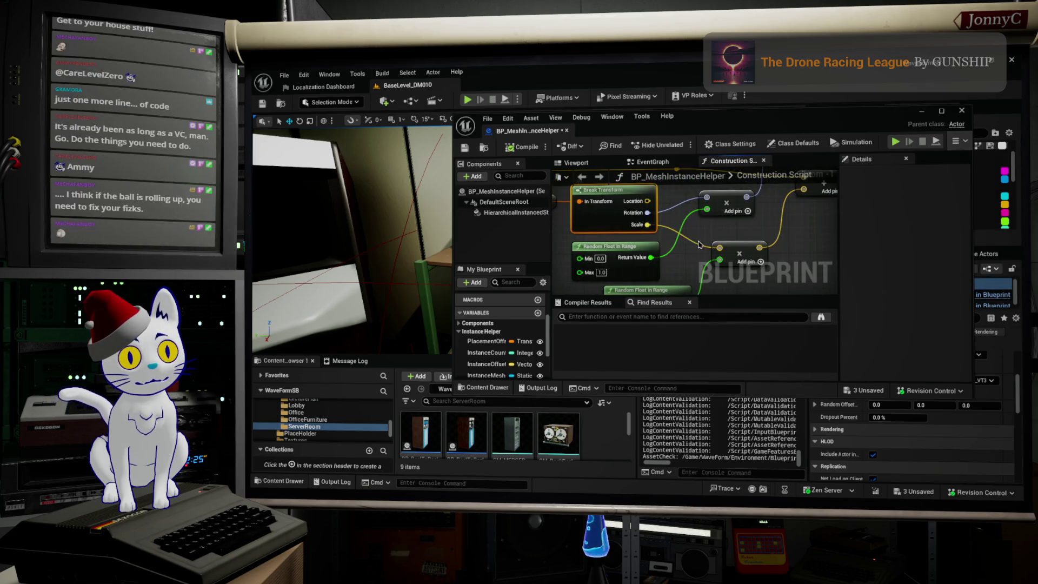
pyautogui.moveTo(571, 241); pyautogui.dragTo(626, 254)
pyautogui.click(582, 213)
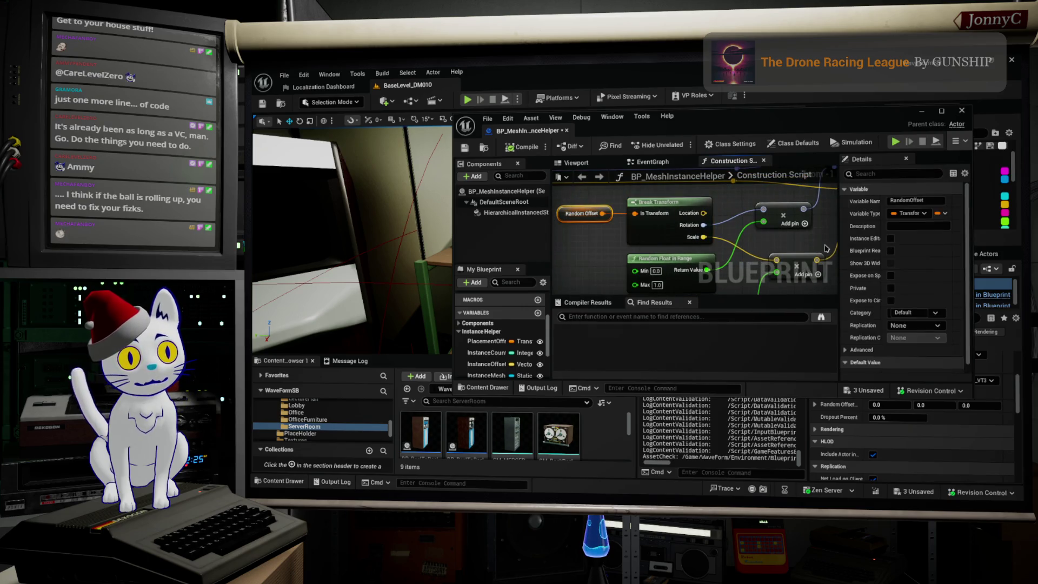
# - Set Random Offset's default Scale Z to 0 and save BP_MeshInstanceHelper
pyautogui.scroll(-1, 870, 286)
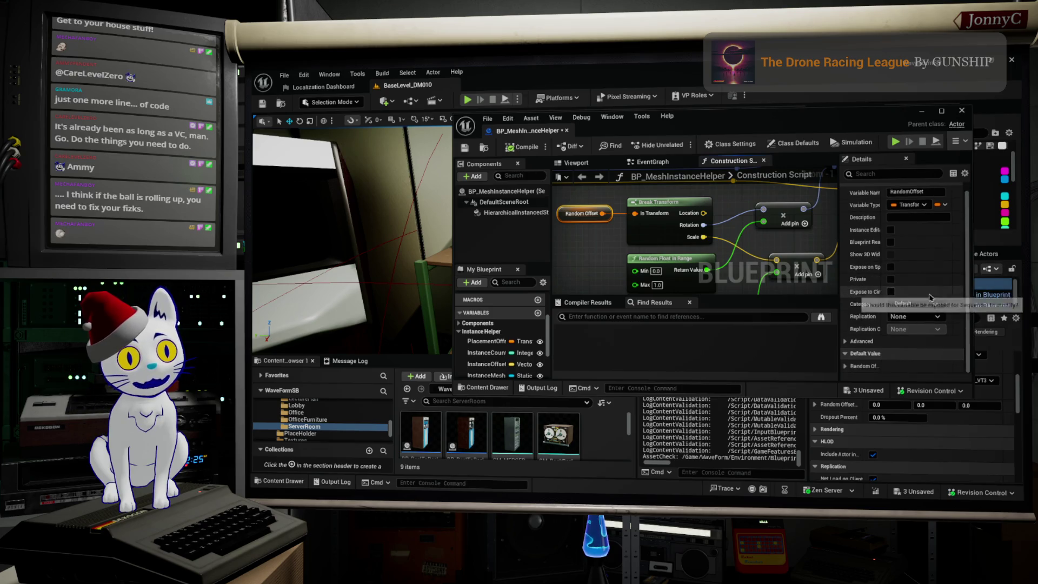
pyautogui.click(847, 369)
pyautogui.scroll(-3, 870, 356)
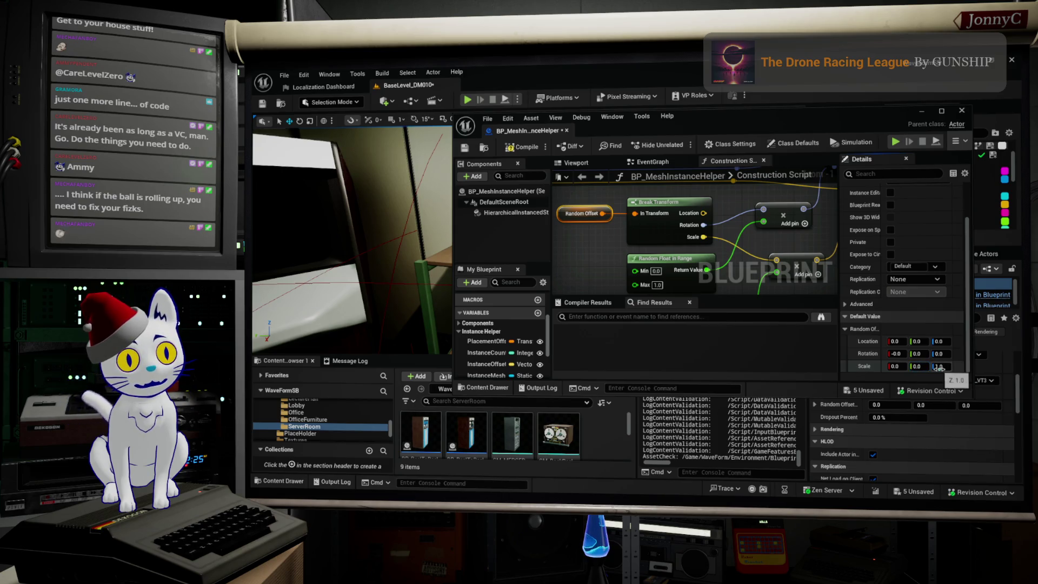
pyautogui.write('0')
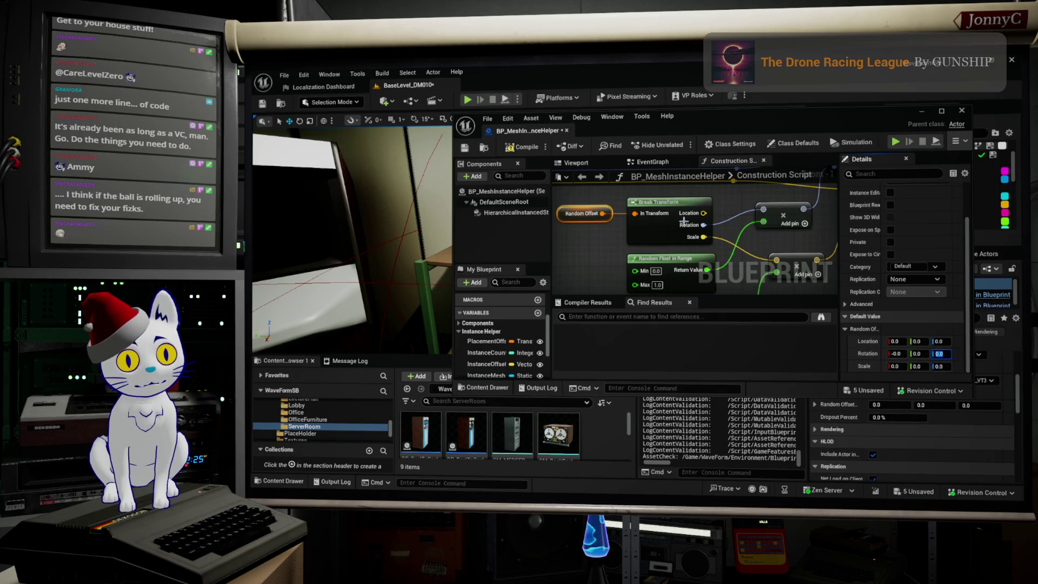
pyautogui.click(465, 149)
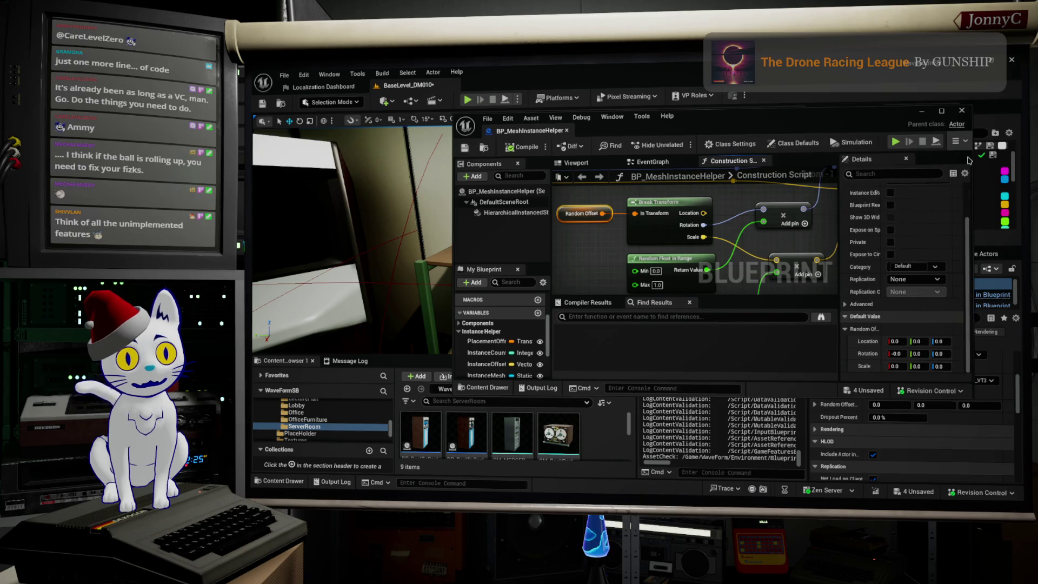
# - Move the Blueprint editor aside and frame the paper-folder row on the shelf in the viewport
pyautogui.moveTo(863, 125)
pyautogui.mouseDown()
pyautogui.moveTo(826, 239)
pyautogui.moveTo(719, 352)
pyautogui.moveTo(756, 306)
pyautogui.mouseUp()
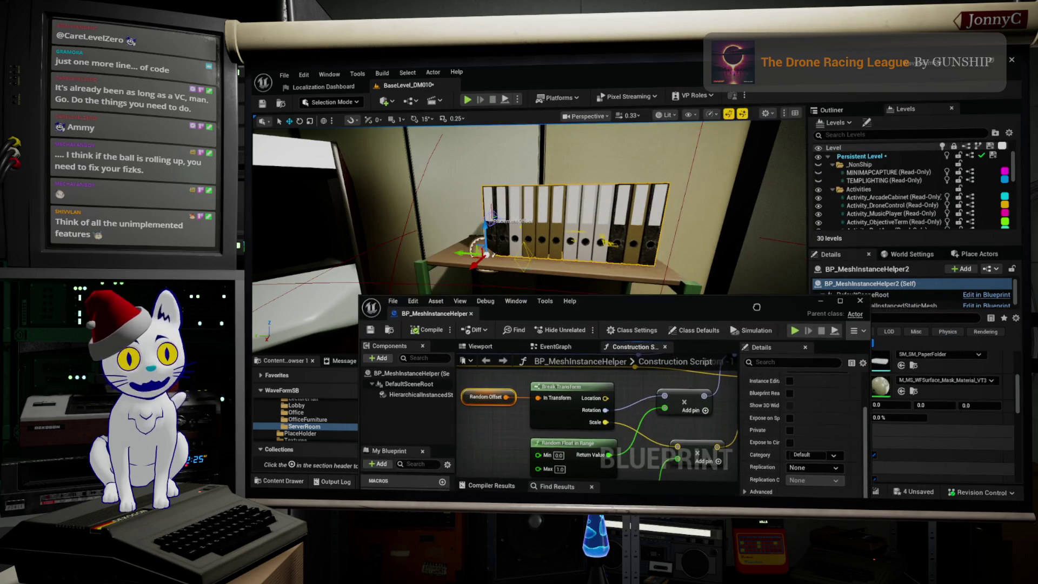
pyautogui.moveTo(676, 227); pyautogui.dragTo(709, 229)
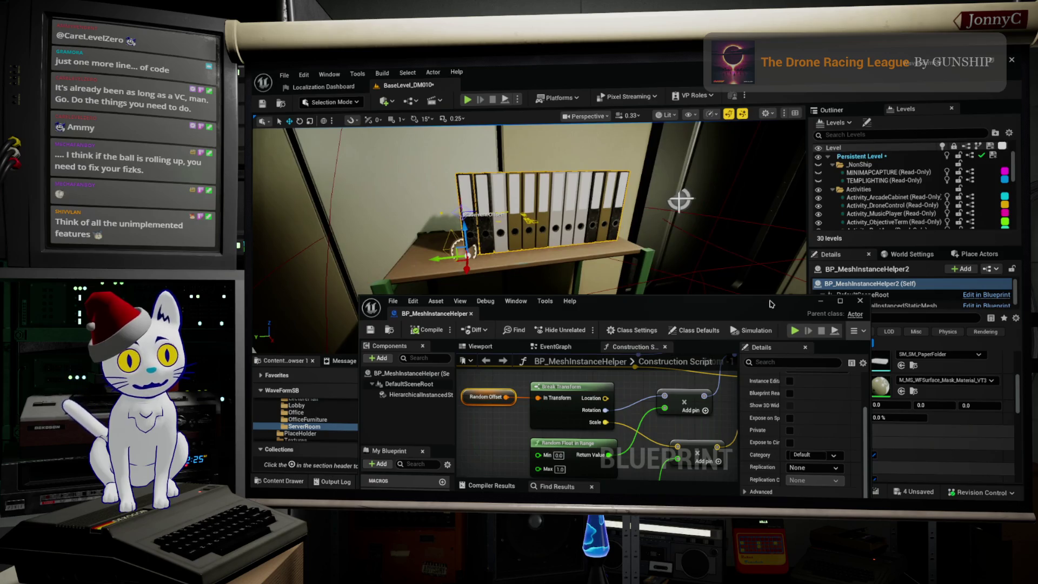
pyautogui.moveTo(740, 309); pyautogui.dragTo(888, 131)
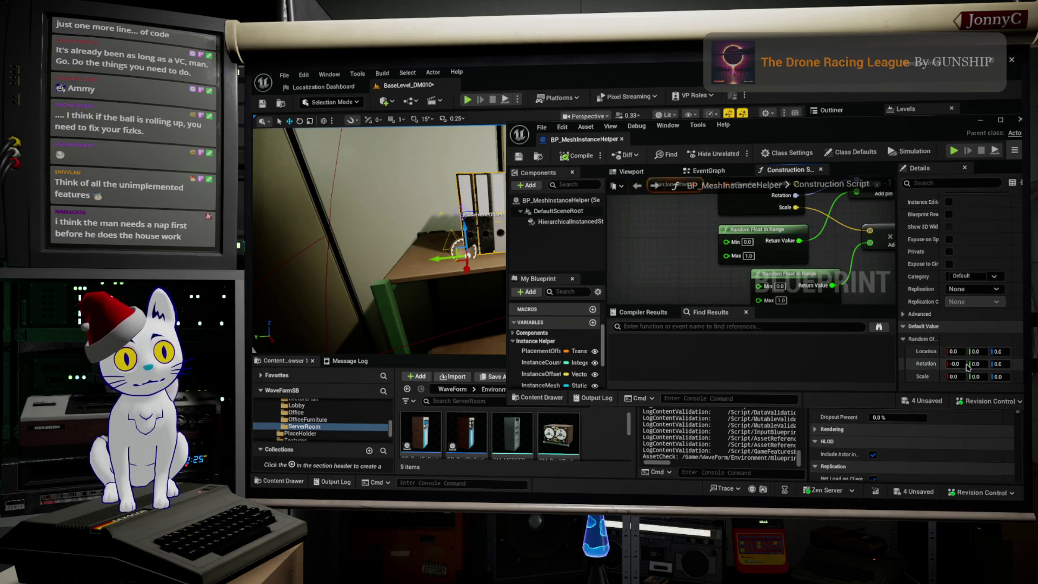
pyautogui.moveTo(768, 123)
pyautogui.mouseDown()
pyautogui.moveTo(717, 180)
pyautogui.moveTo(778, 175)
pyautogui.mouseUp()
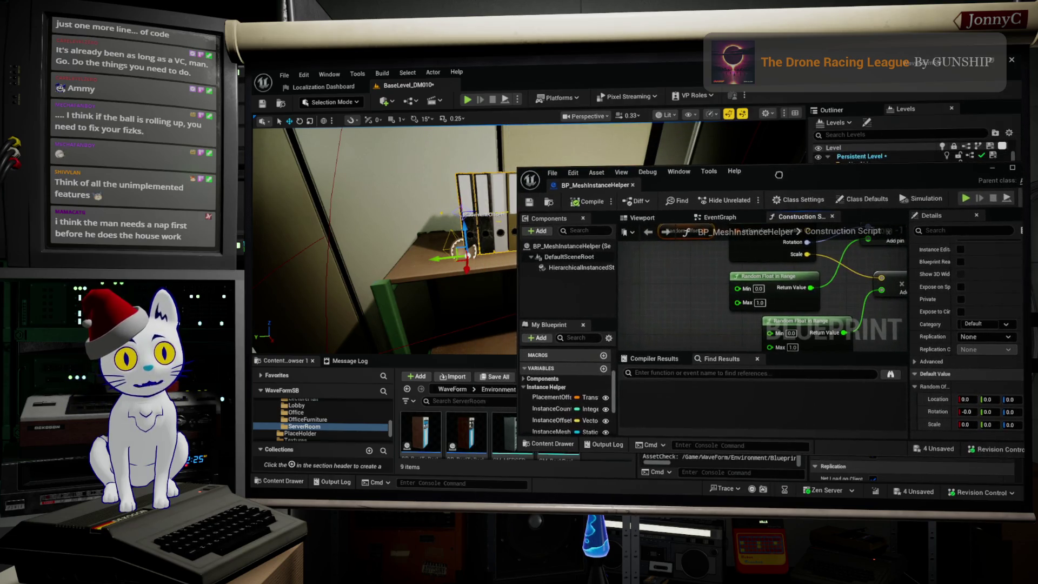
pyautogui.press('f')
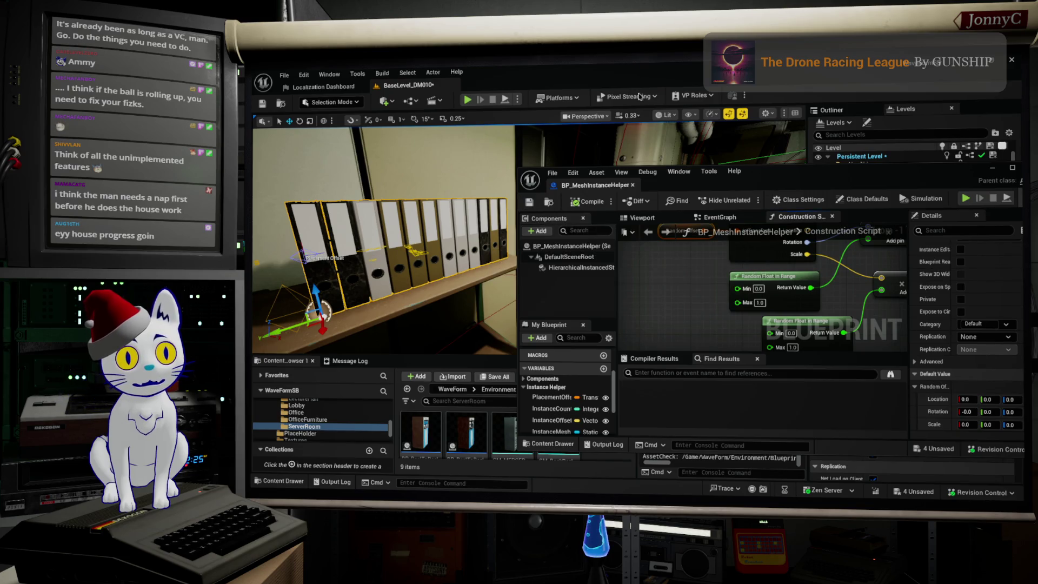
# - Maximize the Blueprint editor and move the RandomOffset variable into the Instance Helper category
pyautogui.doubleClick(780, 177)
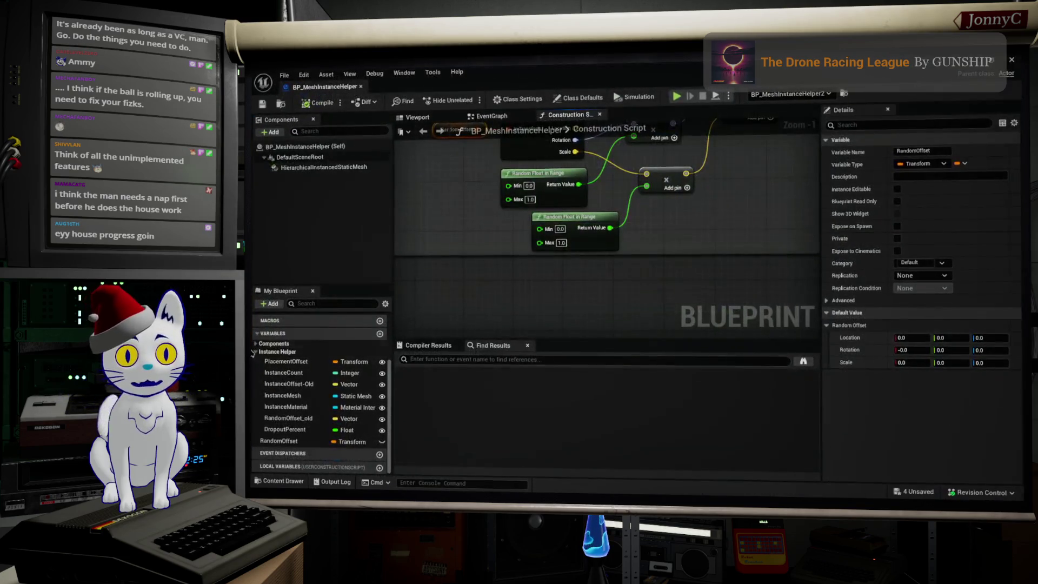
pyautogui.click(302, 442)
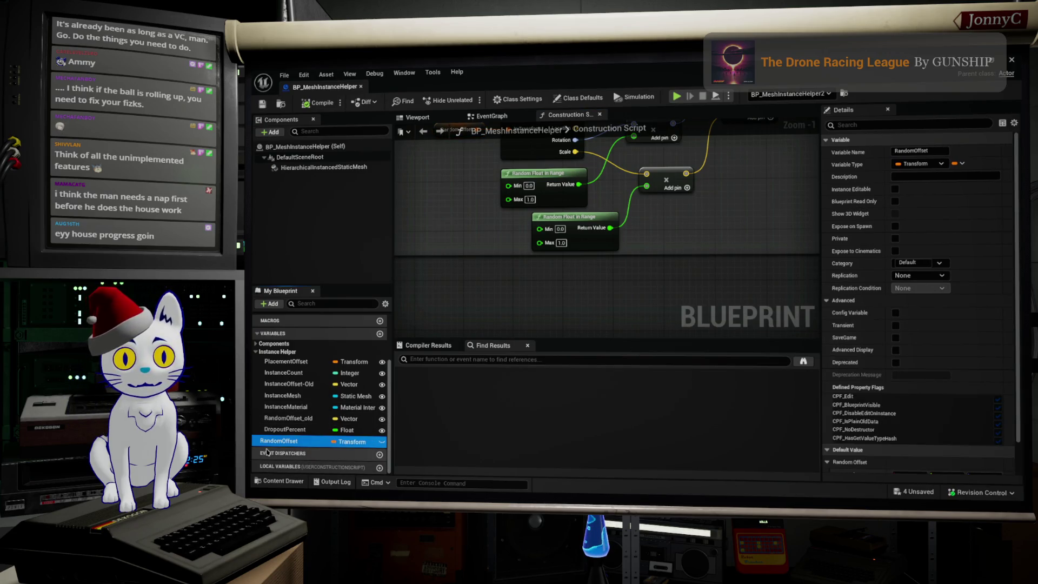
pyautogui.moveTo(279, 391); pyautogui.dragTo(284, 357)
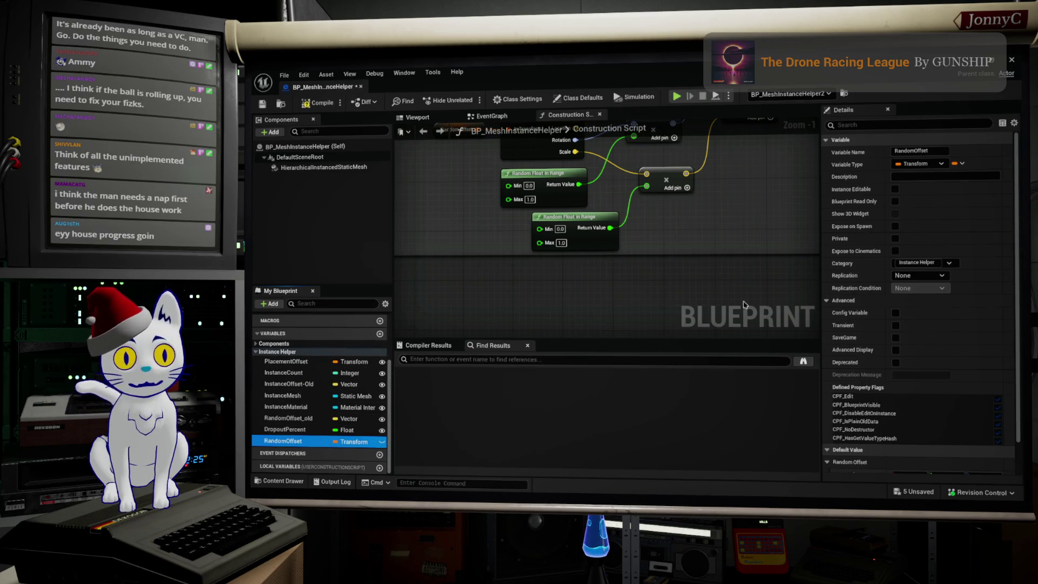
pyautogui.click(920, 263)
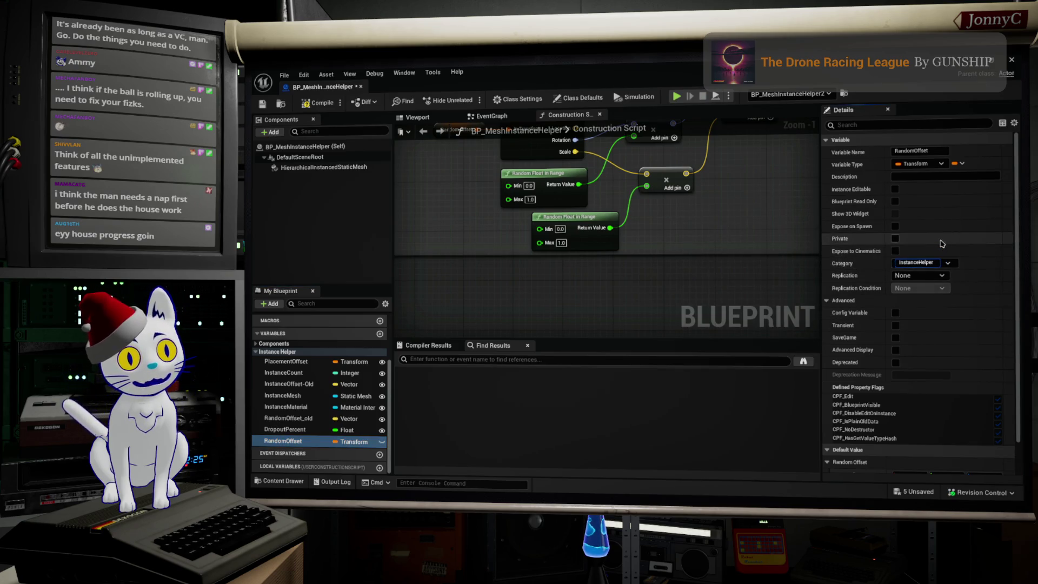
pyautogui.scroll(-2, 919, 305)
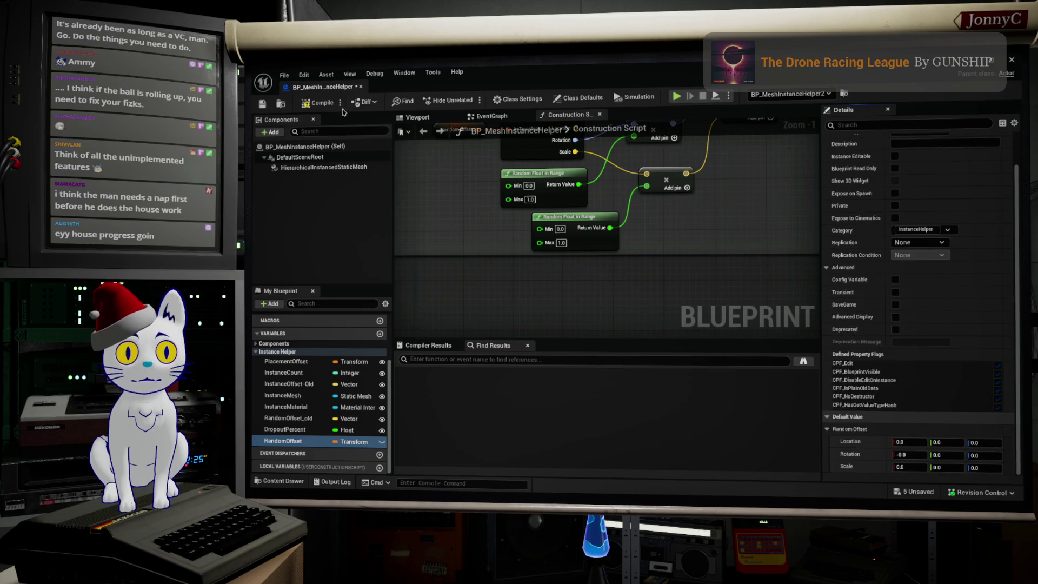
# - Make RandomOffset Instance Editable, save BP_MeshInstanceHelper, and return to the level editor
pyautogui.click(262, 106)
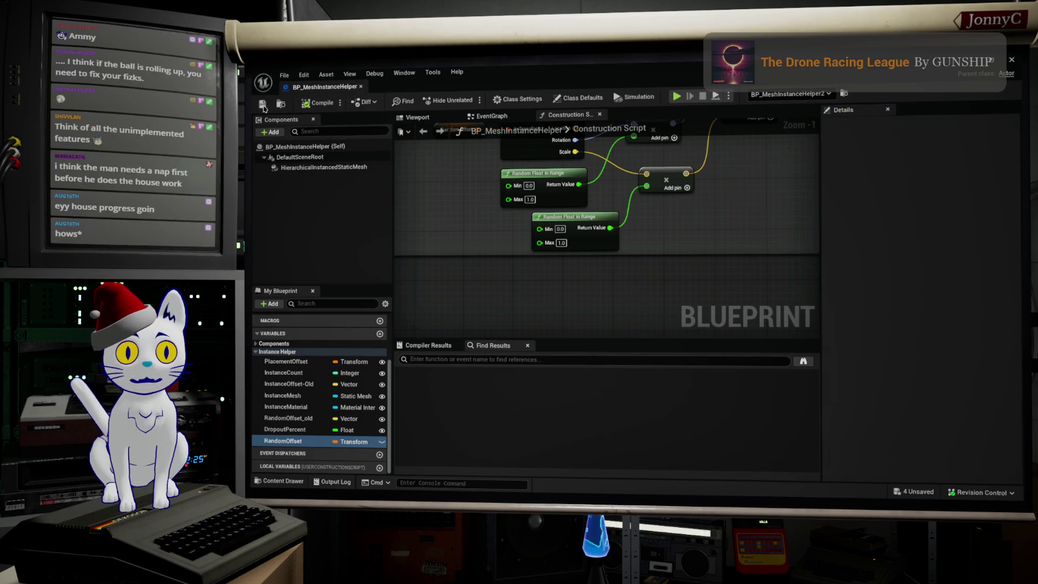
pyautogui.click(382, 442)
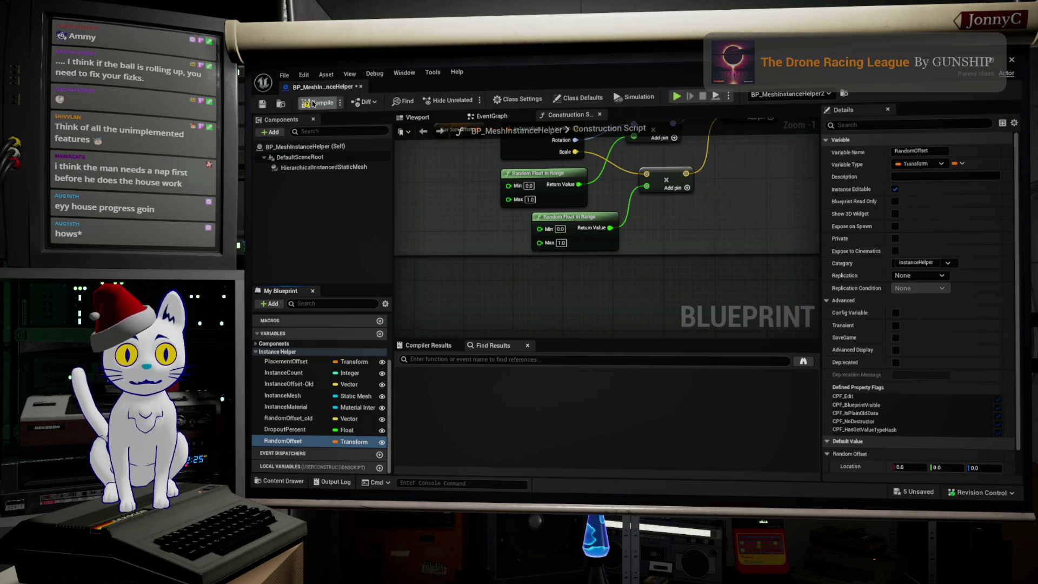
pyautogui.click(262, 108)
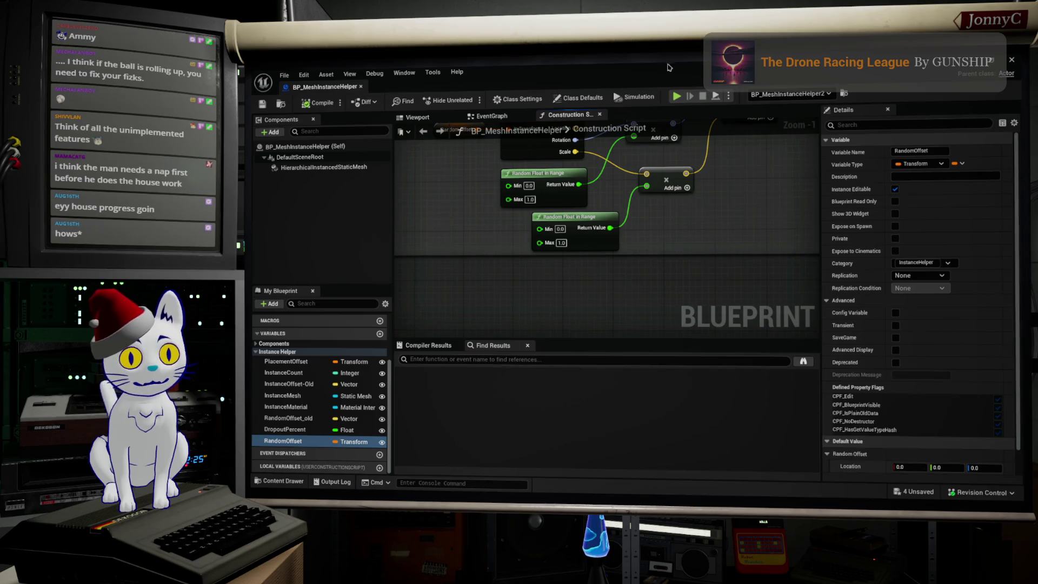
pyautogui.hotkey('alt', 'Tab')
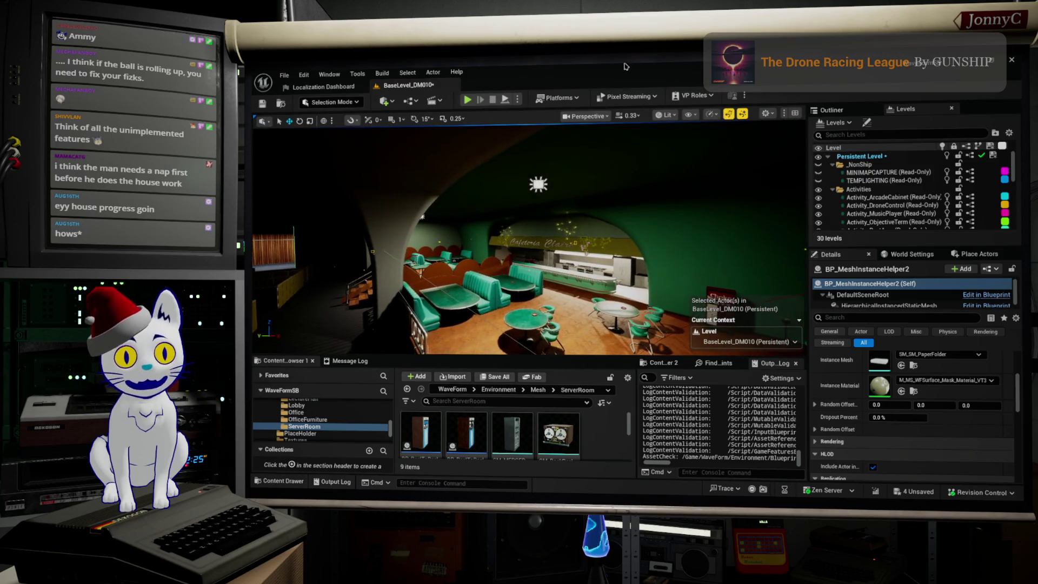
# - Switch the viewport to Unlit, fly to the BP_MeshInstanceHelper49 actor, and pick SM_ServerReel_Sealed
pyautogui.click(668, 115)
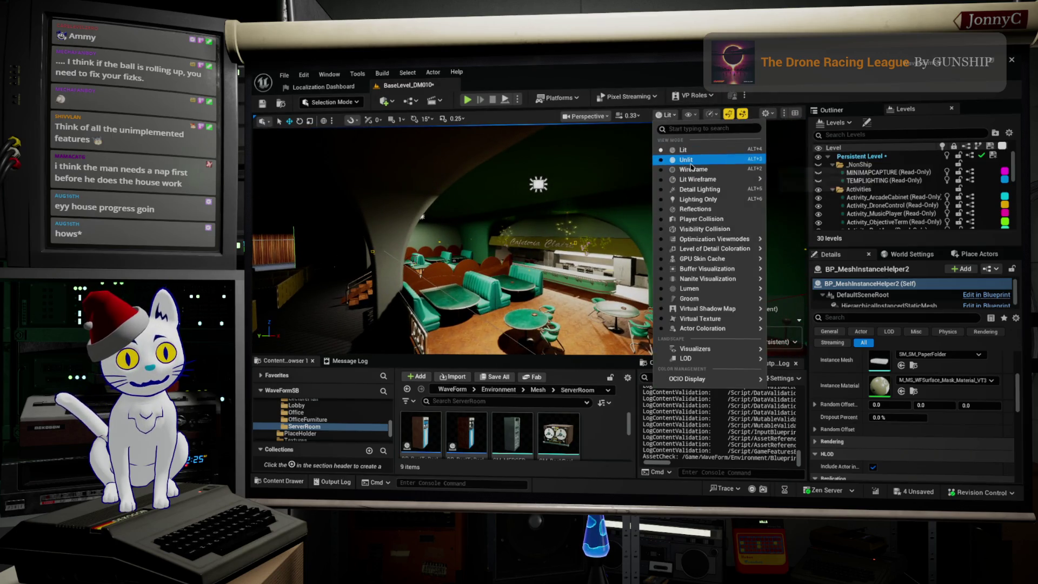
pyautogui.click(685, 160)
pyautogui.scroll(1, 530, 238)
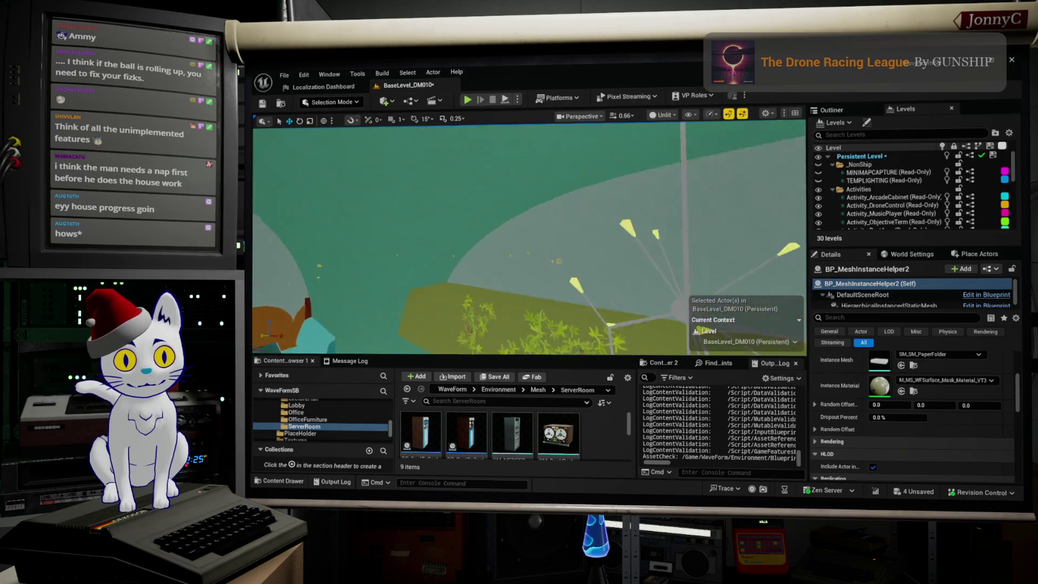
pyautogui.press('w')
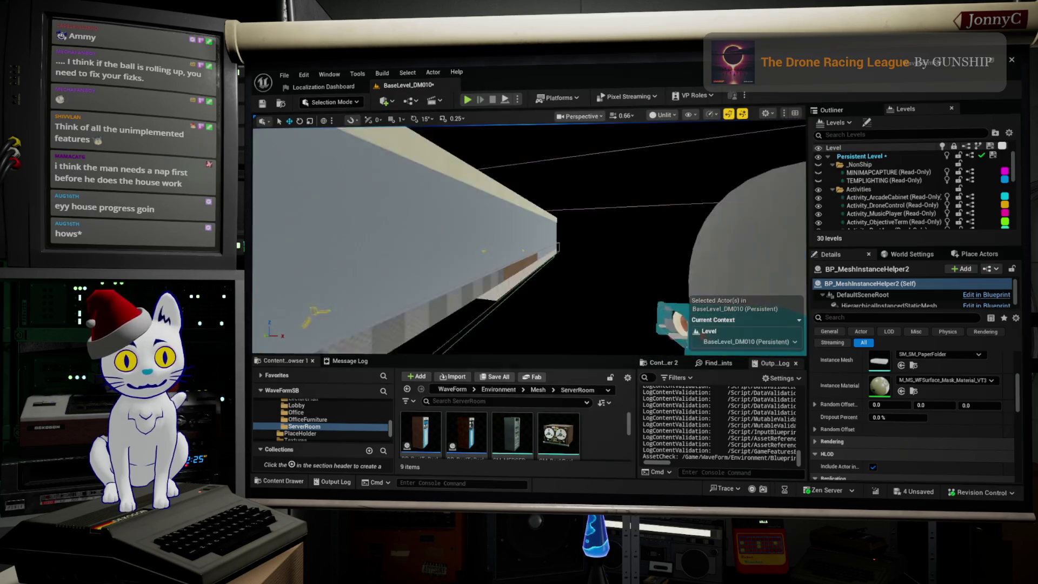
pyautogui.press('w')
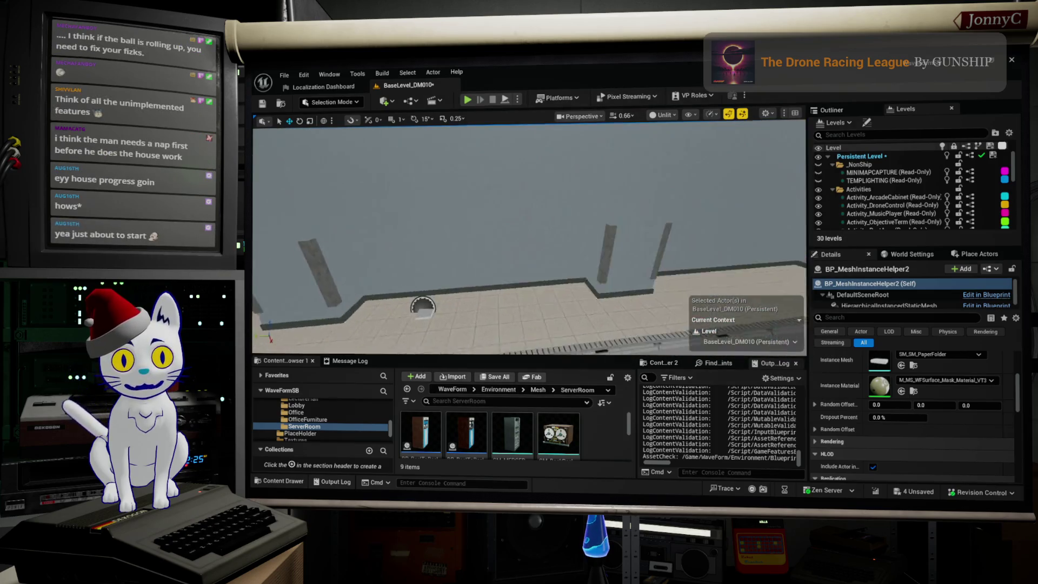
pyautogui.press('s')
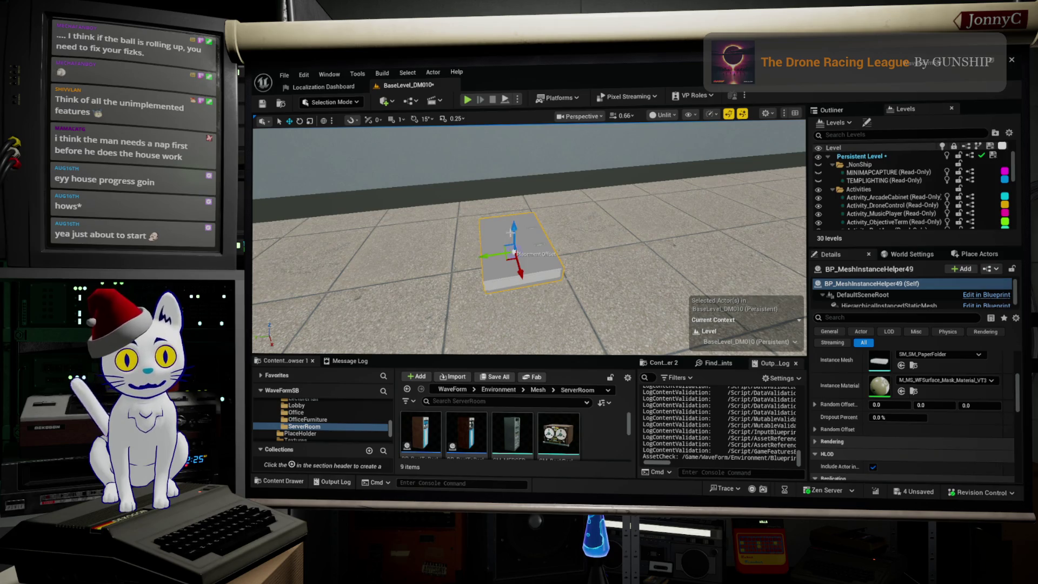
pyautogui.press('q')
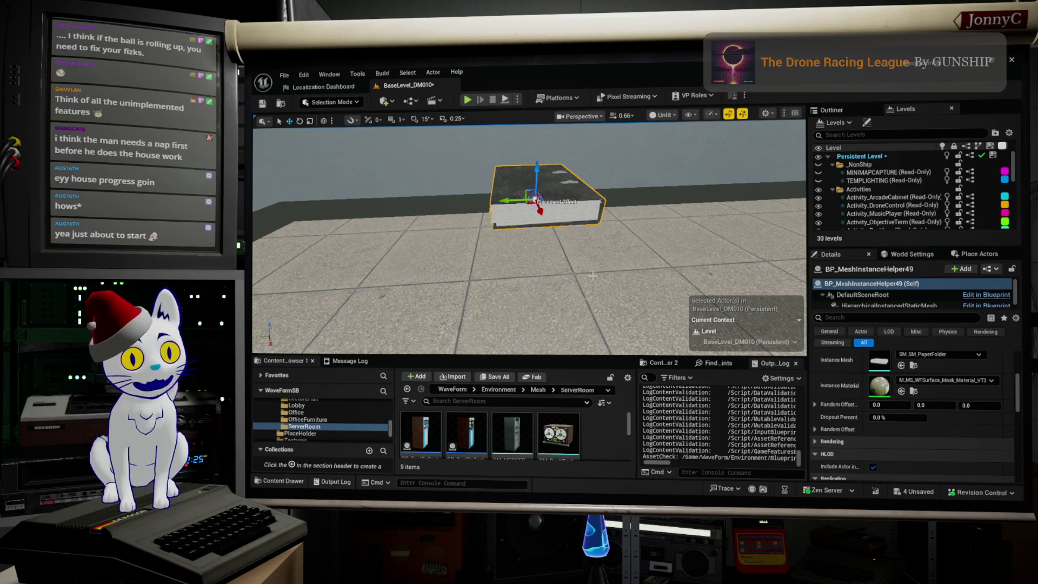
pyautogui.press('e')
pyautogui.press('q')
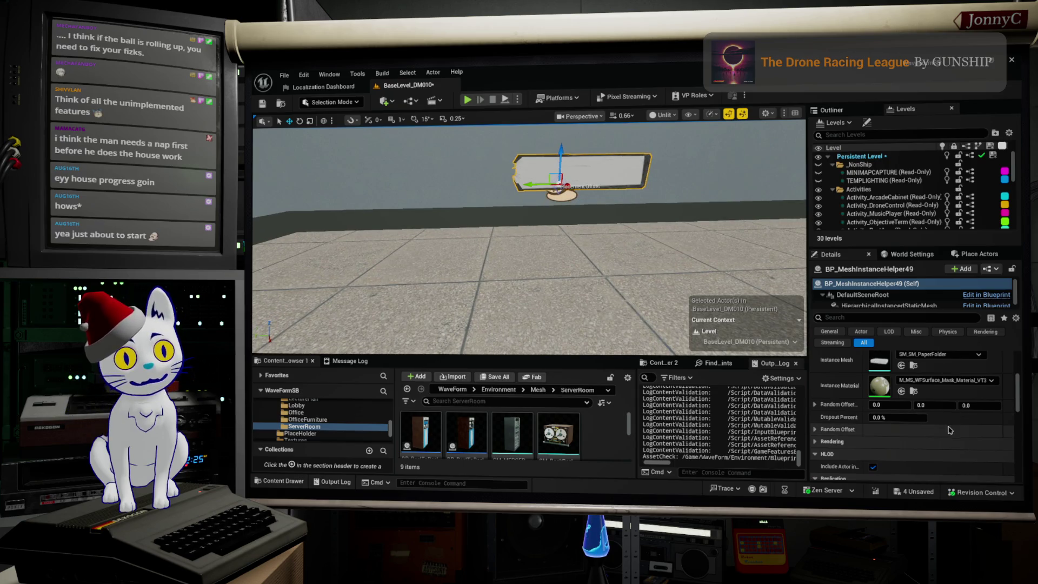
pyautogui.click(508, 430)
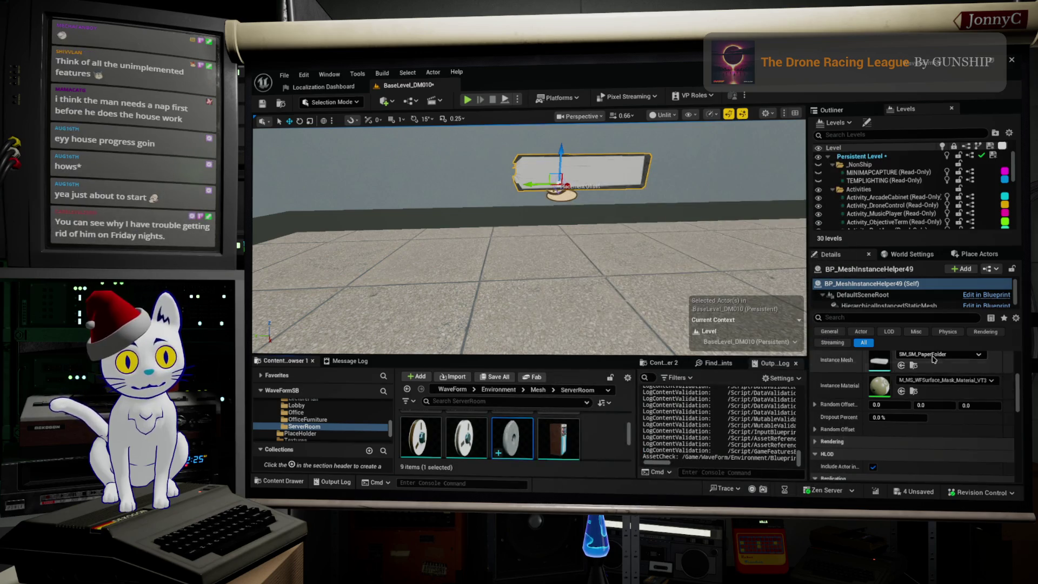
# - Assign SM_ServerReel_Sealed as the Instance Mesh and clear Instance Material to None
pyautogui.click(900, 365)
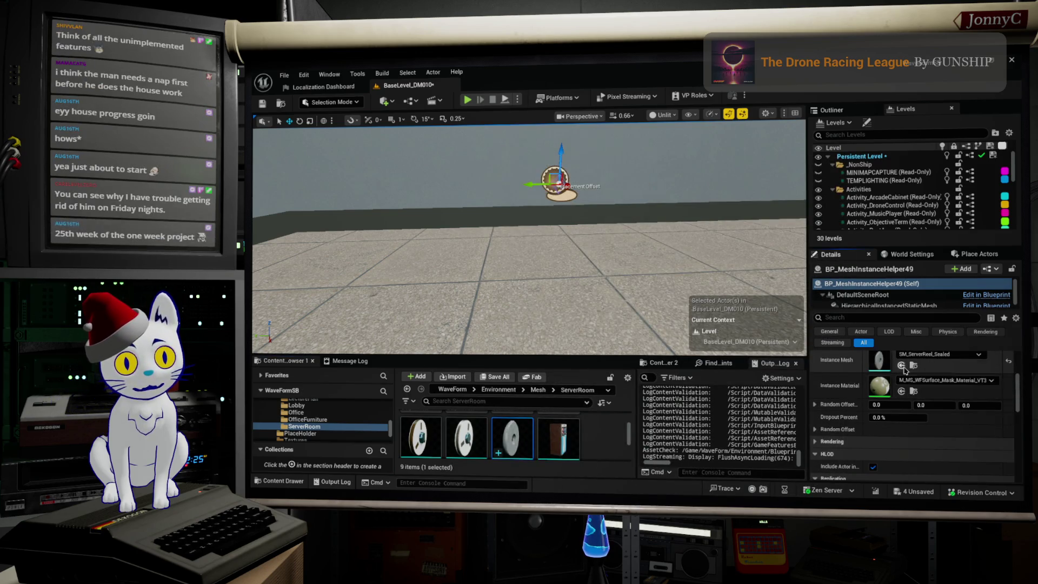
pyautogui.rightClick(931, 384)
pyautogui.click(967, 400)
pyautogui.click(951, 380)
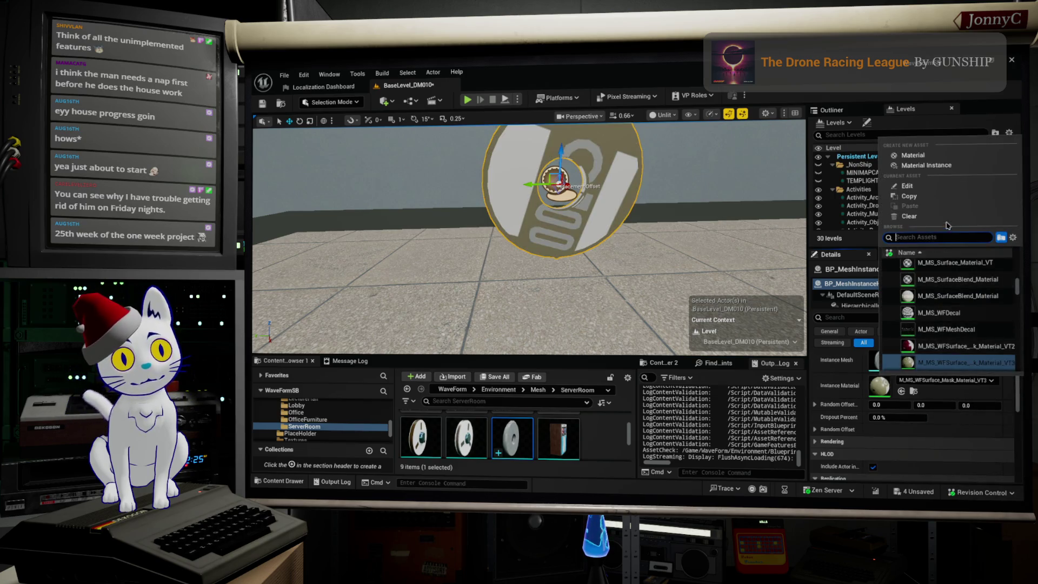
pyautogui.click(909, 215)
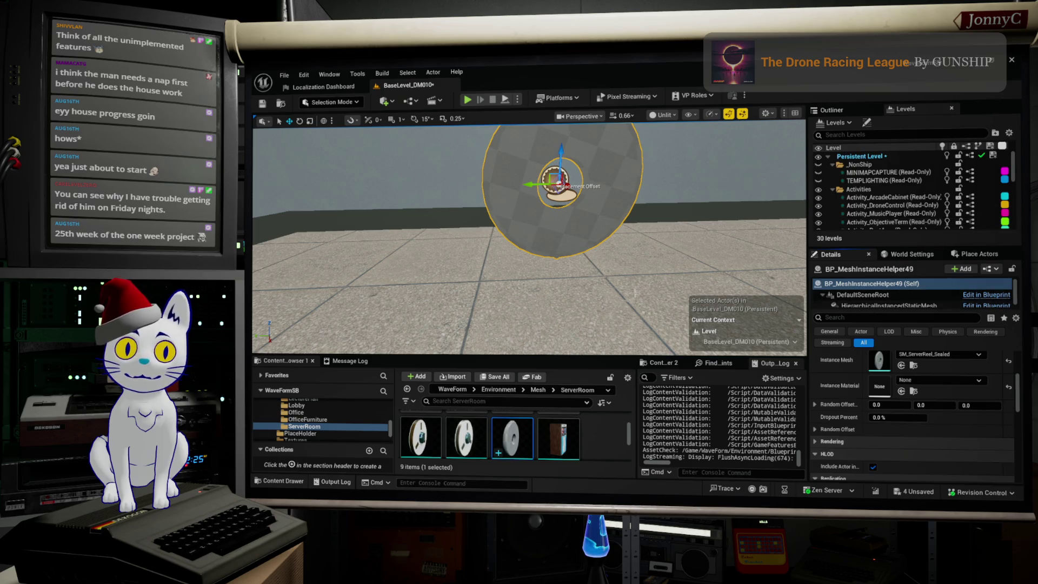
pyautogui.moveTo(615, 288); pyautogui.dragTo(632, 272)
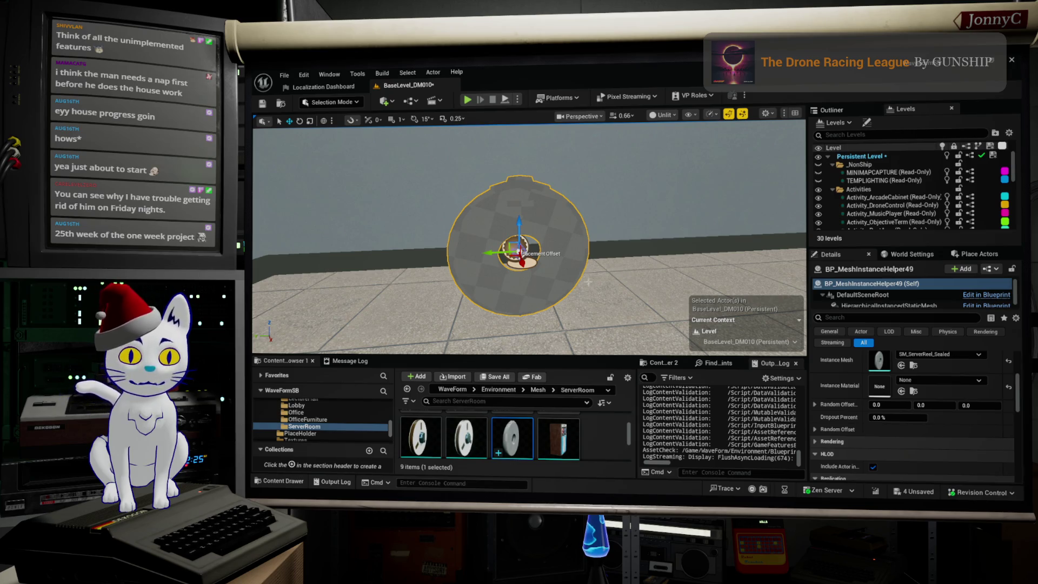
pyautogui.scroll(3, 434, 290)
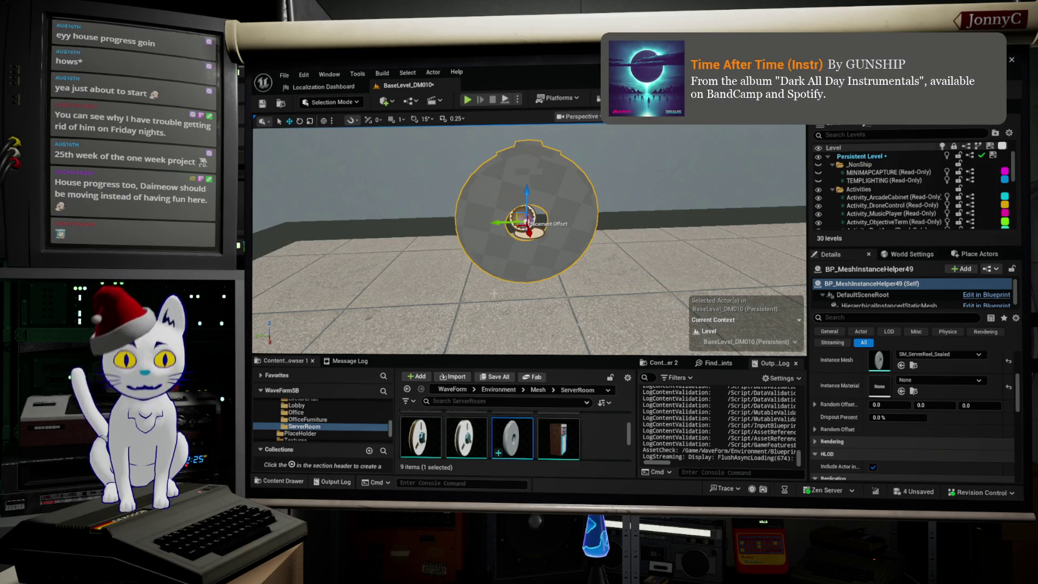
pyautogui.moveTo(486, 279)
pyautogui.mouseDown()
pyautogui.moveTo(456, 245)
pyautogui.moveTo(427, 243)
pyautogui.mouseUp()
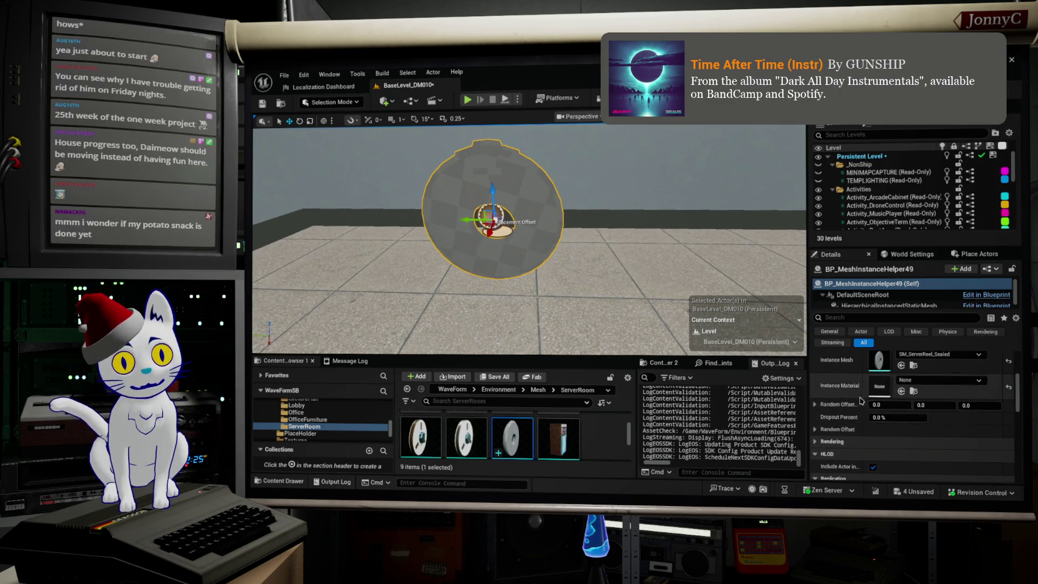
# - Rotate the reels 90° around Z and spread the five instances along Instance Offset Y (about -4.43)
pyautogui.scroll(2, 859, 422)
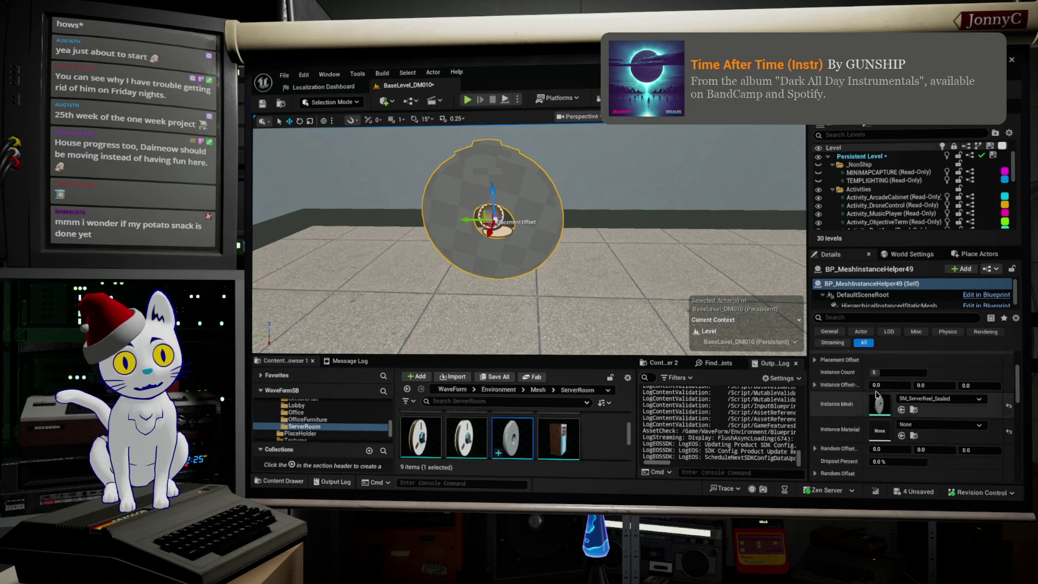
pyautogui.click(813, 386)
pyautogui.scroll(2, 862, 400)
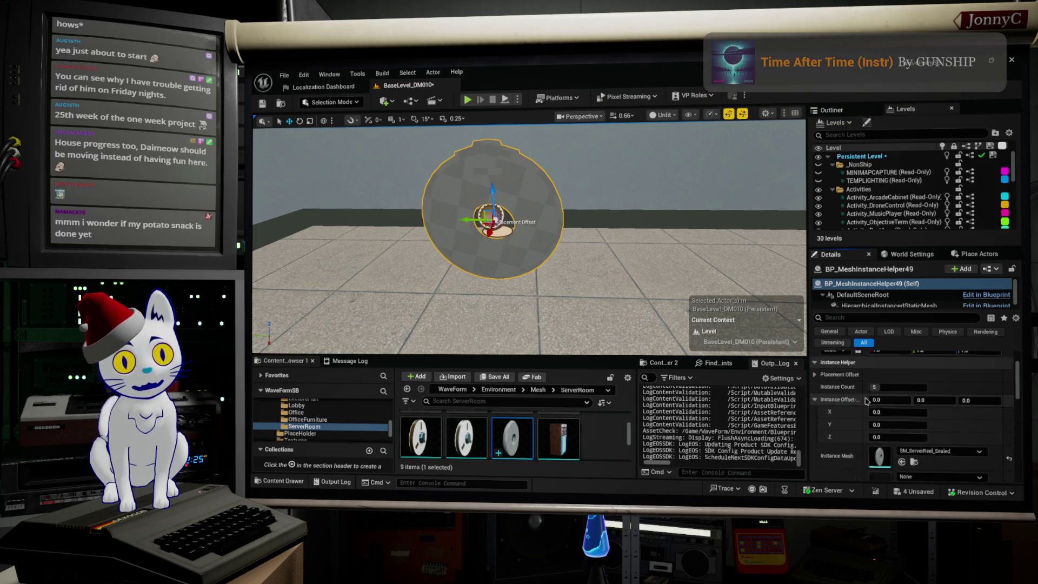
pyautogui.scroll(-5, 870, 410)
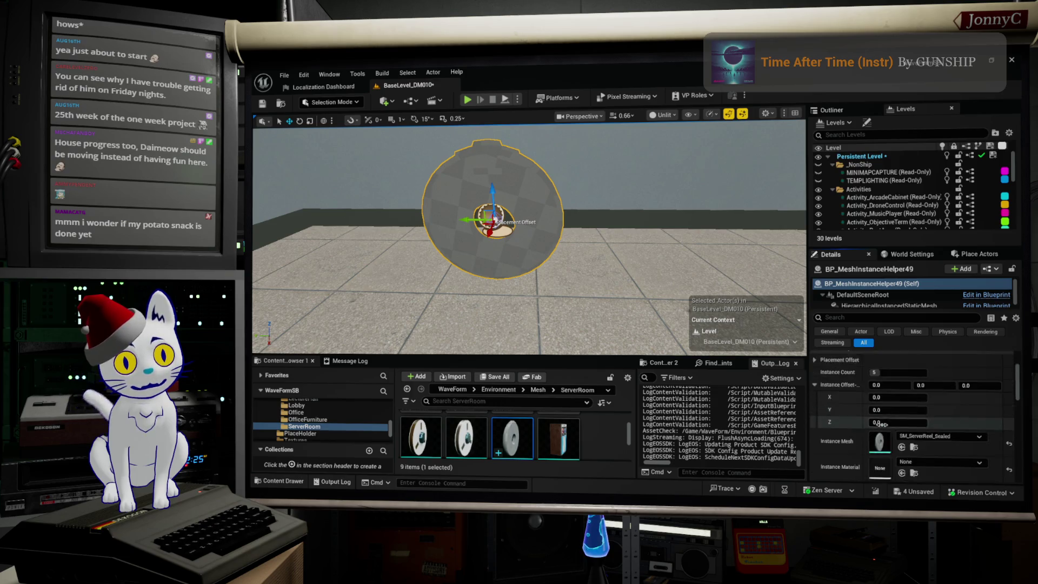
pyautogui.scroll(3, 880, 425)
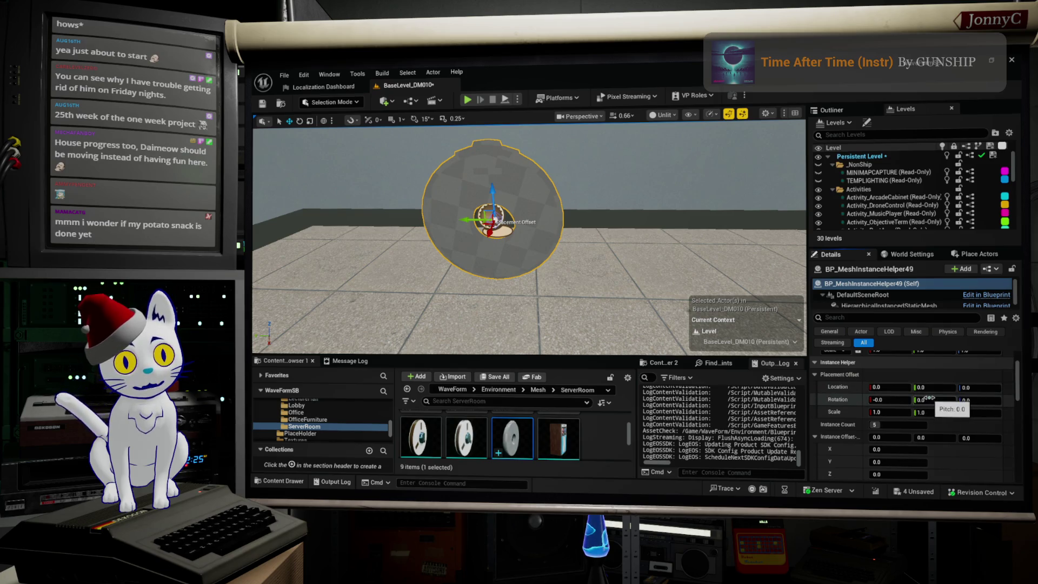
pyautogui.moveTo(981, 402); pyautogui.dragTo(991, 402)
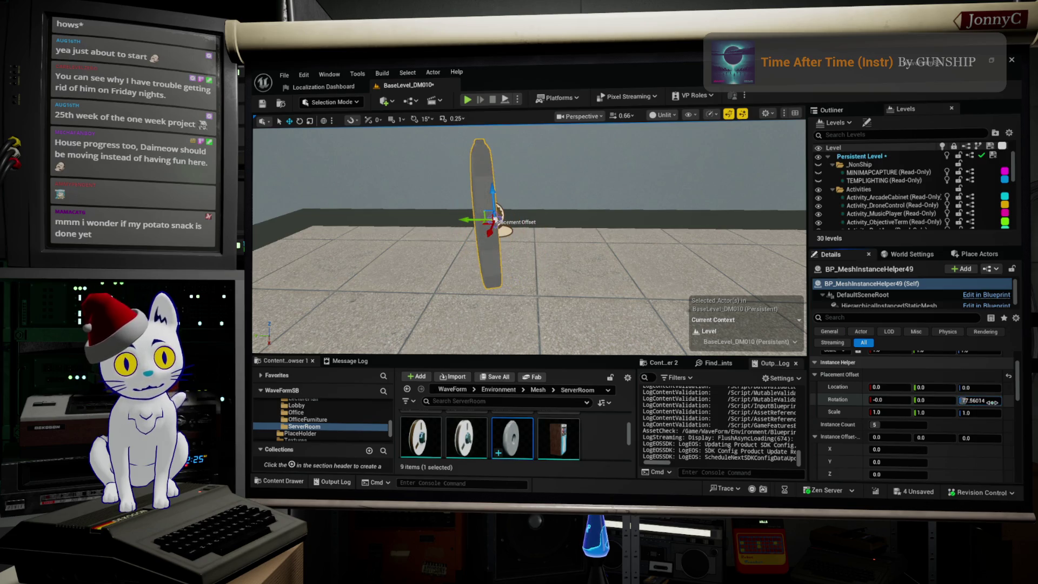
pyautogui.click(991, 402)
pyautogui.write('90')
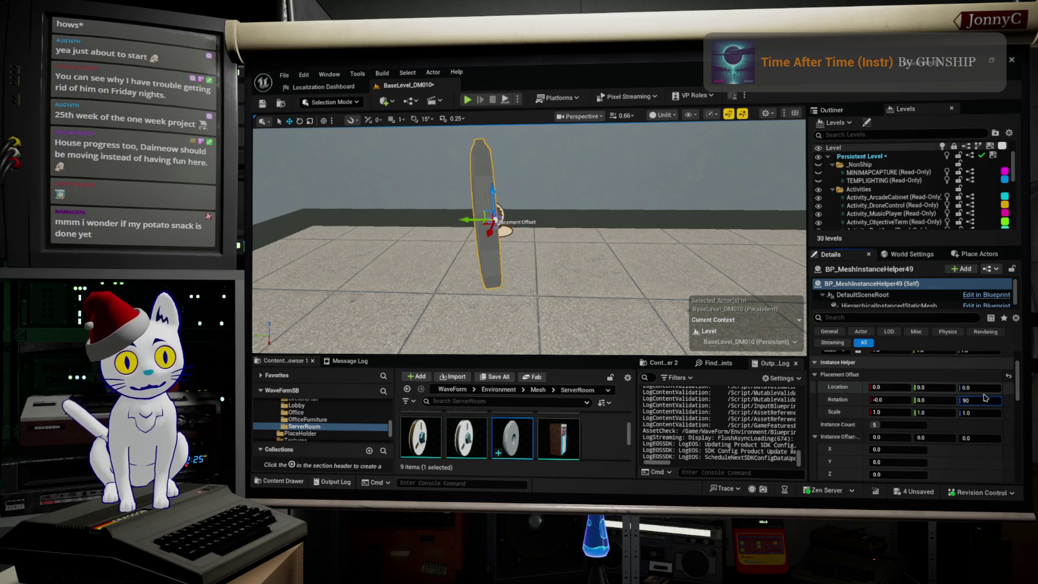
pyautogui.click(979, 387)
pyautogui.scroll(-1, 929, 432)
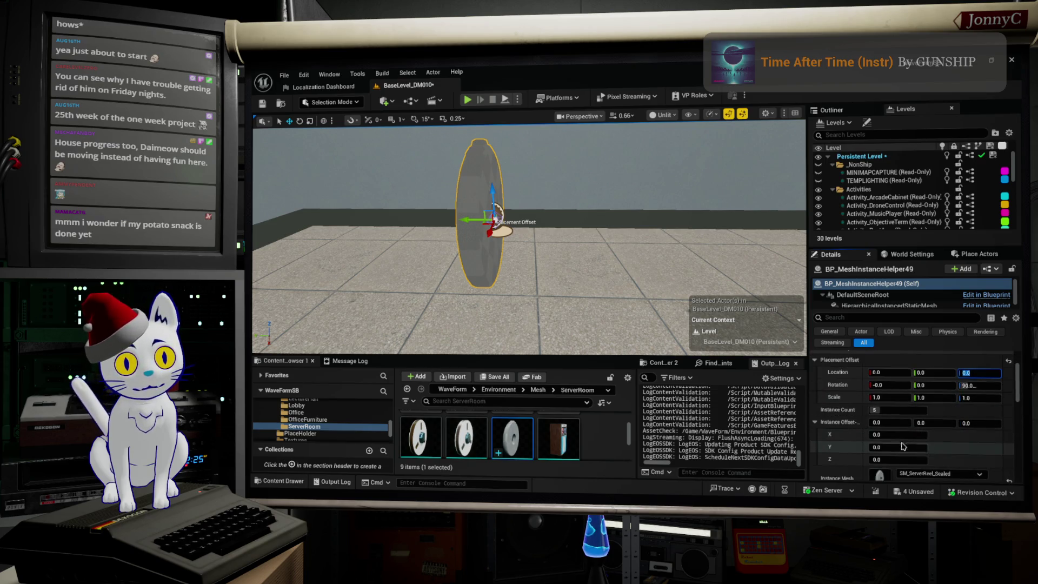
pyautogui.moveTo(905, 446)
pyautogui.mouseDown()
pyautogui.moveTo(938, 446)
pyautogui.moveTo(903, 445)
pyautogui.moveTo(916, 446)
pyautogui.mouseUp()
# - Expand Random Offset and set the random rotation Y (pitch) to 10
pyautogui.scroll(-5, 907, 427)
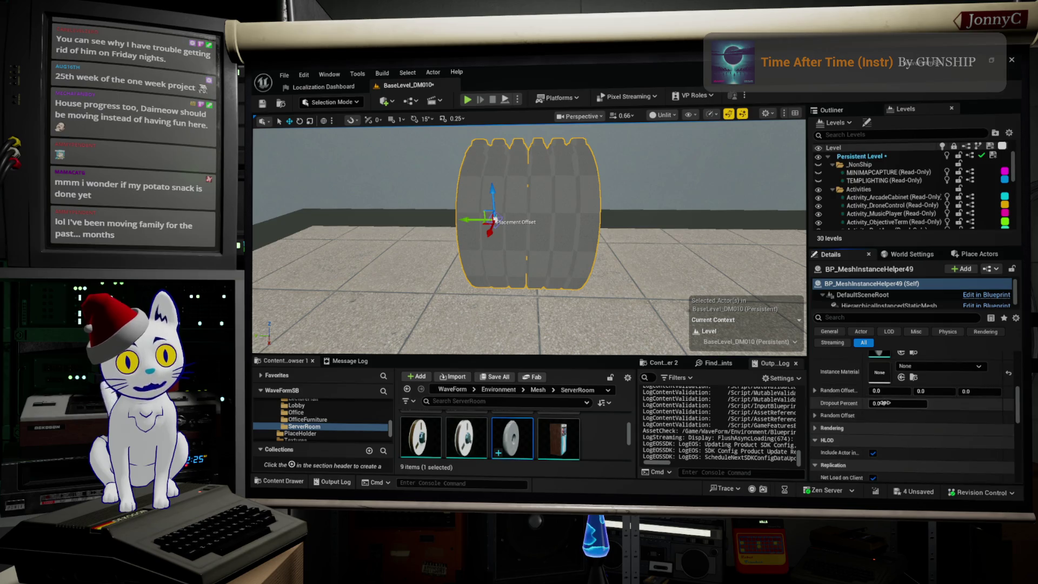
pyautogui.click(815, 391)
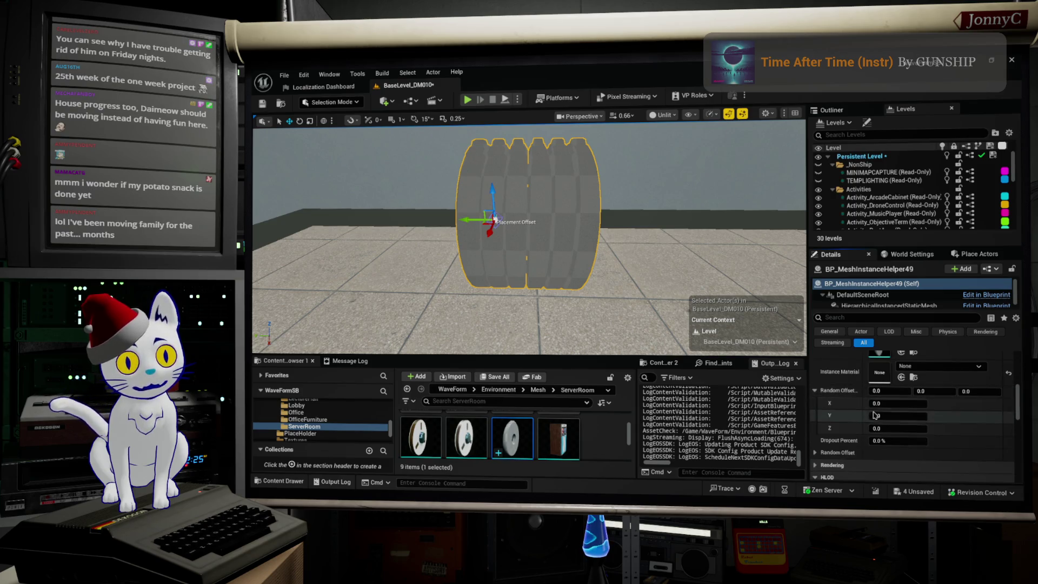
pyautogui.click(814, 390)
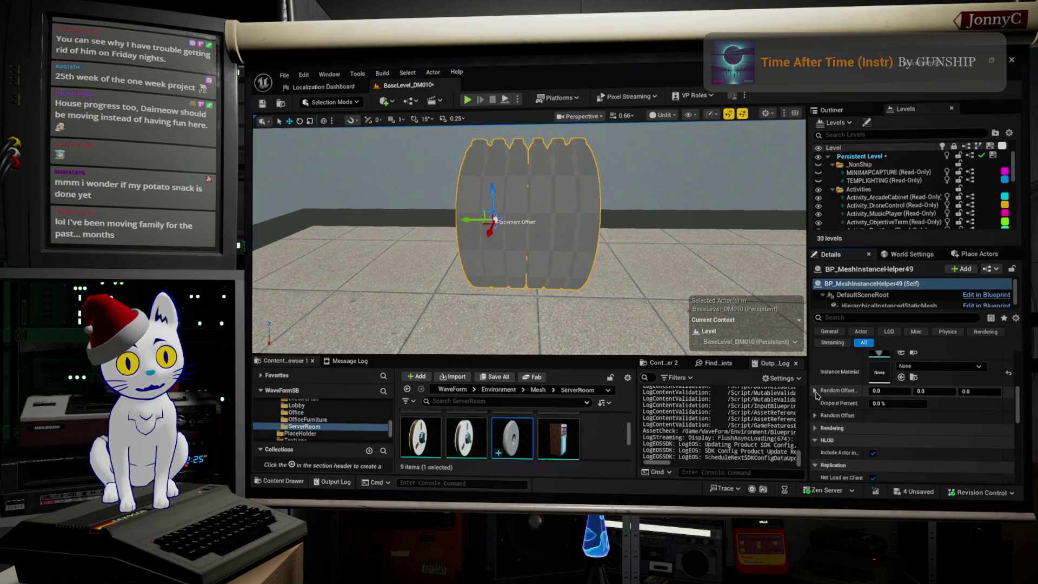
pyautogui.click(815, 415)
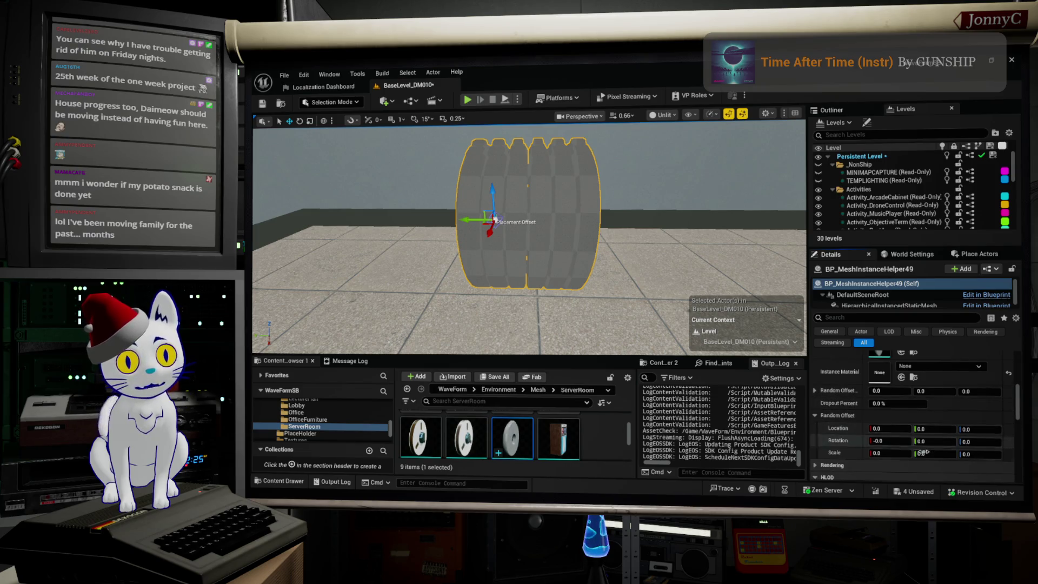
pyautogui.moveTo(927, 441); pyautogui.dragTo(940, 441)
pyautogui.click(950, 440)
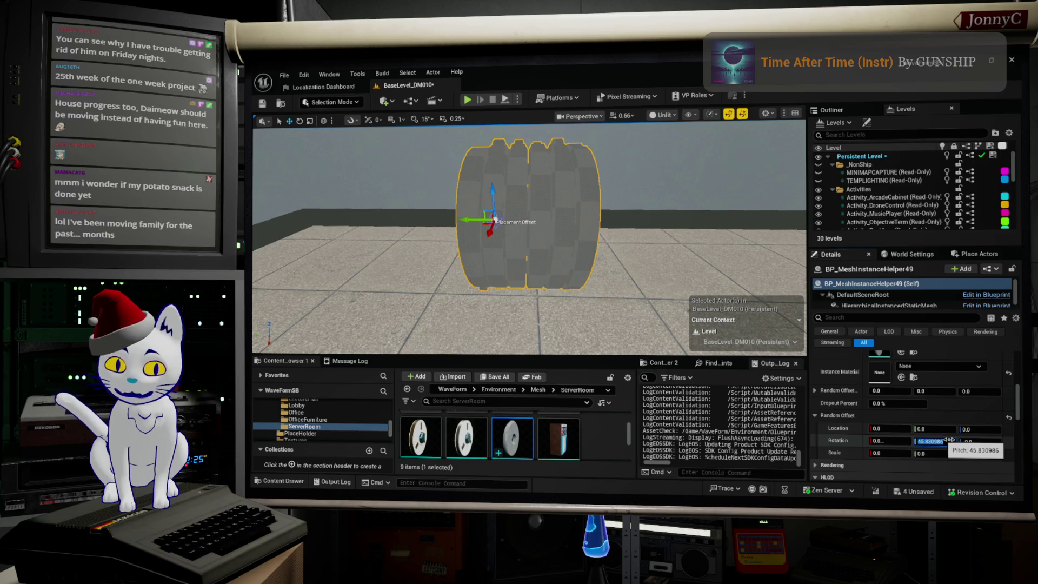
pyautogui.write('2')
pyautogui.press('Return')
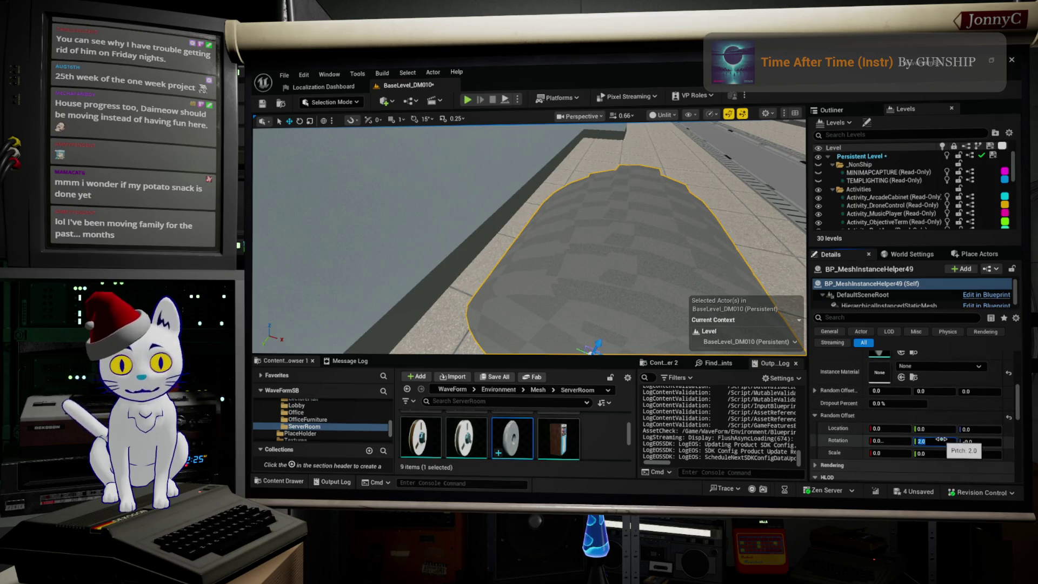
pyautogui.press('Return')
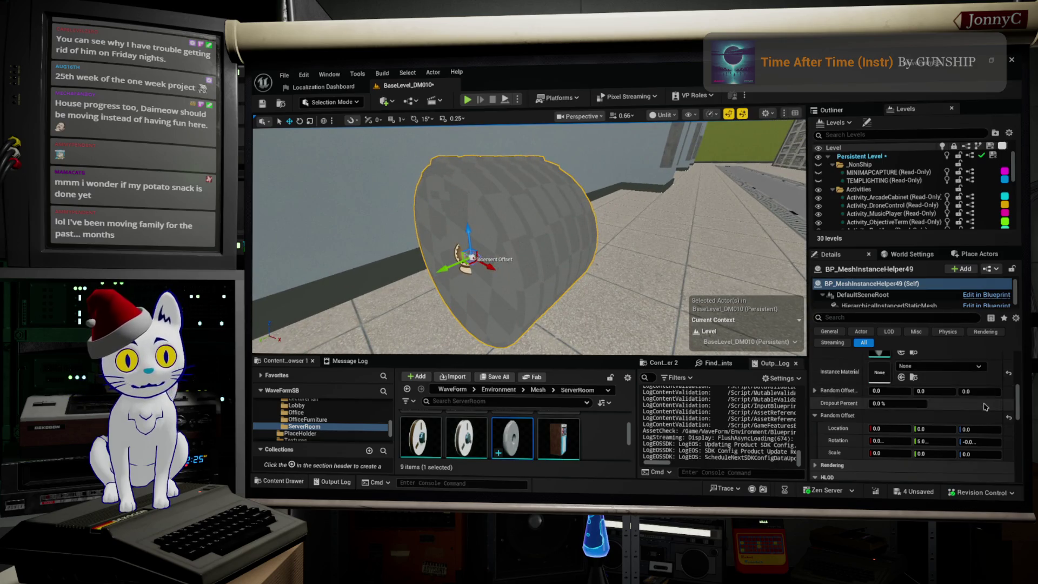
pyautogui.click(939, 441)
pyautogui.write('10')
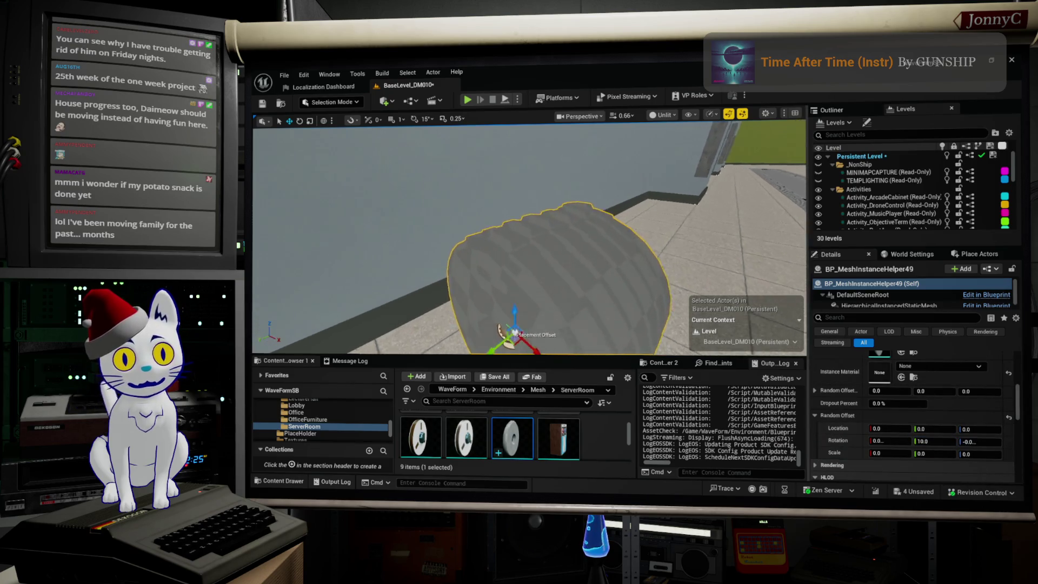
pyautogui.write('f')
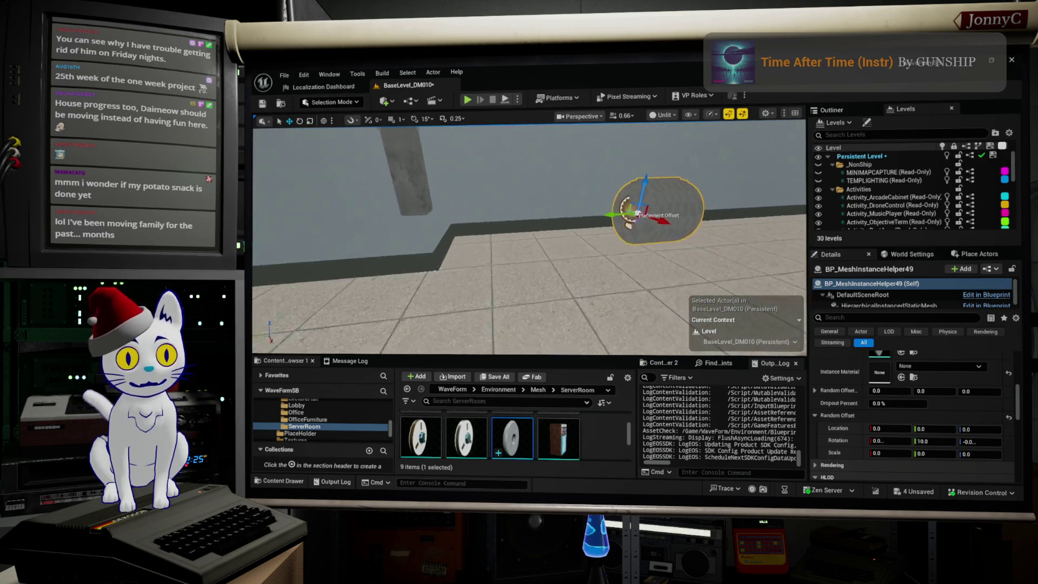
# - Raise Instance Count to 20 and Dropout Percent to about 10.3 so some reels disappear
pyautogui.scroll(4, 906, 386)
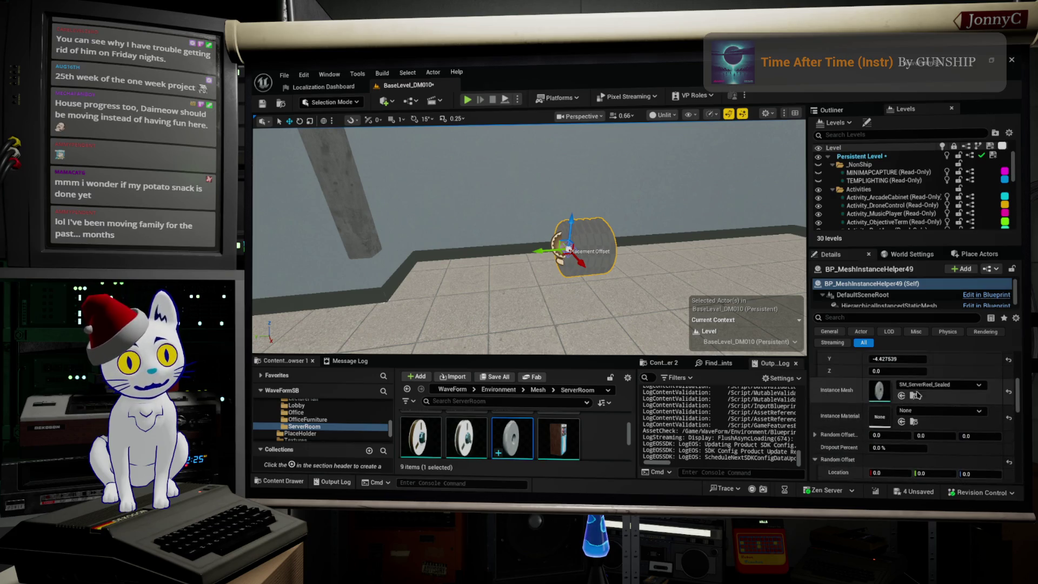
pyautogui.moveTo(897, 381); pyautogui.dragTo(925, 381)
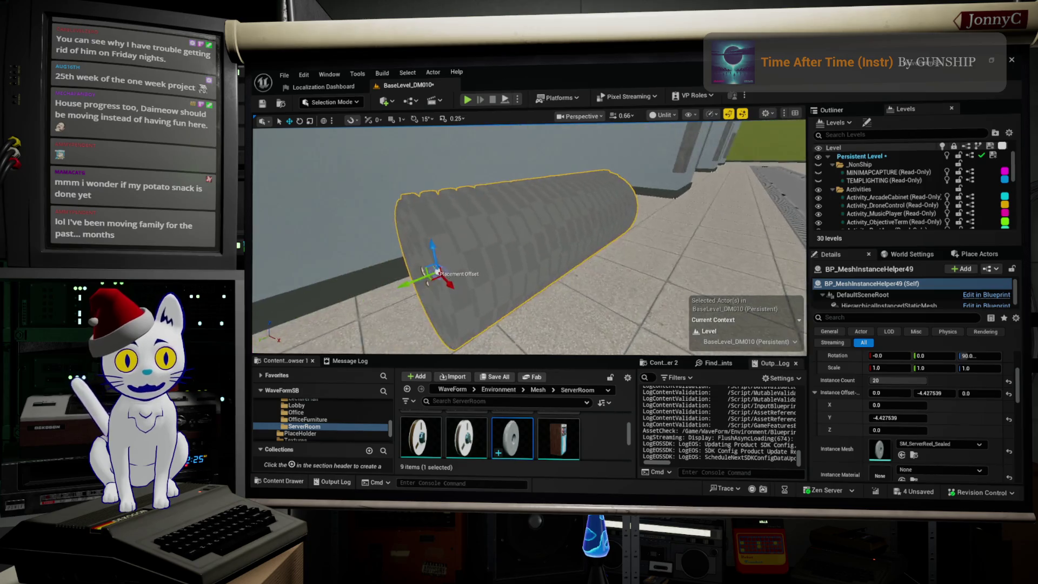
pyautogui.scroll(-3, 905, 441)
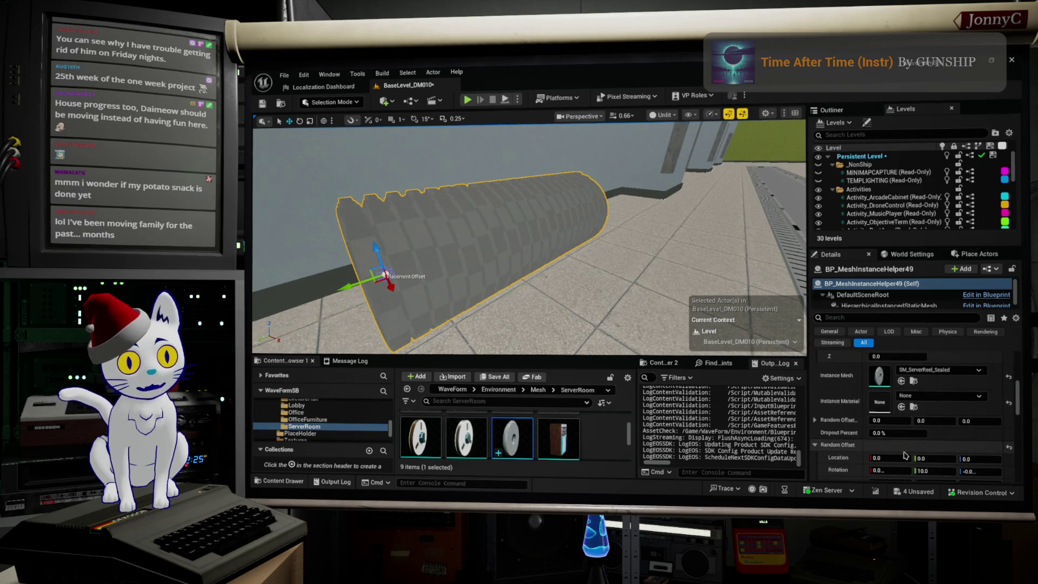
pyautogui.moveTo(897, 432); pyautogui.dragTo(913, 432)
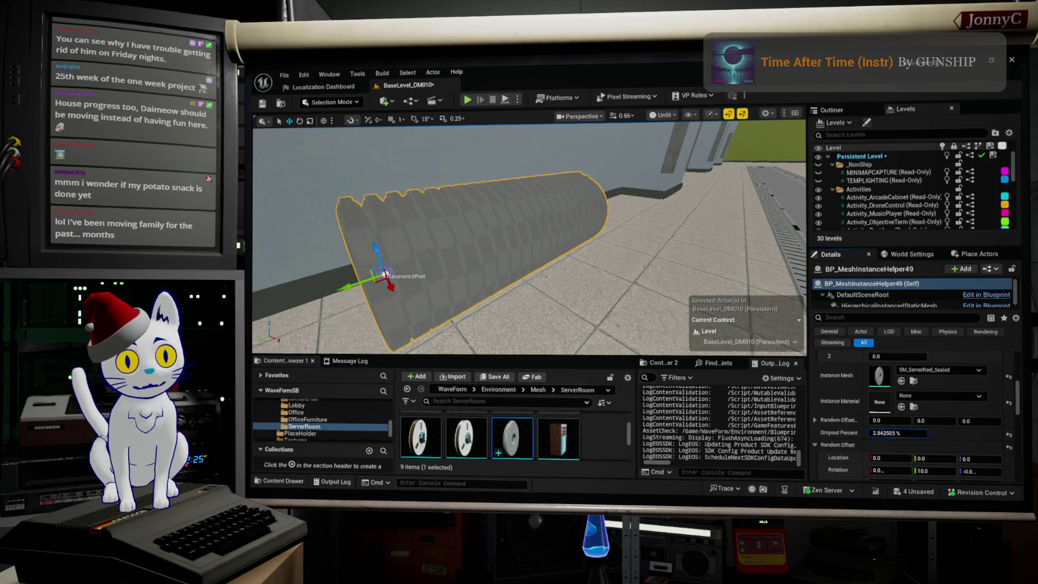
pyautogui.moveTo(897, 432); pyautogui.dragTo(919, 435)
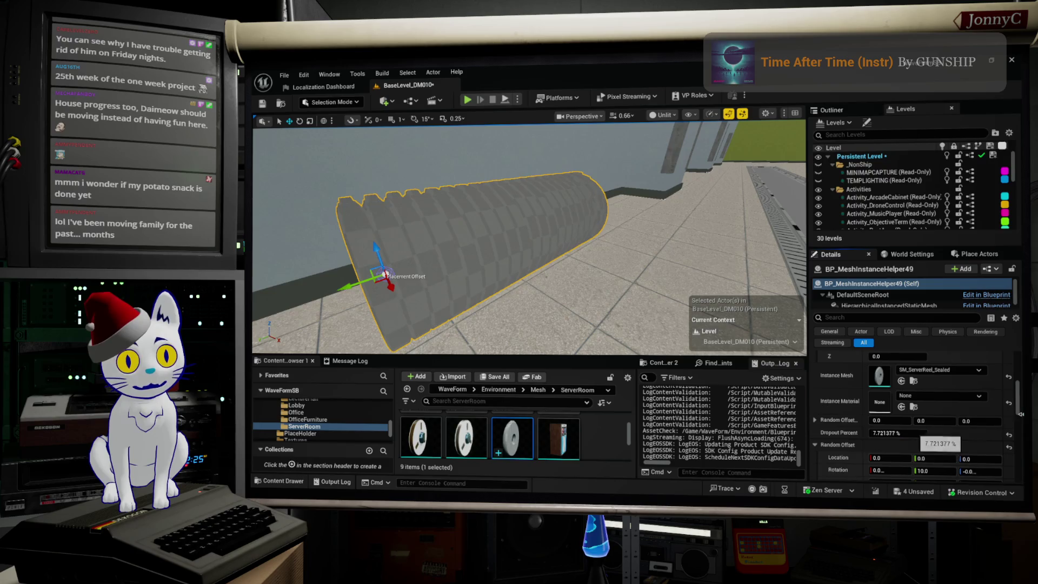
pyautogui.scroll(-5, 898, 444)
pyautogui.scroll(5, 870, 416)
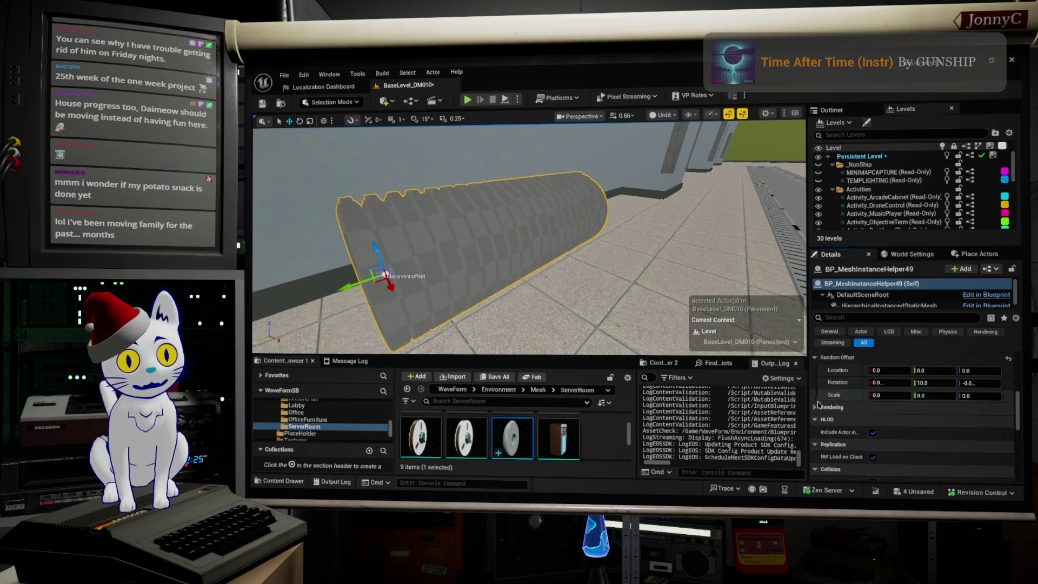
pyautogui.scroll(3, 841, 388)
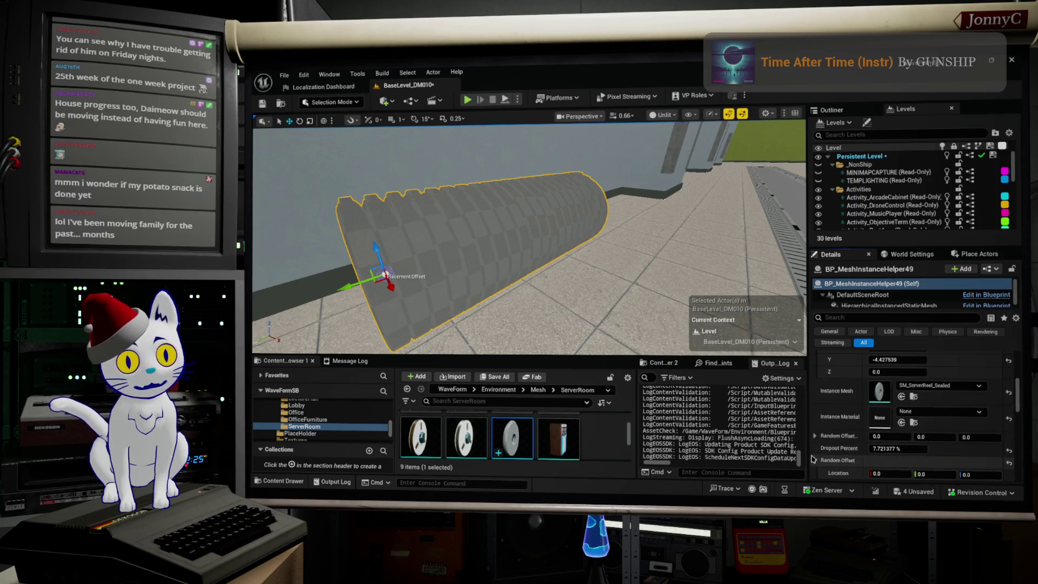
pyautogui.click(815, 436)
pyautogui.click(814, 436)
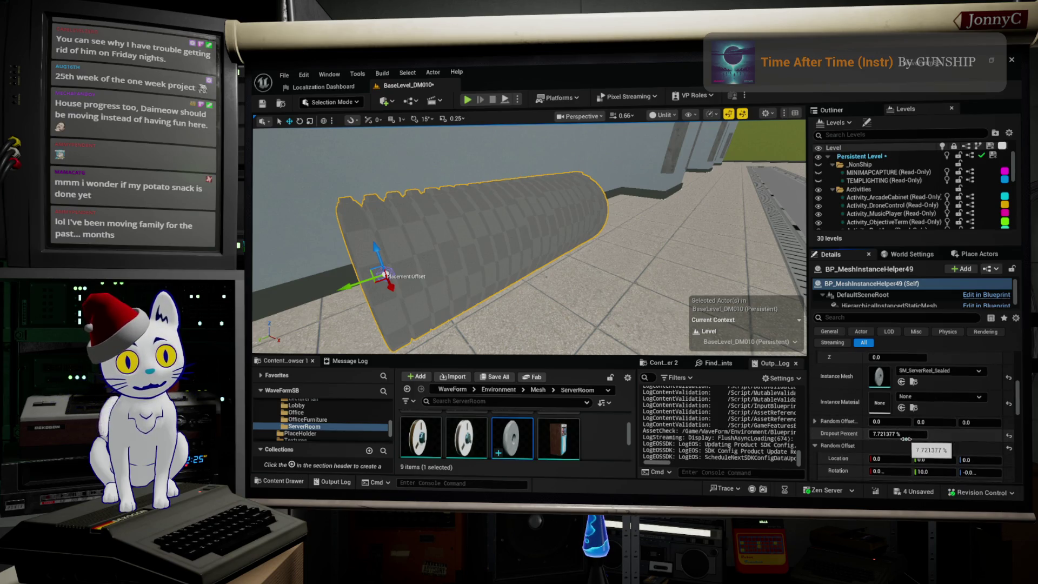
pyautogui.press('Return')
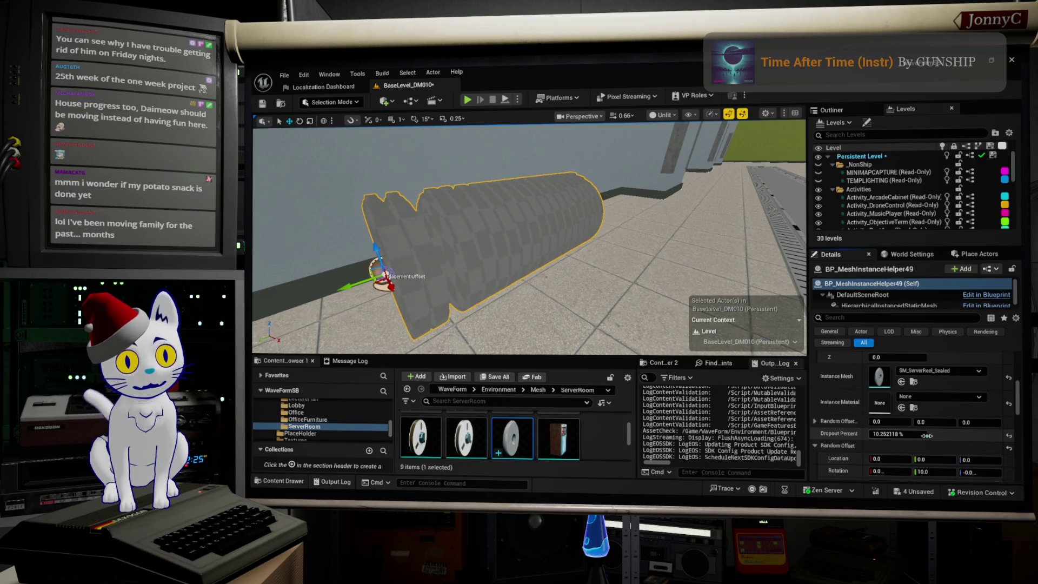
# - Alt-drag the reel-row helper upward to make three stacked rows, then select all three
pyautogui.moveTo(516, 290); pyautogui.dragTo(516, 290)
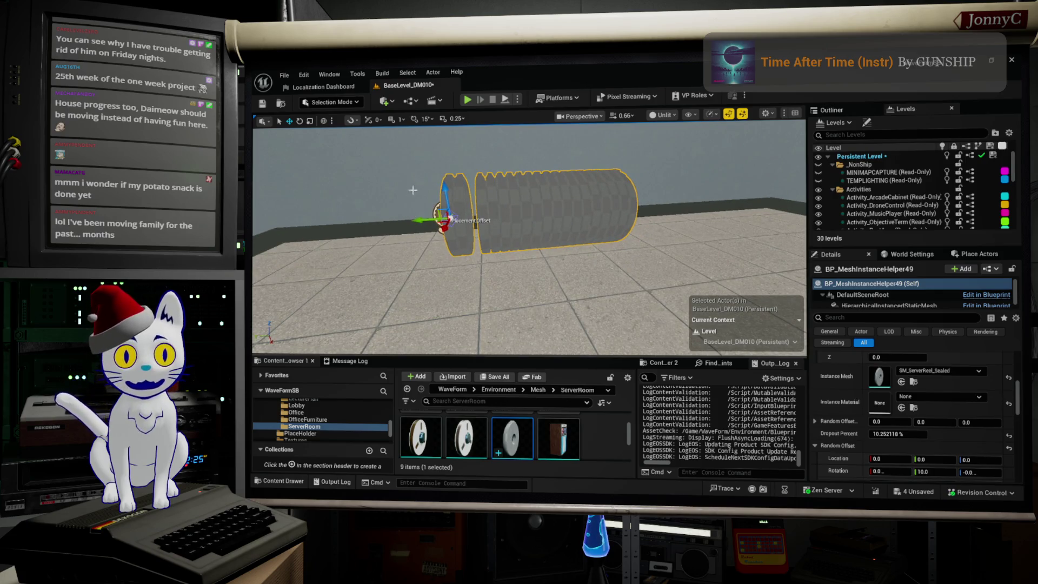
pyautogui.moveTo(446, 189)
pyautogui.mouseDown()
pyautogui.moveTo(449, 102)
pyautogui.moveTo(457, 178)
pyautogui.moveTo(476, 168)
pyautogui.mouseUp()
pyautogui.moveTo(456, 206)
pyautogui.mouseDown()
pyautogui.moveTo(459, 127)
pyautogui.moveTo(466, 162)
pyautogui.moveTo(468, 140)
pyautogui.mouseUp()
pyautogui.press('f')
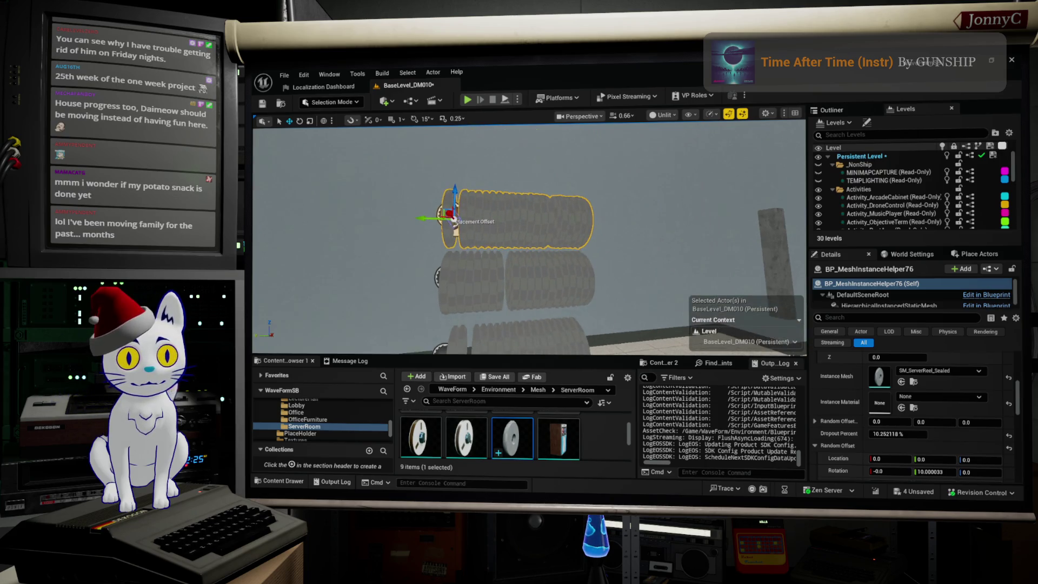
pyautogui.keyDown('ctrl'); pyautogui.click(493, 294); pyautogui.keyUp('ctrl')
pyautogui.press('f')
pyautogui.keyDown('ctrl'); pyautogui.click(542, 344); pyautogui.keyUp('ctrl')
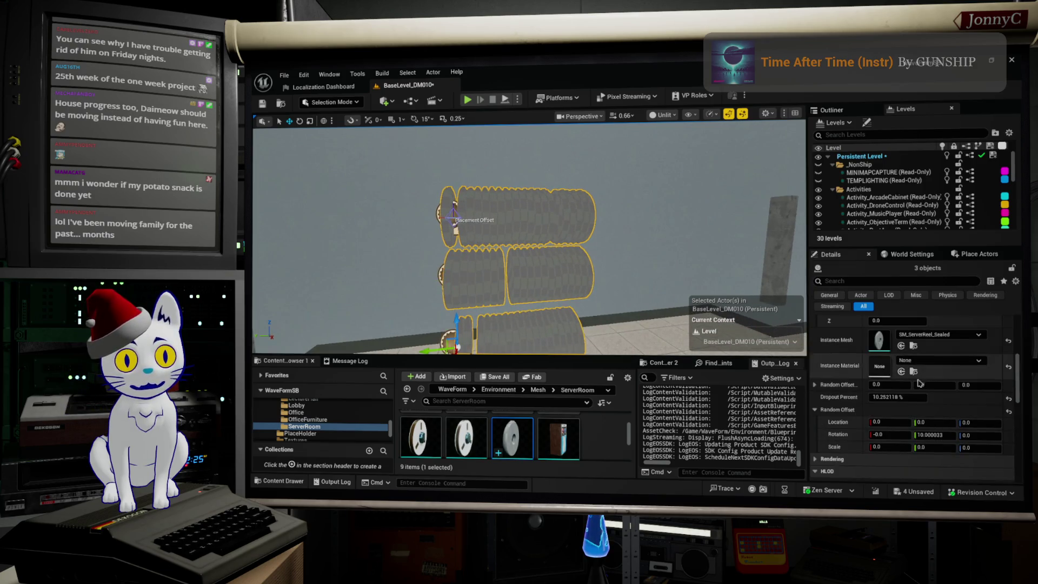
# - Set Instance Count to 100 on the three selected rows and orbit along the lengthened rows
pyautogui.scroll(5, 917, 349)
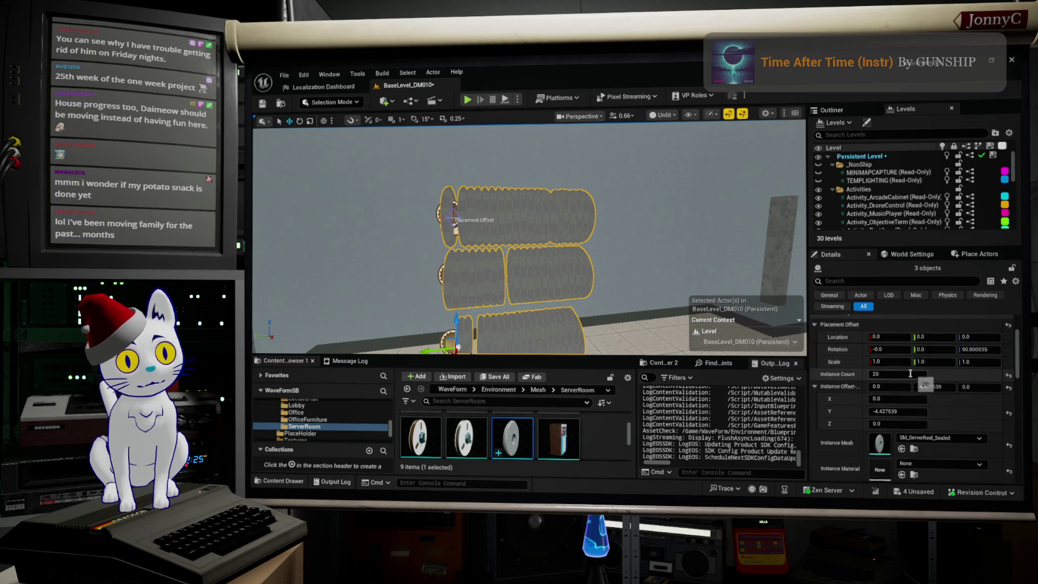
pyautogui.write('100')
pyautogui.press('Return')
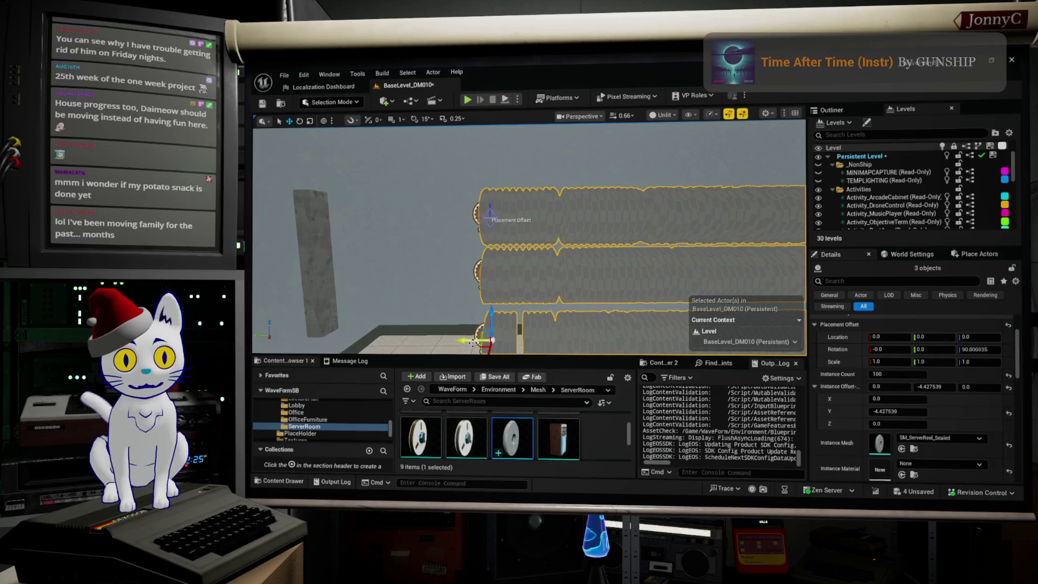
pyautogui.moveTo(535, 316); pyautogui.dragTo(391, 316)
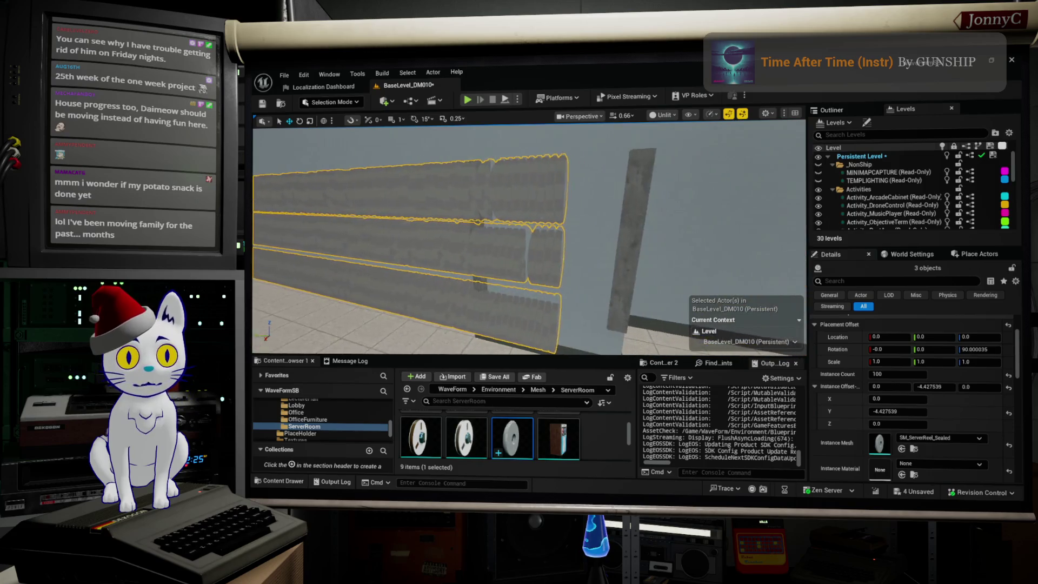
pyautogui.moveTo(395, 213); pyautogui.dragTo(397, 214)
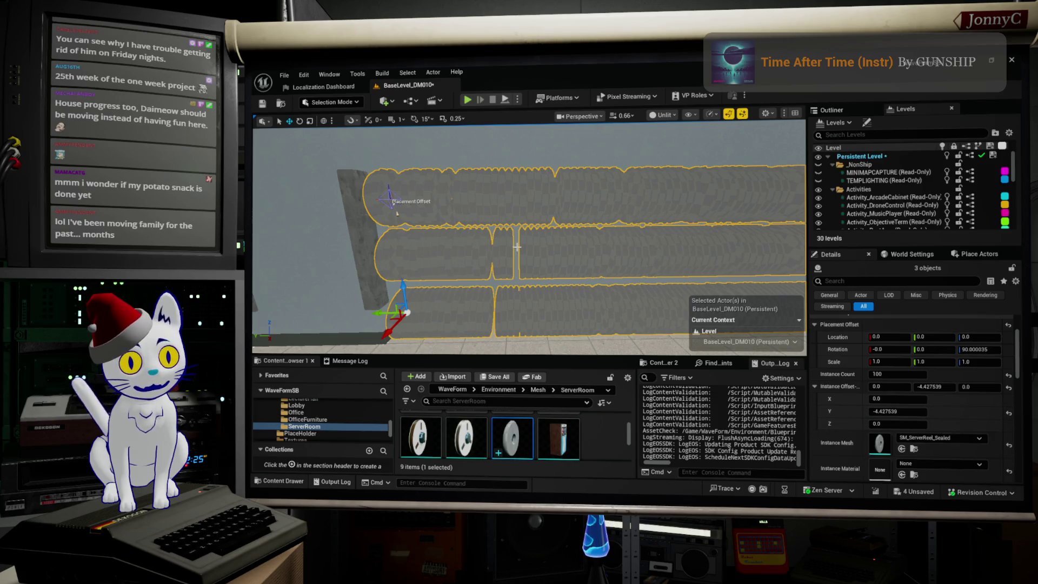
pyautogui.moveTo(637, 222); pyautogui.dragTo(646, 227)
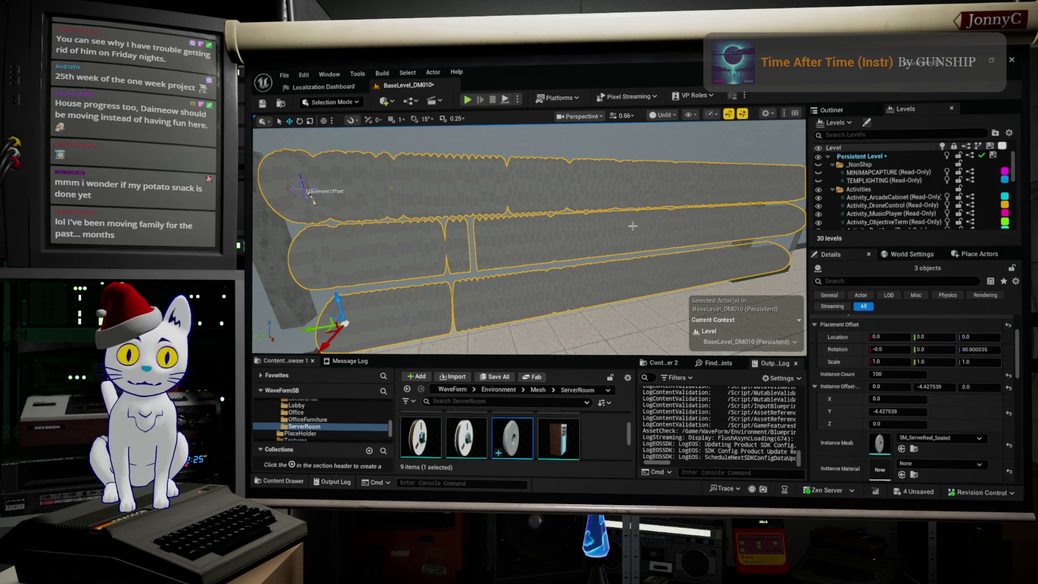
pyautogui.moveTo(644, 210); pyautogui.dragTo(680, 187)
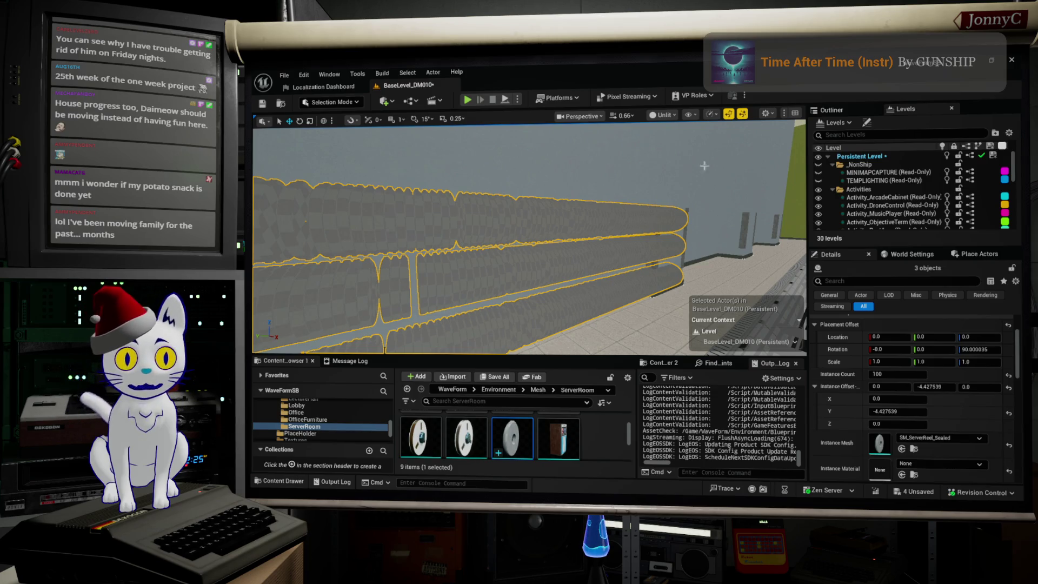
pyautogui.press('a')
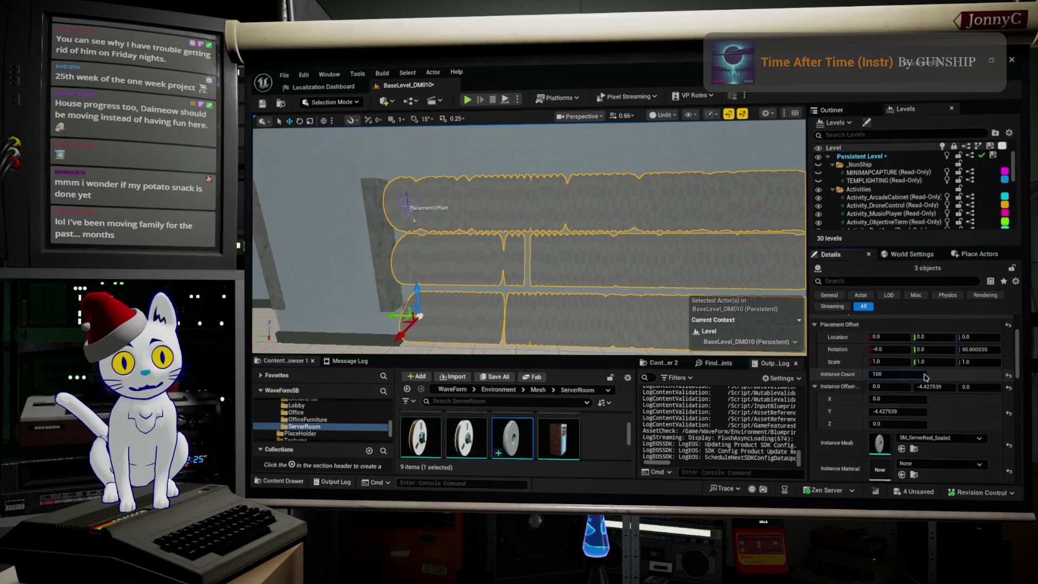
pyautogui.click(925, 377)
pyautogui.write('80')
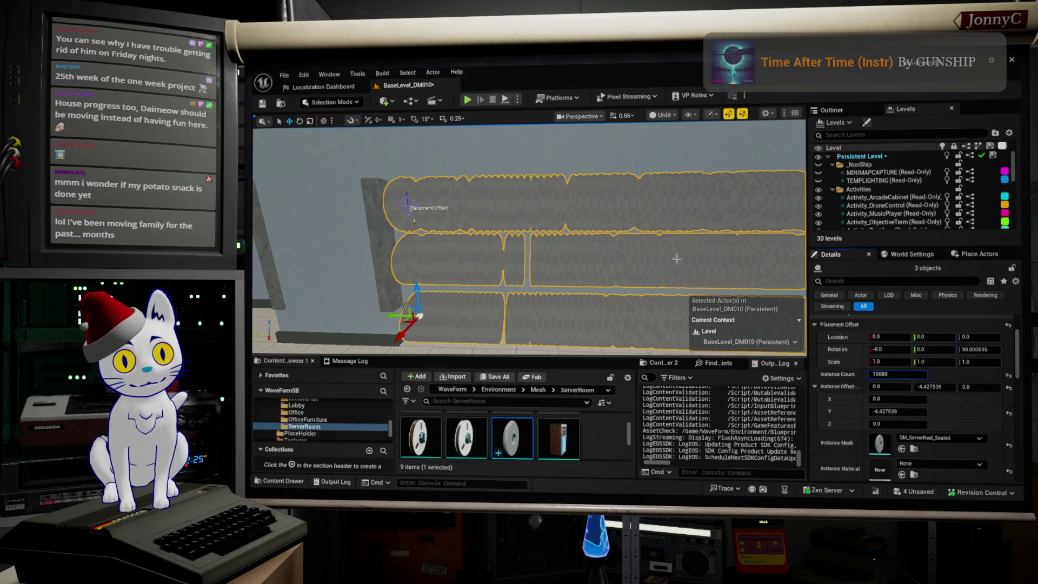
pyautogui.rightClick(914, 384)
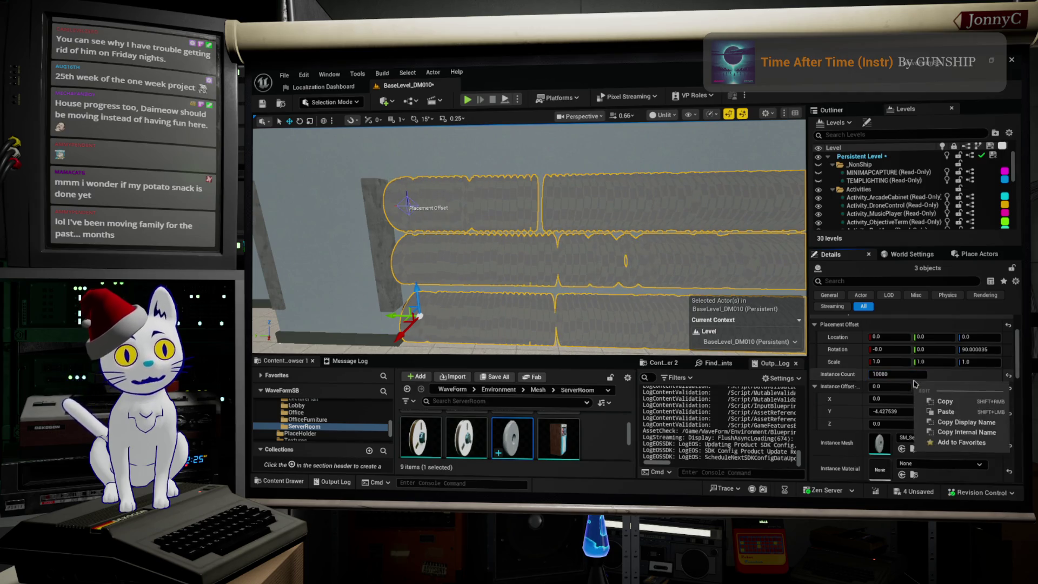
# - Edit the Instance Count of all three reel rows down to 80
pyautogui.moveTo(540, 243)
pyautogui.mouseDown()
pyautogui.moveTo(497, 233)
pyautogui.moveTo(541, 233)
pyautogui.moveTo(519, 233)
pyautogui.mouseUp()
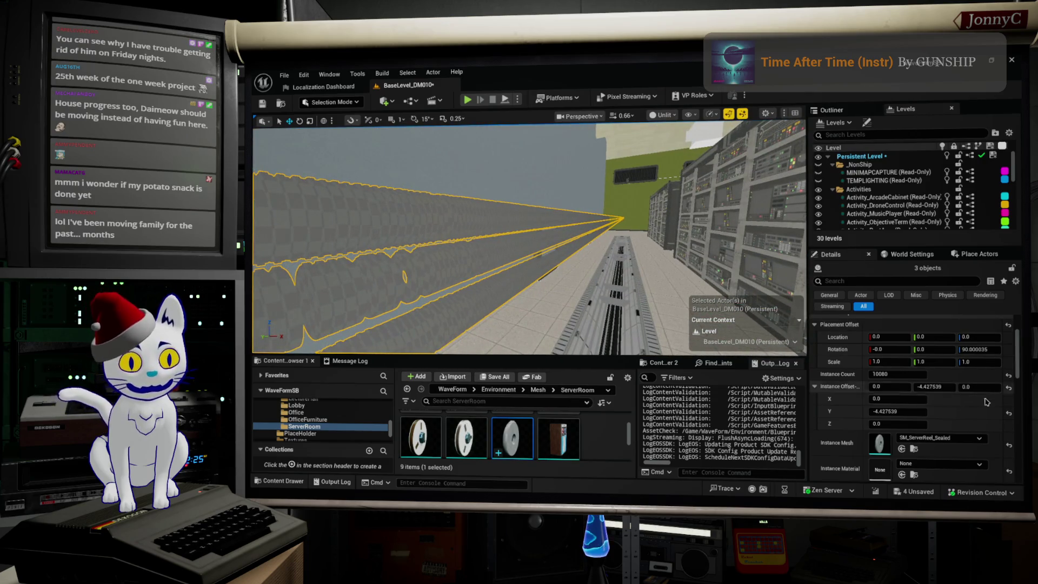
pyautogui.click(885, 373)
pyautogui.click(884, 375)
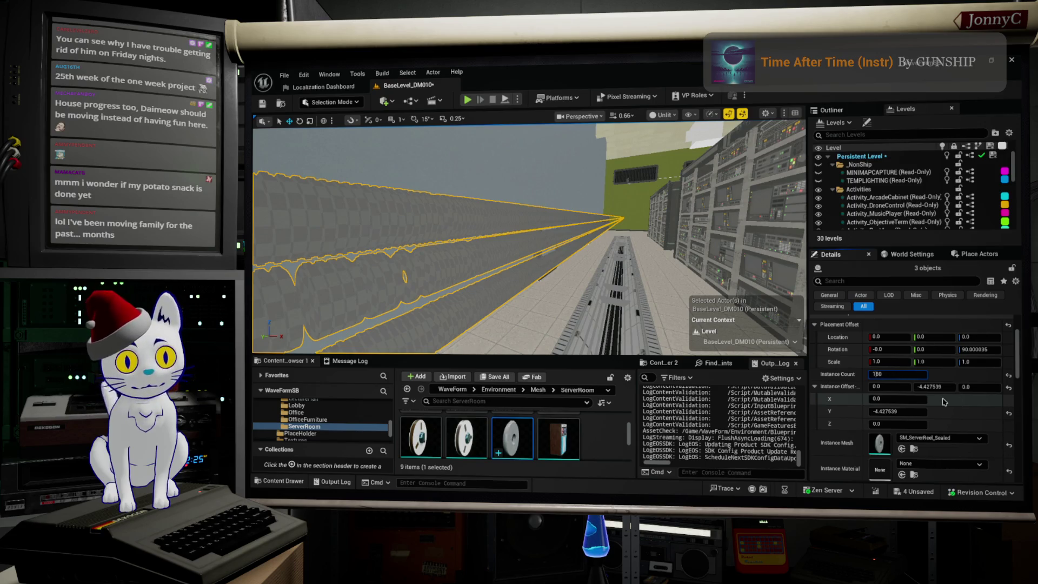
pyautogui.press('BackSpace')
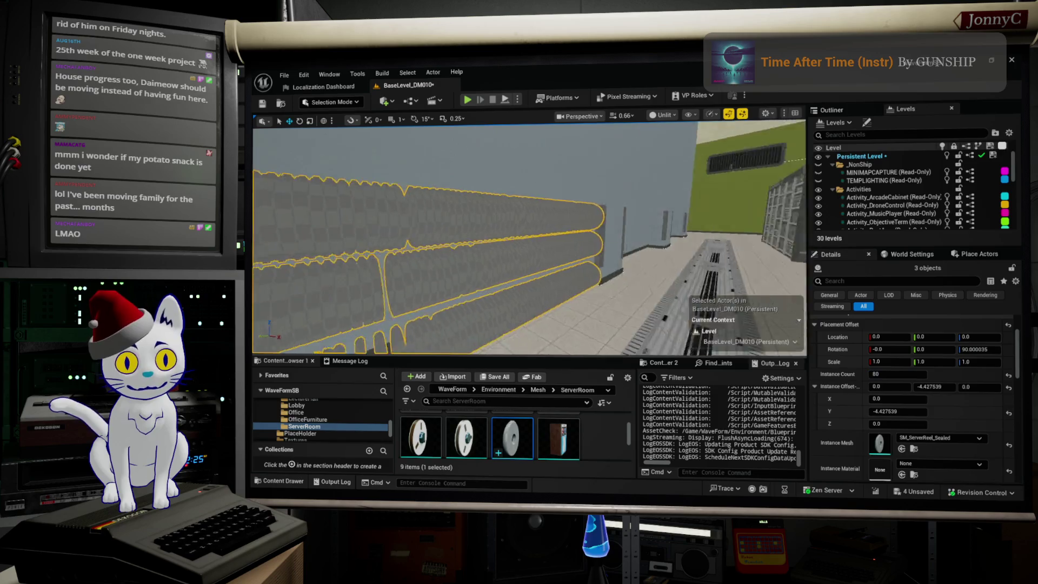
pyautogui.press('f')
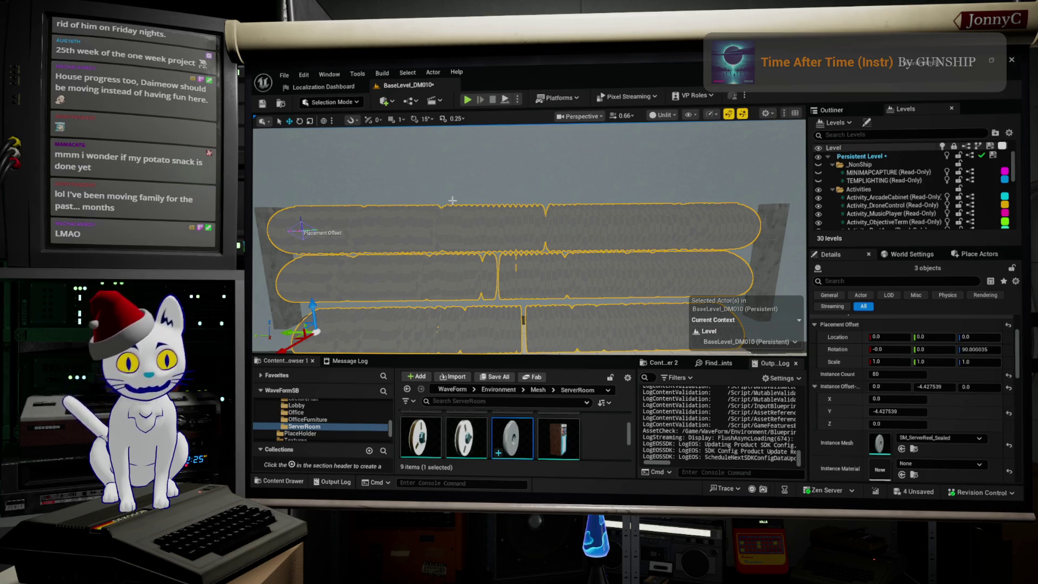
# - Fly into the server room to inspect the rows, then select the reel model in Blender
pyautogui.moveTo(451, 200)
pyautogui.mouseDown()
pyautogui.moveTo(478, 205)
pyautogui.moveTo(486, 234)
pyautogui.moveTo(568, 241)
pyautogui.mouseUp()
pyautogui.press('f')
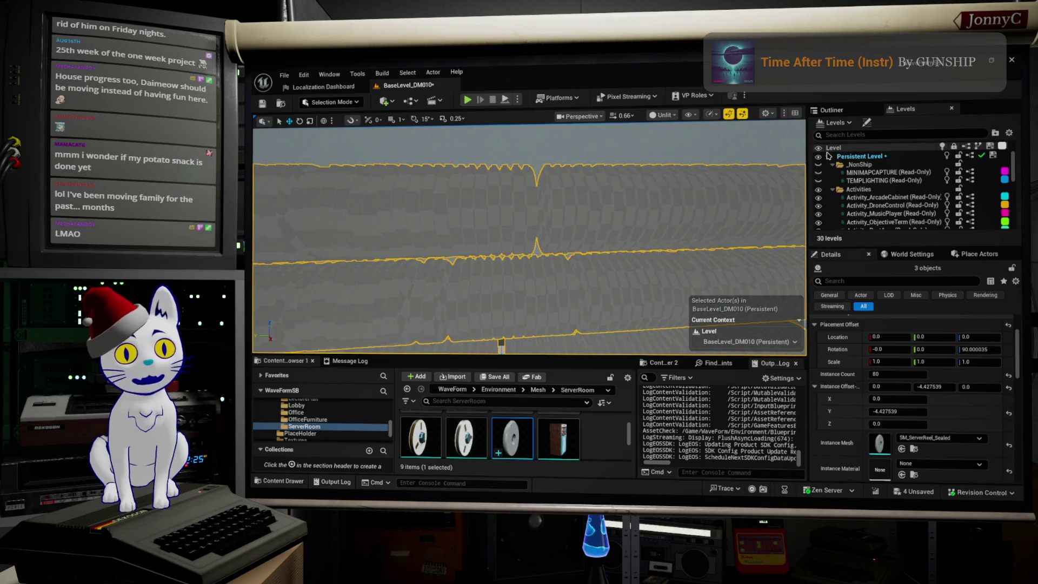
pyautogui.moveTo(562, 201); pyautogui.dragTo(569, 199)
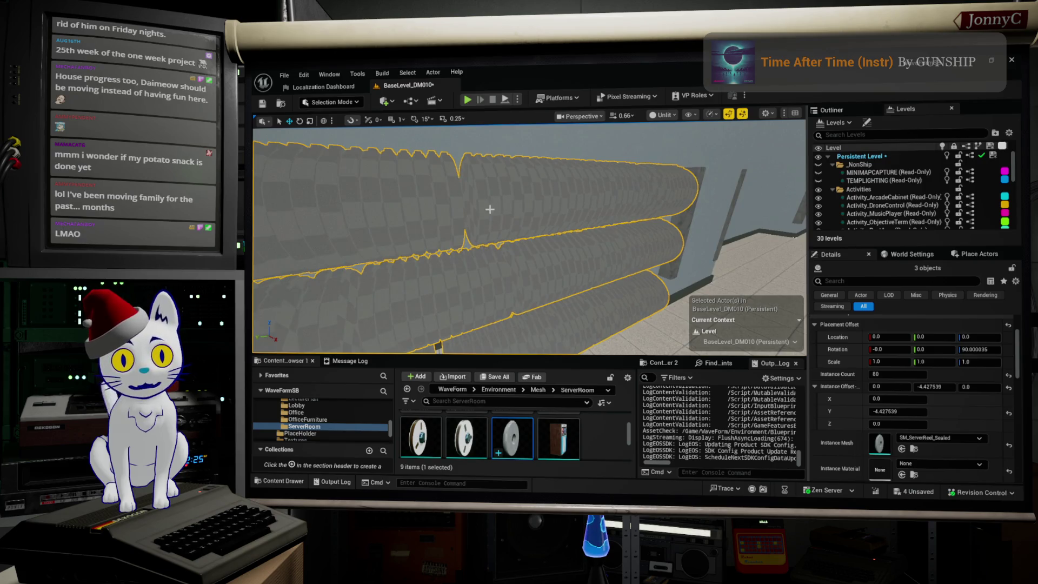
pyautogui.scroll(3, 480, 230)
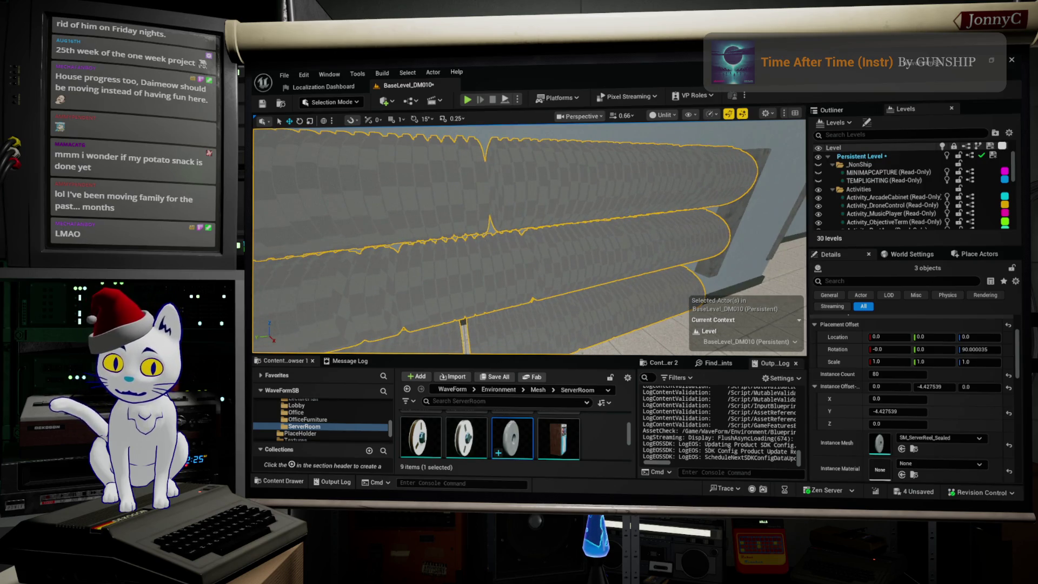
pyautogui.hotkey('alt', 'Tab')
pyautogui.moveTo(599, 265); pyautogui.dragTo(439, 269)
# - Hide ServerReel_Sealed and show ServerReel_Sealed_high in Blender to compare their detail
pyautogui.press('KP_Decimal')
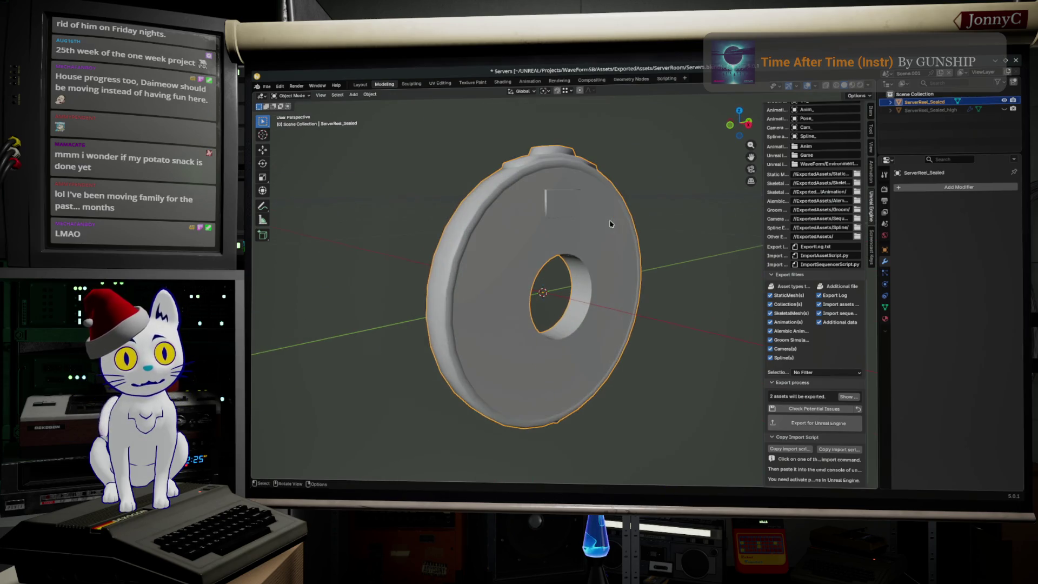
pyautogui.click(1004, 110)
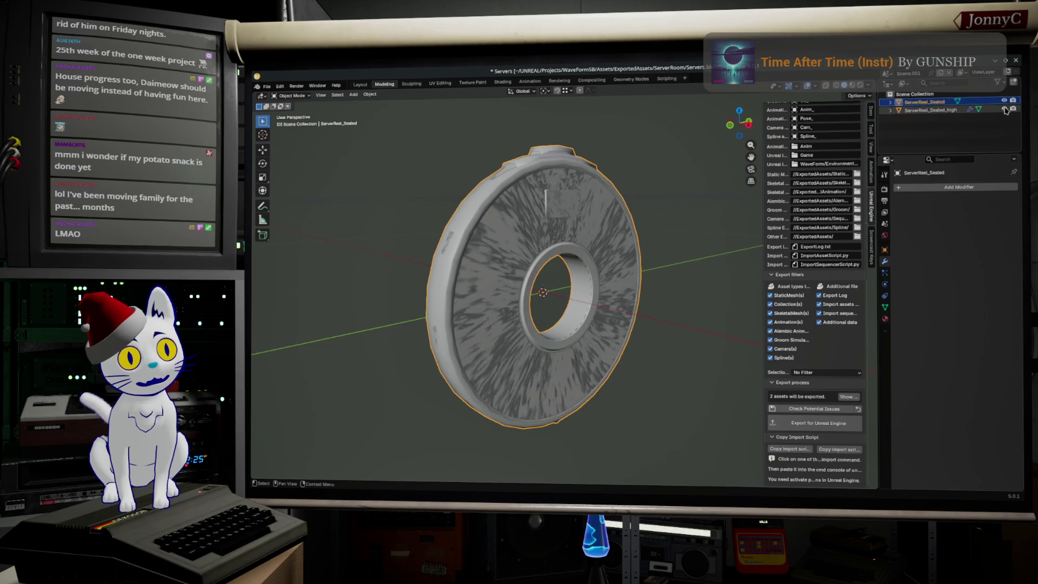
pyautogui.click(1004, 110)
pyautogui.rightClick(558, 301)
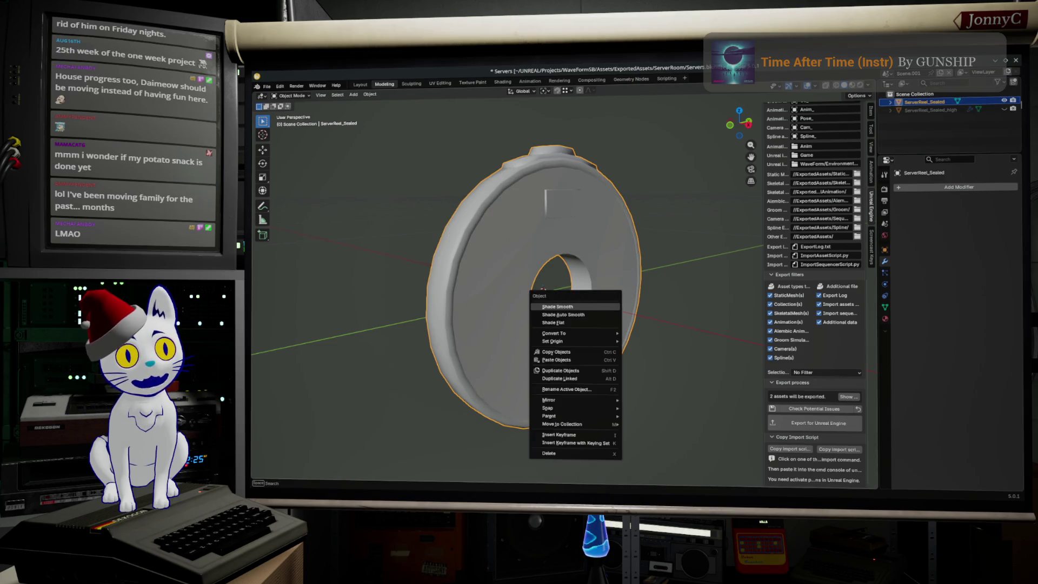
pyautogui.press('Escape')
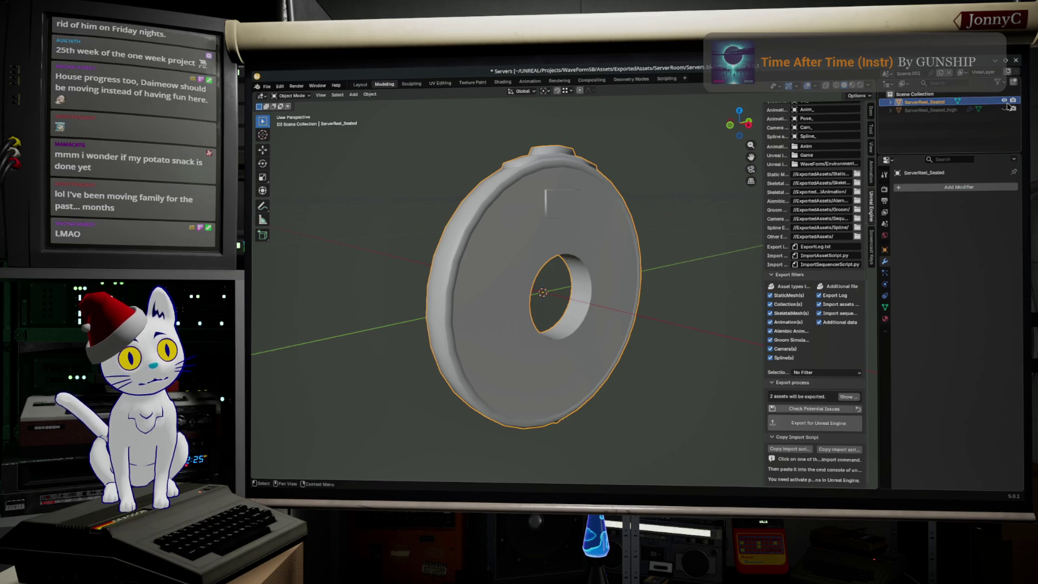
pyautogui.click(1004, 100)
pyautogui.click(1004, 110)
pyautogui.moveTo(605, 286)
pyautogui.mouseDown()
pyautogui.moveTo(628, 278)
pyautogui.moveTo(654, 222)
pyautogui.moveTo(692, 234)
pyautogui.moveTo(708, 257)
pyautogui.moveTo(443, 254)
pyautogui.moveTo(530, 244)
pyautogui.mouseUp()
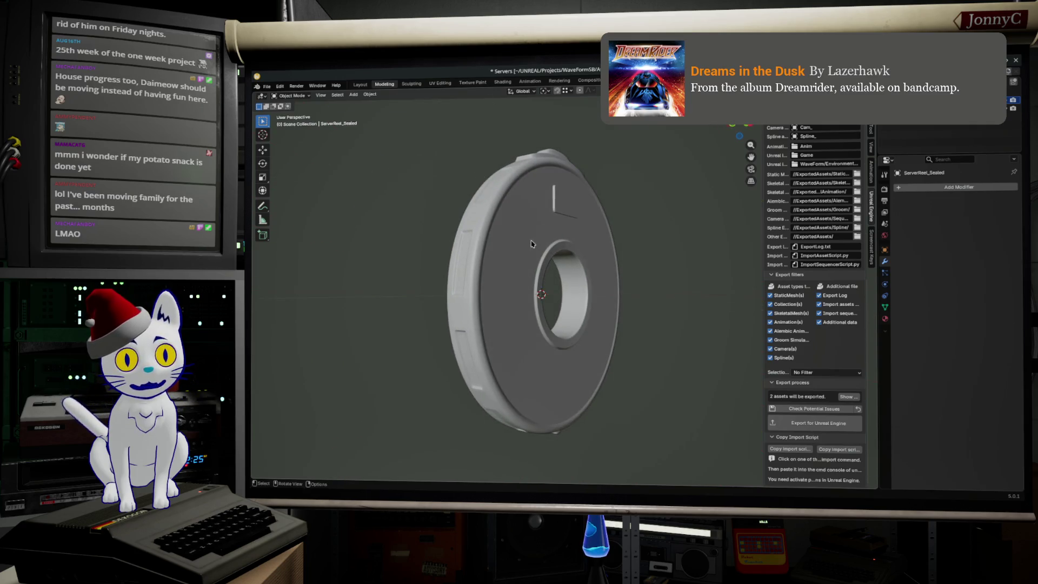
pyautogui.hotkey('alt', 'Tab')
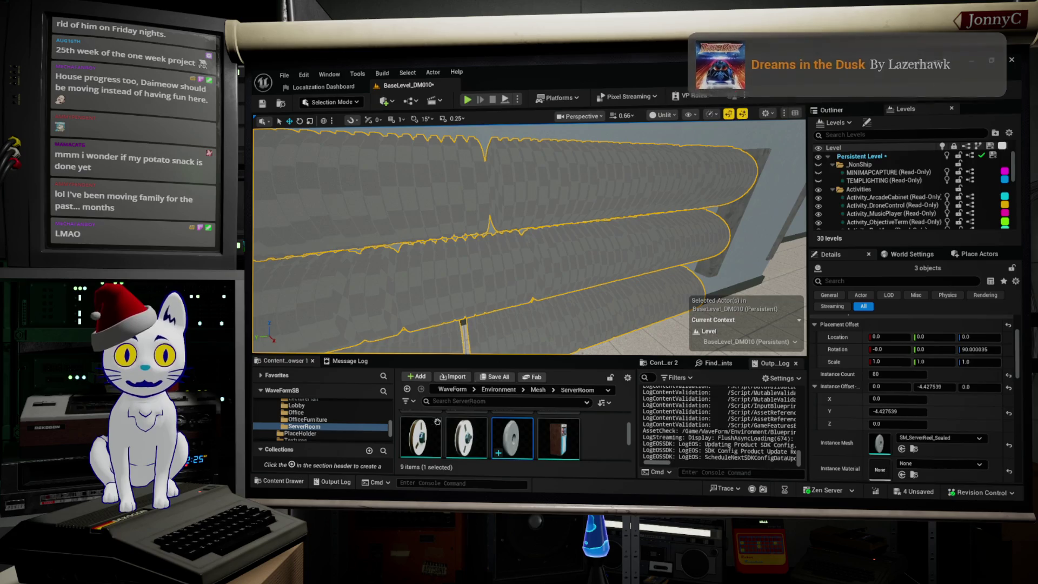
pyautogui.press('f')
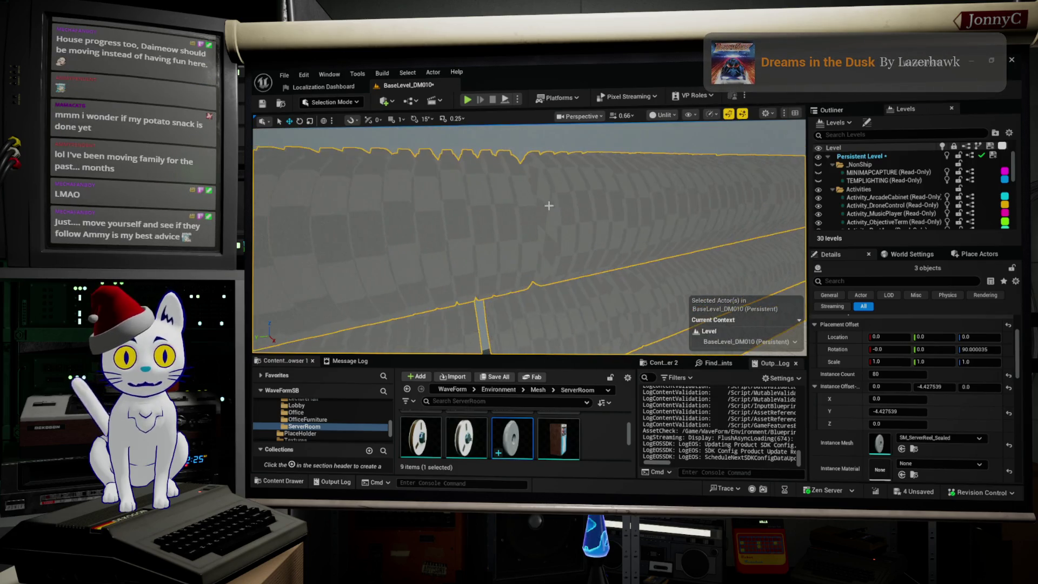
pyautogui.moveTo(529, 238)
pyautogui.mouseDown()
pyautogui.moveTo(498, 229)
pyautogui.moveTo(475, 197)
pyautogui.moveTo(454, 227)
pyautogui.moveTo(453, 268)
pyautogui.moveTo(502, 258)
pyautogui.mouseUp()
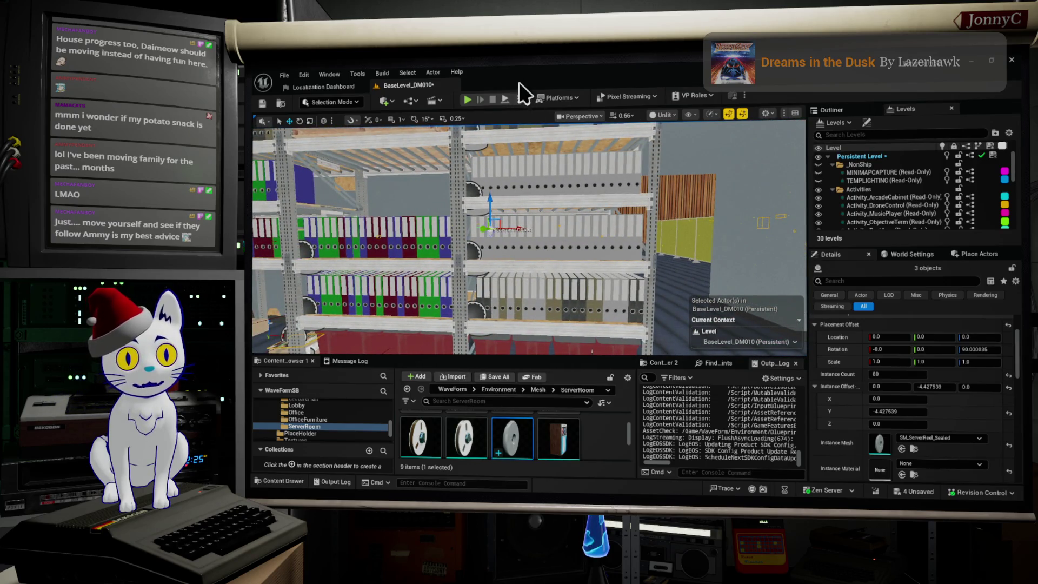
pyautogui.moveTo(499, 171); pyautogui.dragTo(295, 190)
pyautogui.moveTo(356, 302); pyautogui.dragTo(356, 302)
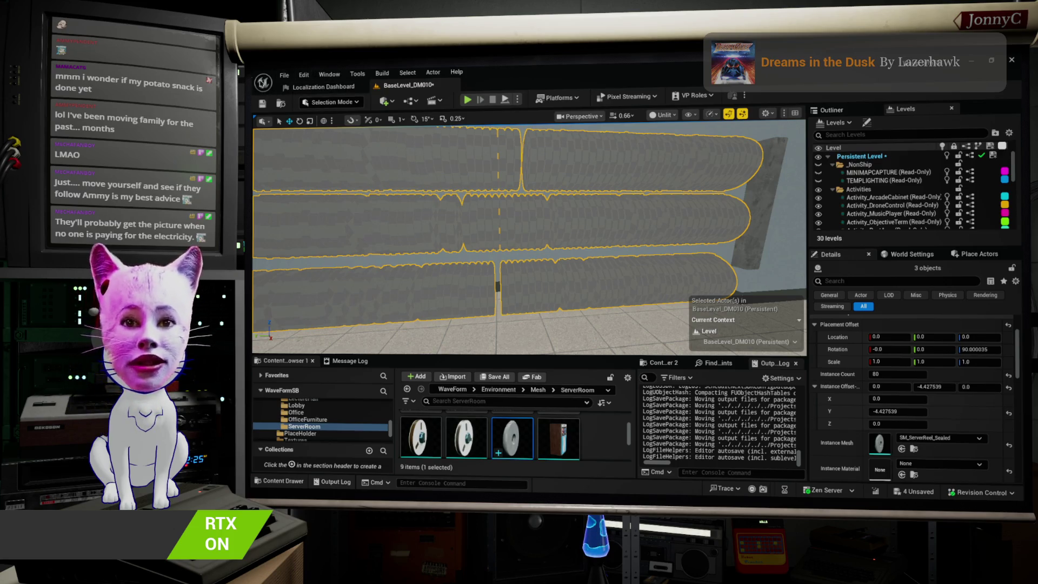
pyautogui.click(286, 76)
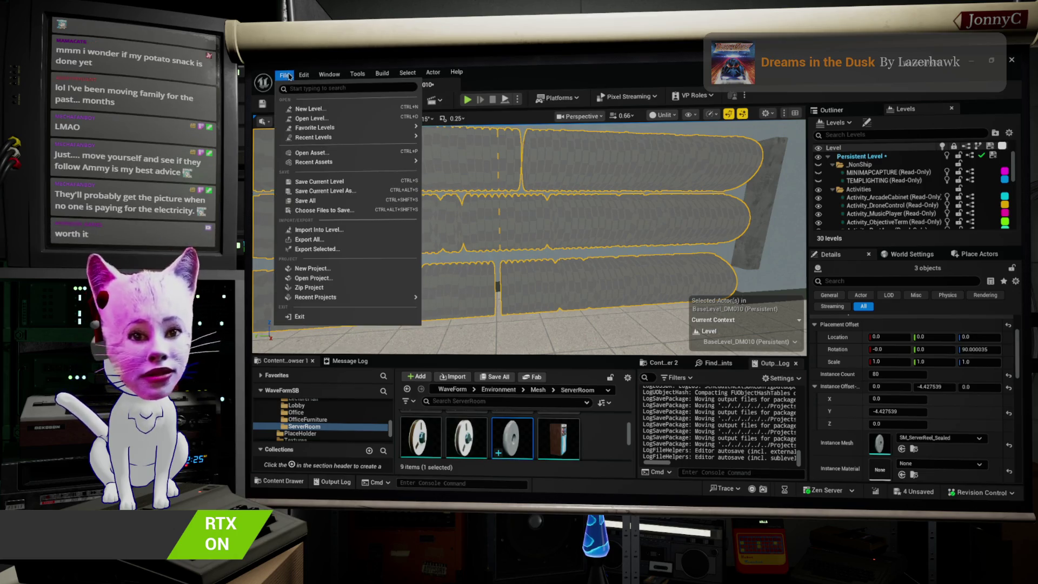
pyautogui.click(353, 249)
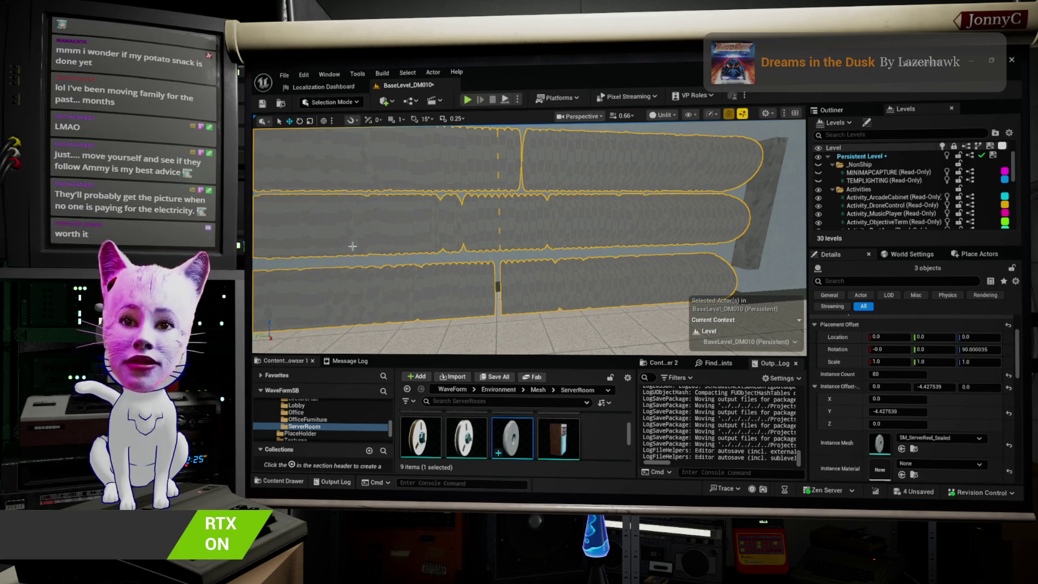